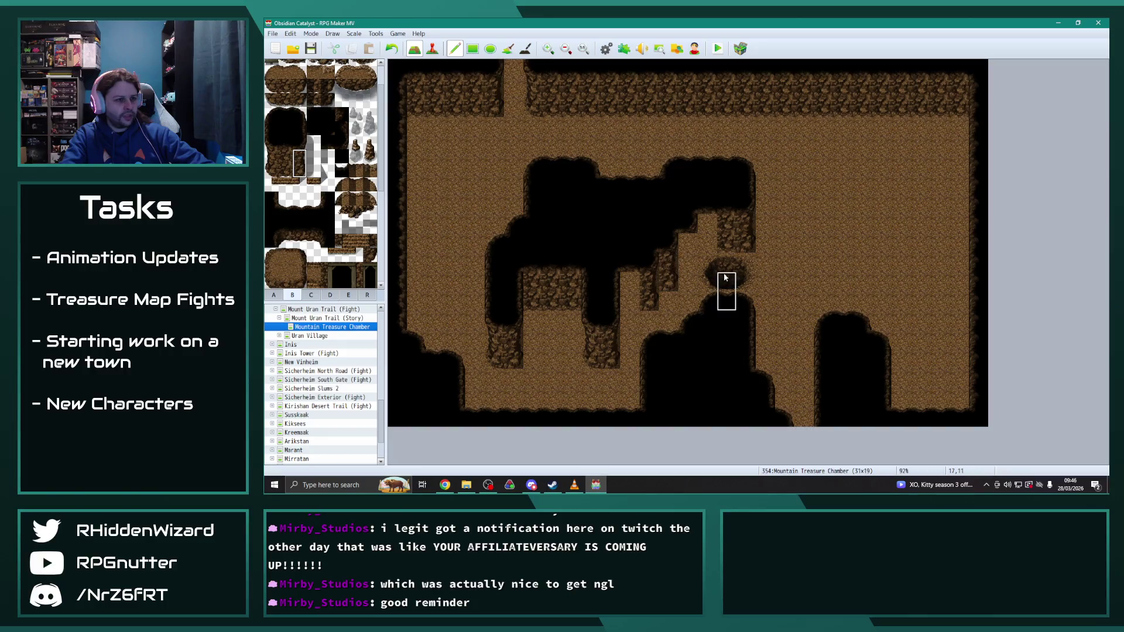
# Step: Paint a cliff wall tile just left of the boulder in Mountain Treasure Chamber
pyautogui.click(689, 251)
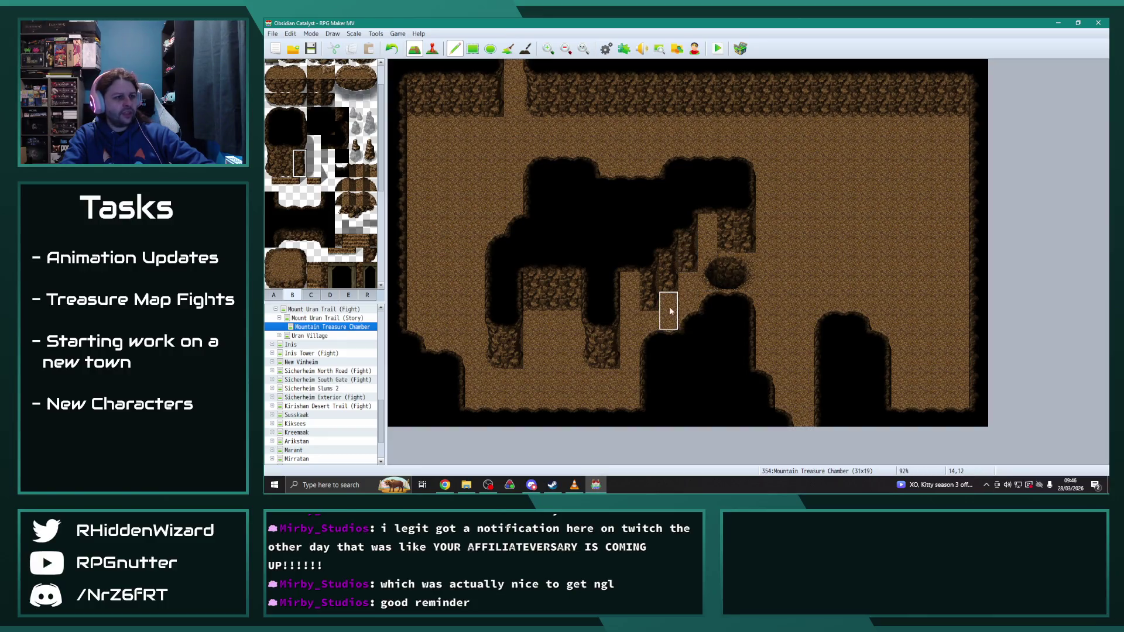
pyautogui.scroll(2, 273, 347)
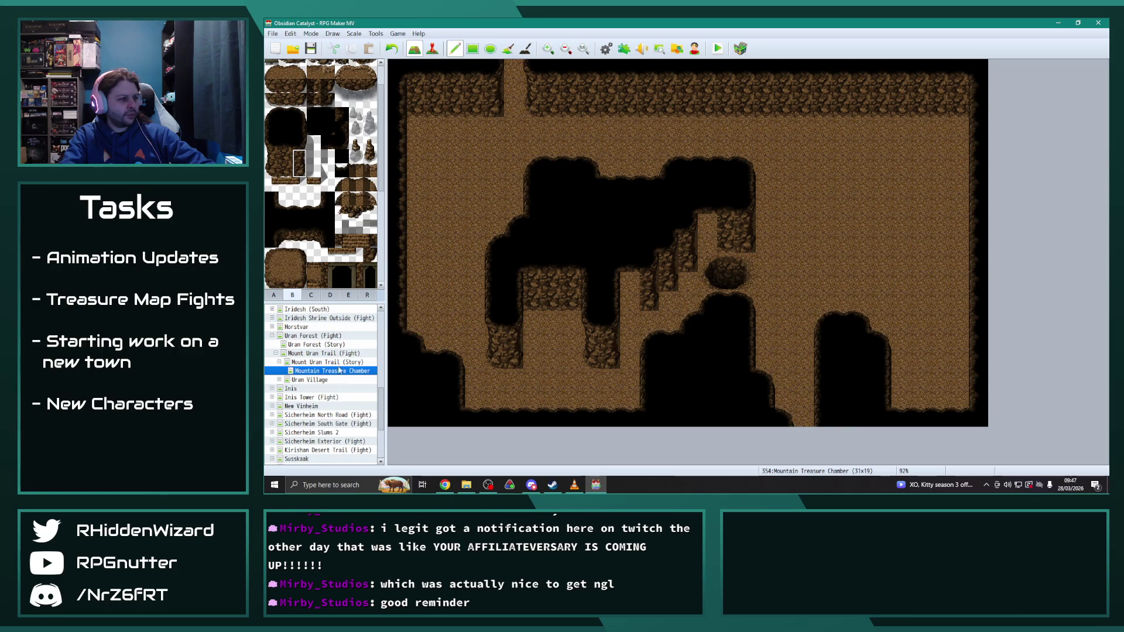
pyautogui.scroll(1, 273, 347)
# Step: Browse Webbed Treasure Chamber and Mt. Marigosa Cave, then reopen Mountain Treasure Chamber and paint floor over part of the wall
pyautogui.click(324, 319)
pyautogui.scroll(-3, 533, 370)
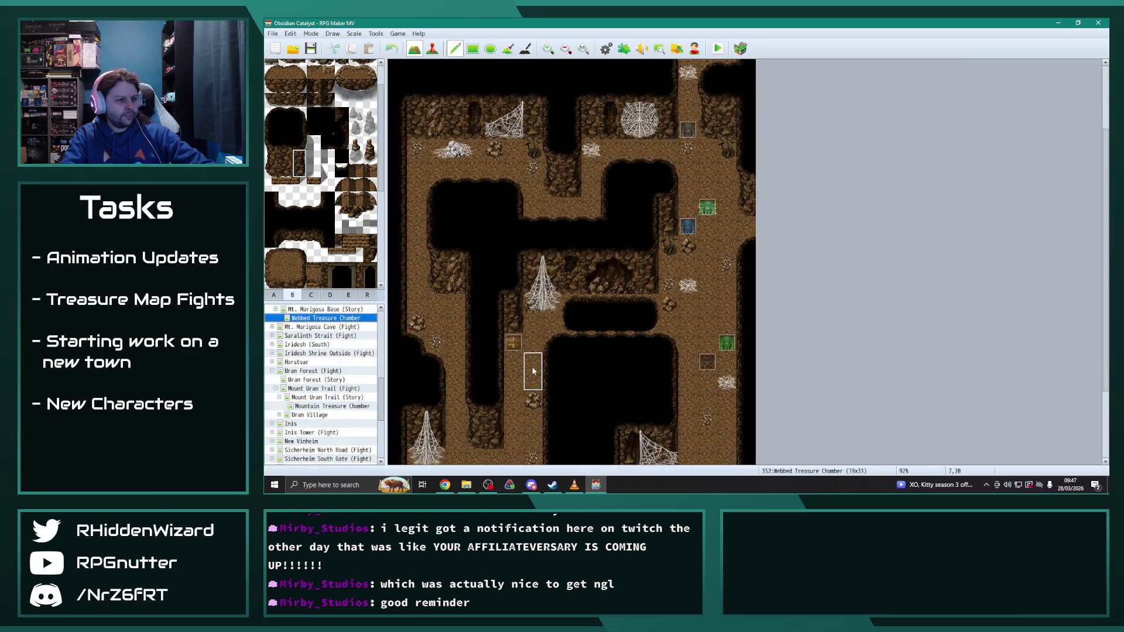
pyautogui.scroll(3, 533, 371)
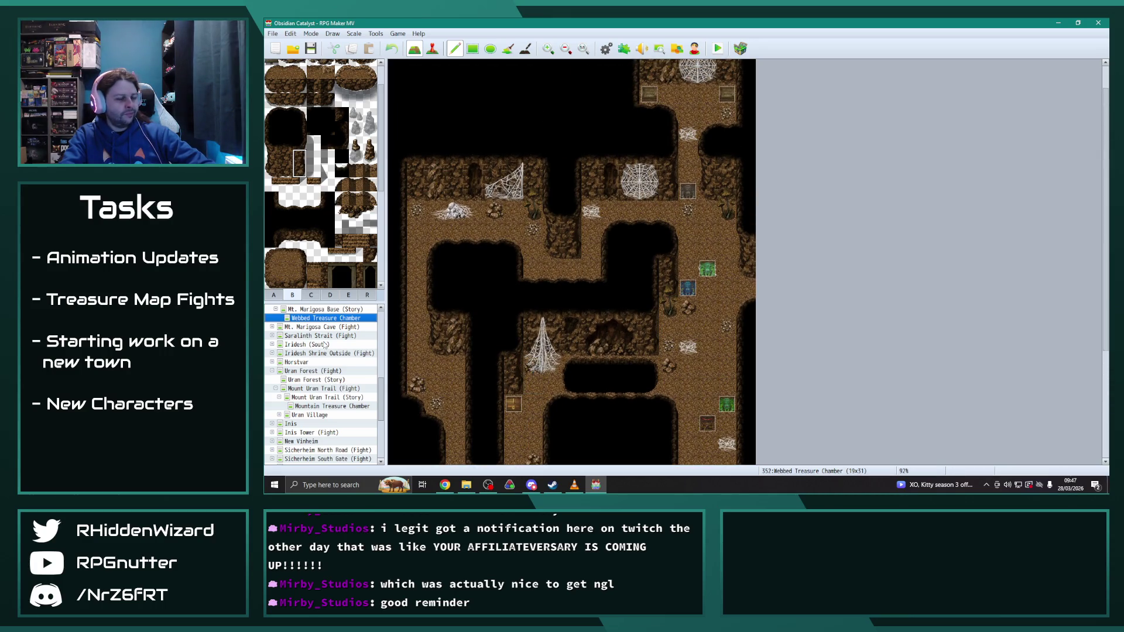
pyautogui.scroll(1, 325, 346)
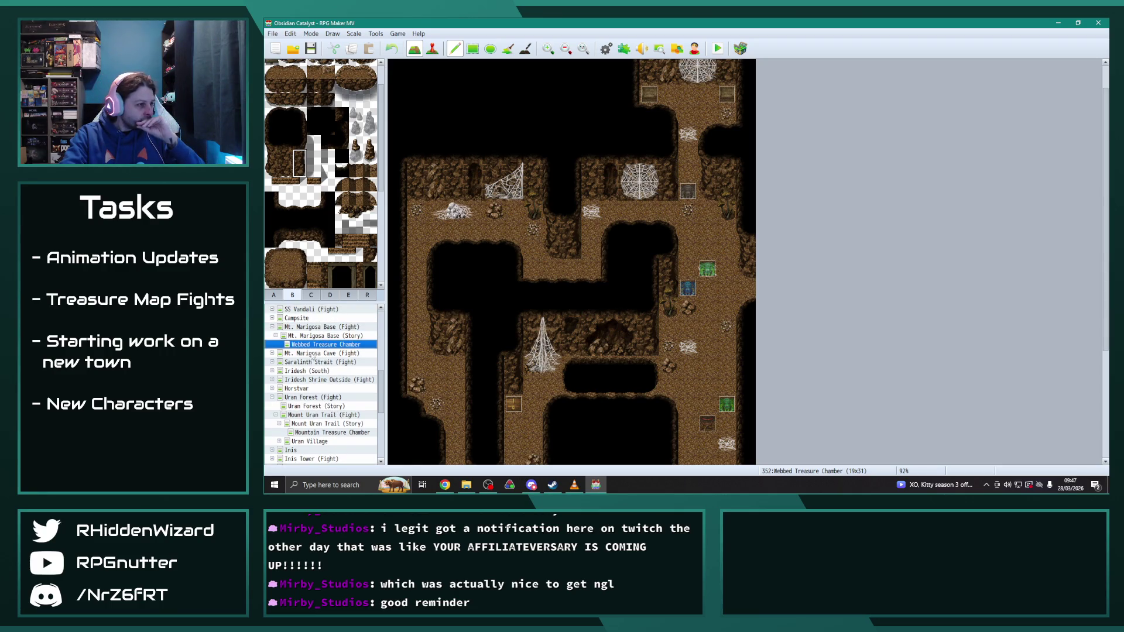
pyautogui.click(312, 353)
pyautogui.scroll(1, 551, 239)
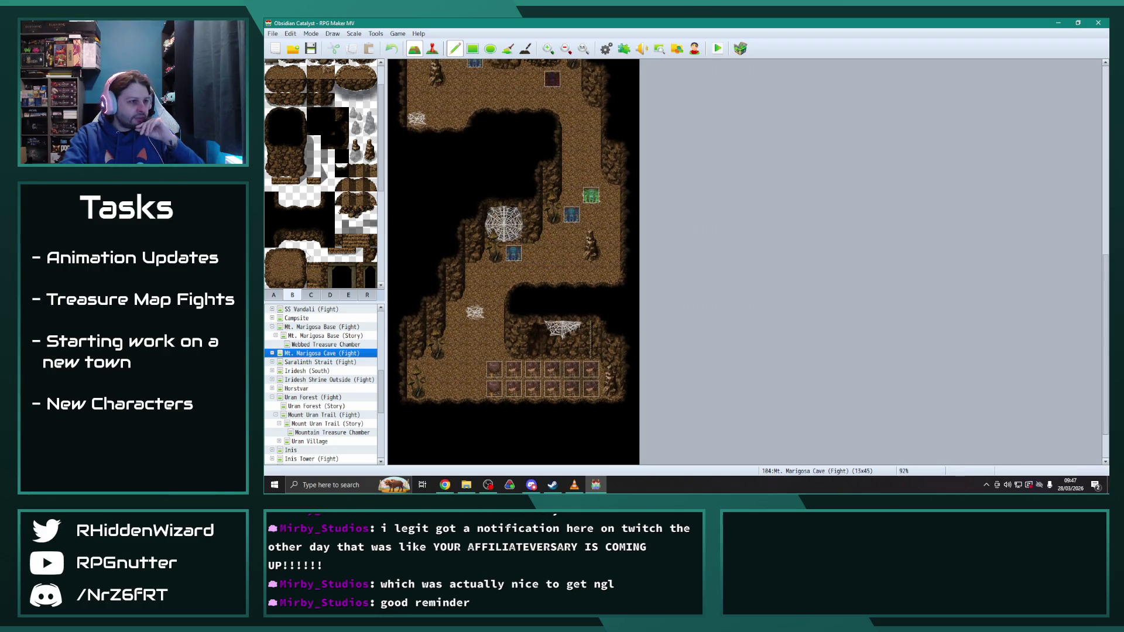
pyautogui.click(332, 433)
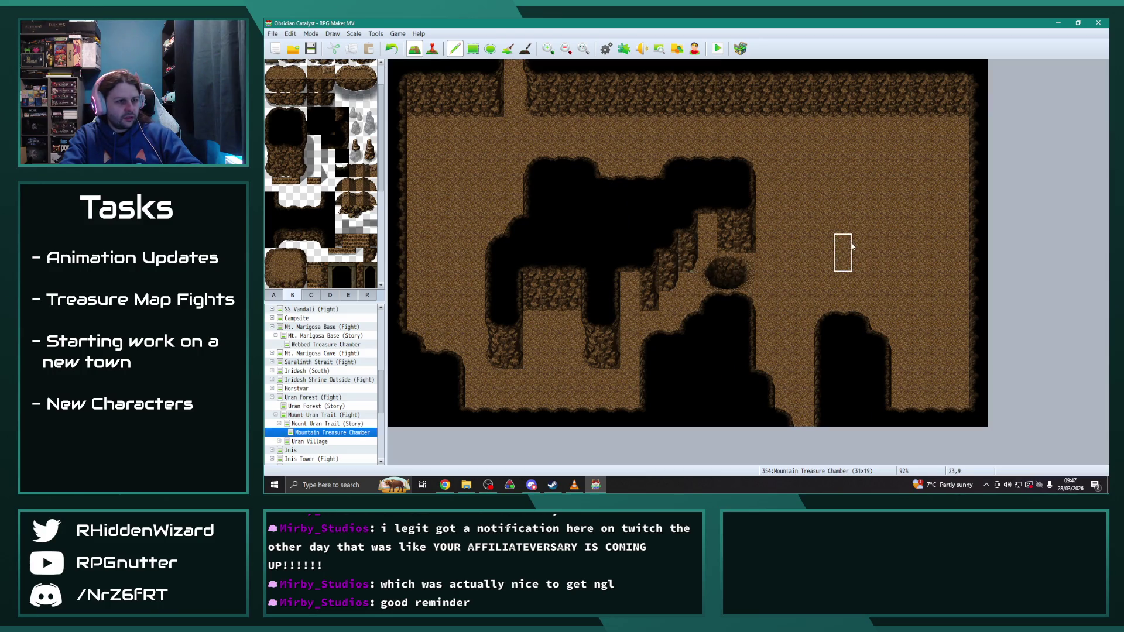
pyautogui.moveTo(708, 227)
pyautogui.mouseDown()
pyautogui.moveTo(683, 221)
pyautogui.moveTo(667, 243)
pyautogui.mouseUp()
# Step: Black out stray floor tiles and add a two-tile cliff wall pair below the boulder
pyautogui.click(299, 142)
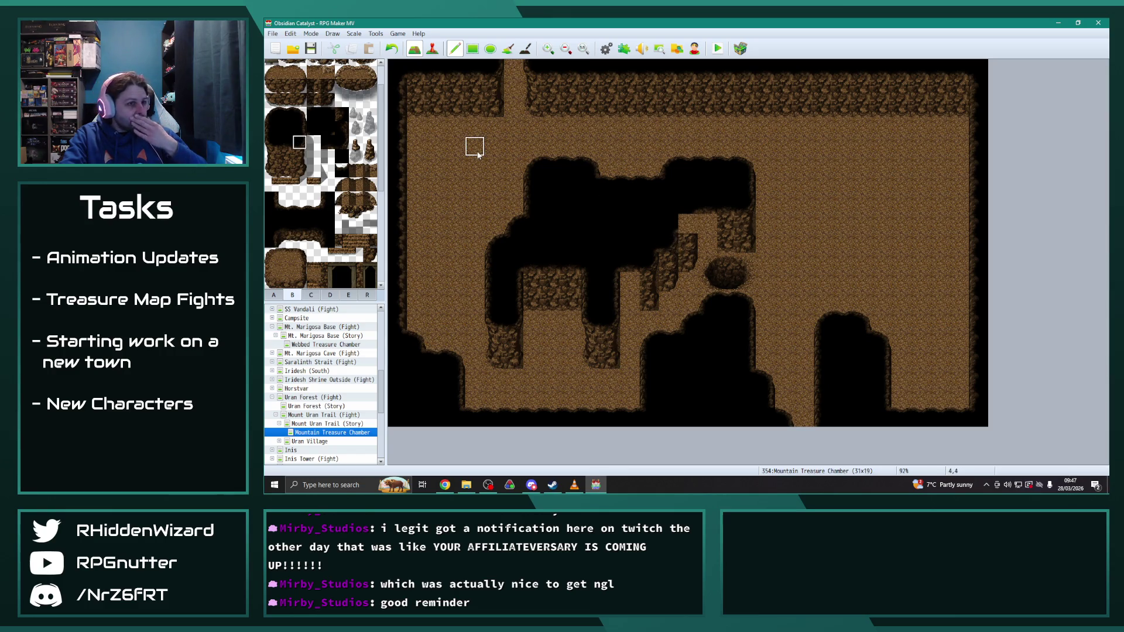
pyautogui.click(688, 223)
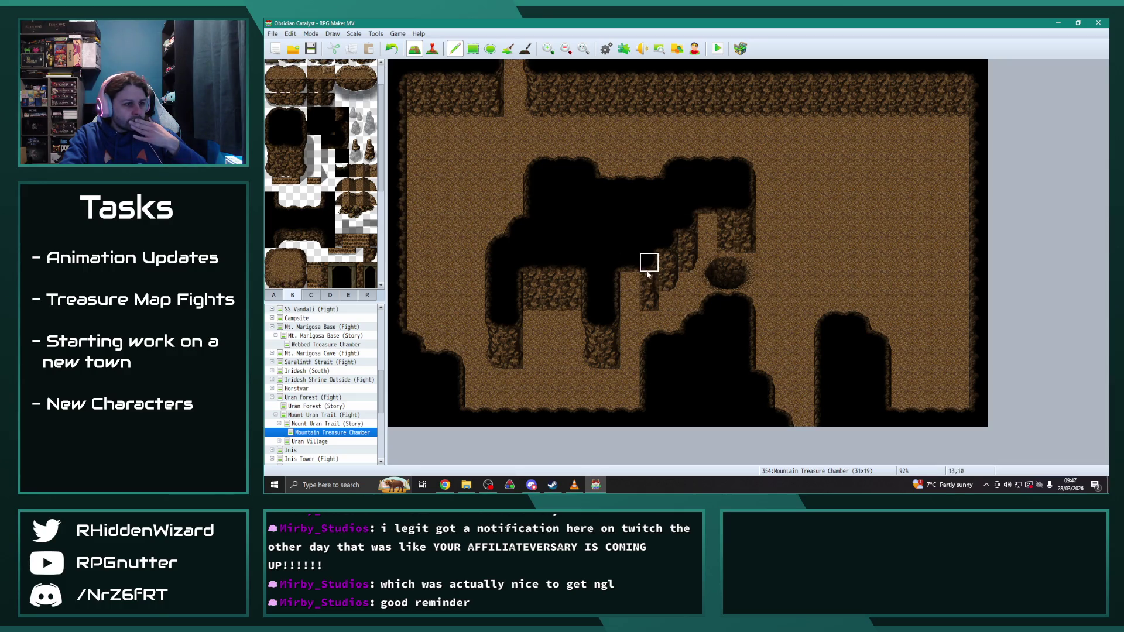
pyautogui.moveTo(648, 261); pyautogui.dragTo(654, 290)
pyautogui.click(653, 309)
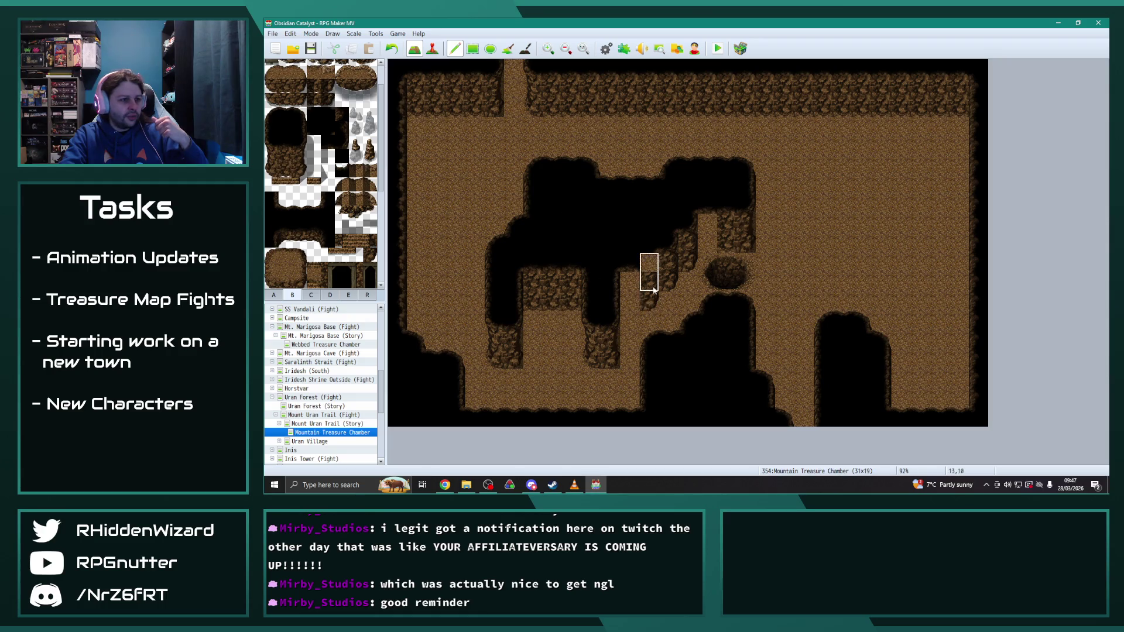
pyautogui.click(648, 262)
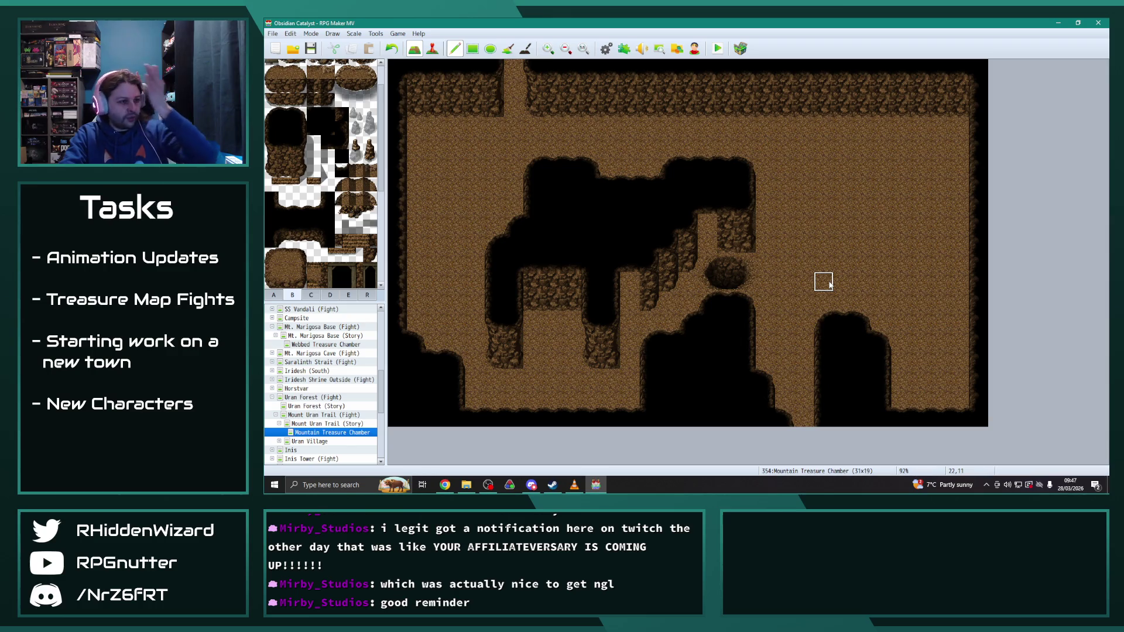
# Step: Stamp the copied cliff wall pair at cell 16,8 and again lower left
pyautogui.rightClick(709, 234)
pyautogui.click(708, 234)
pyautogui.click(631, 293)
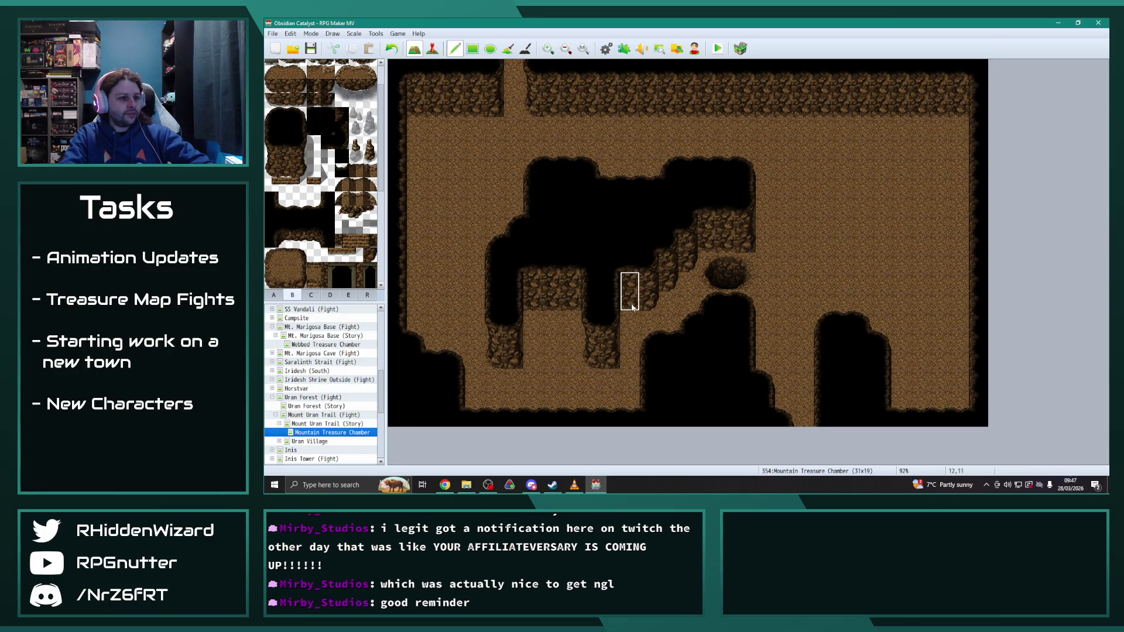
pyautogui.rightClick(887, 242)
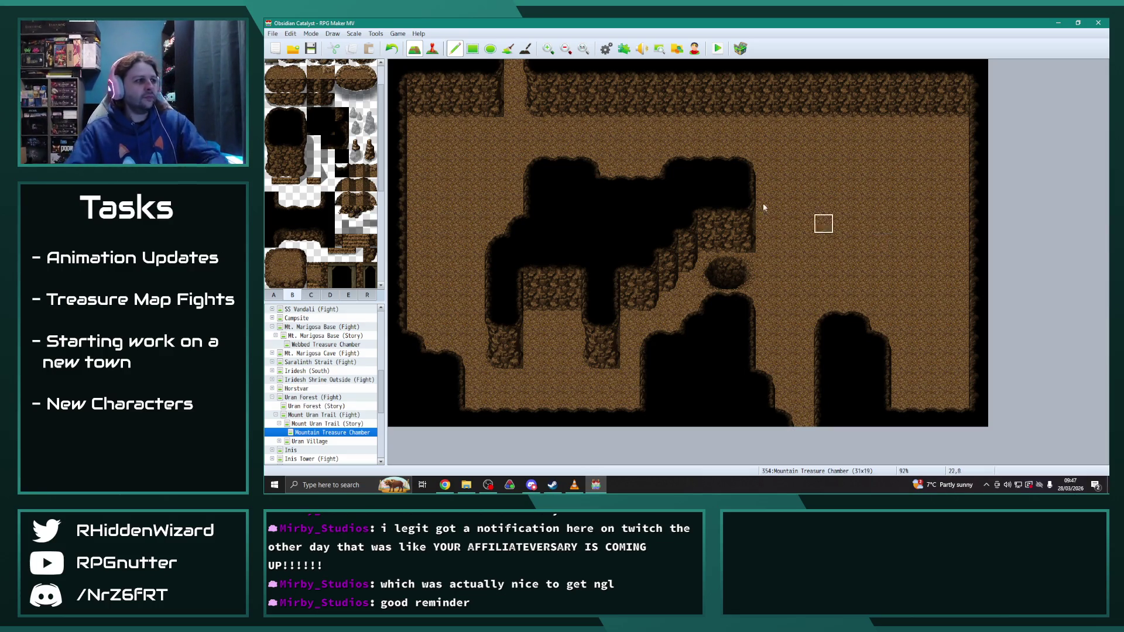
# Step: Paint a three-tile rock pillar on the left floor, capped with black
pyautogui.click(271, 153)
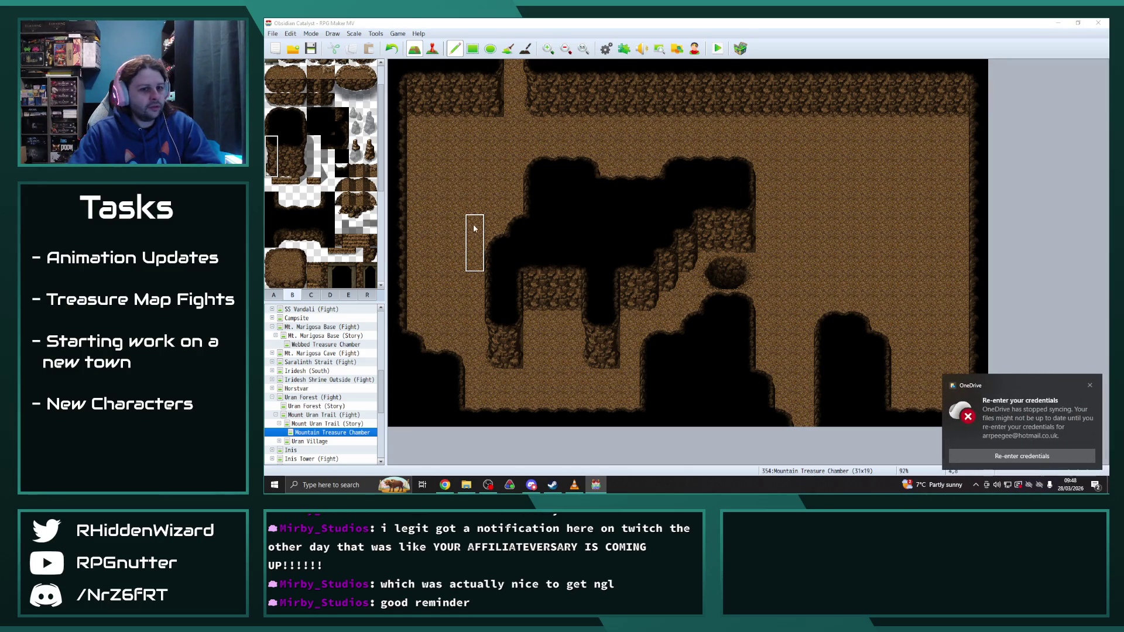
pyautogui.click(1088, 387)
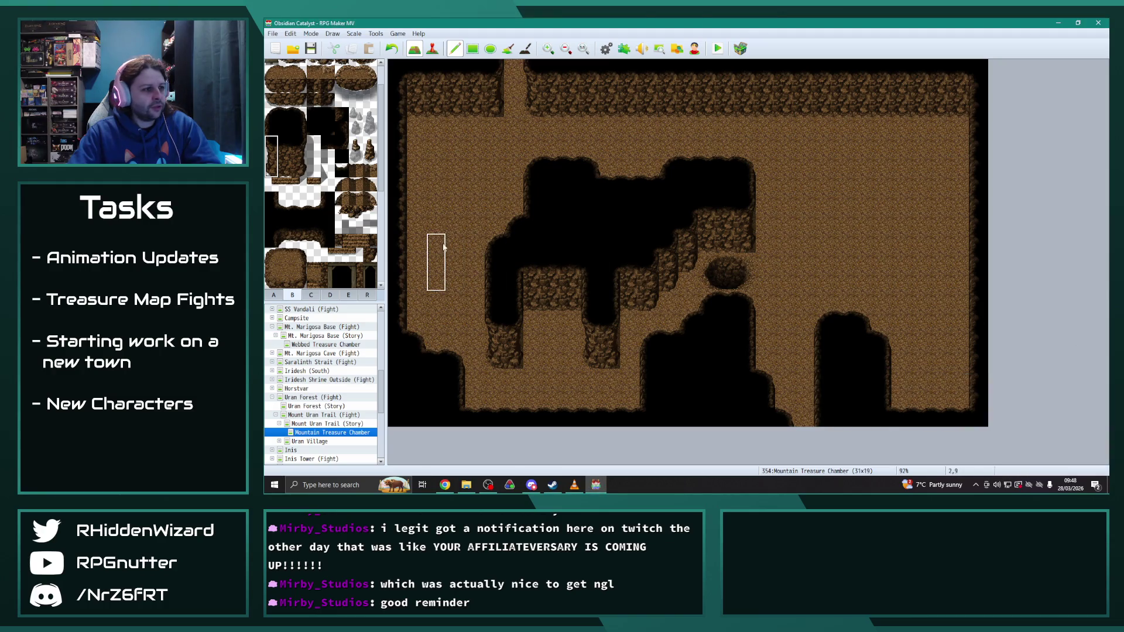
pyautogui.click(433, 229)
pyautogui.moveTo(298, 141); pyautogui.dragTo(299, 170)
pyautogui.click(458, 227)
pyautogui.click(277, 114)
pyautogui.click(435, 202)
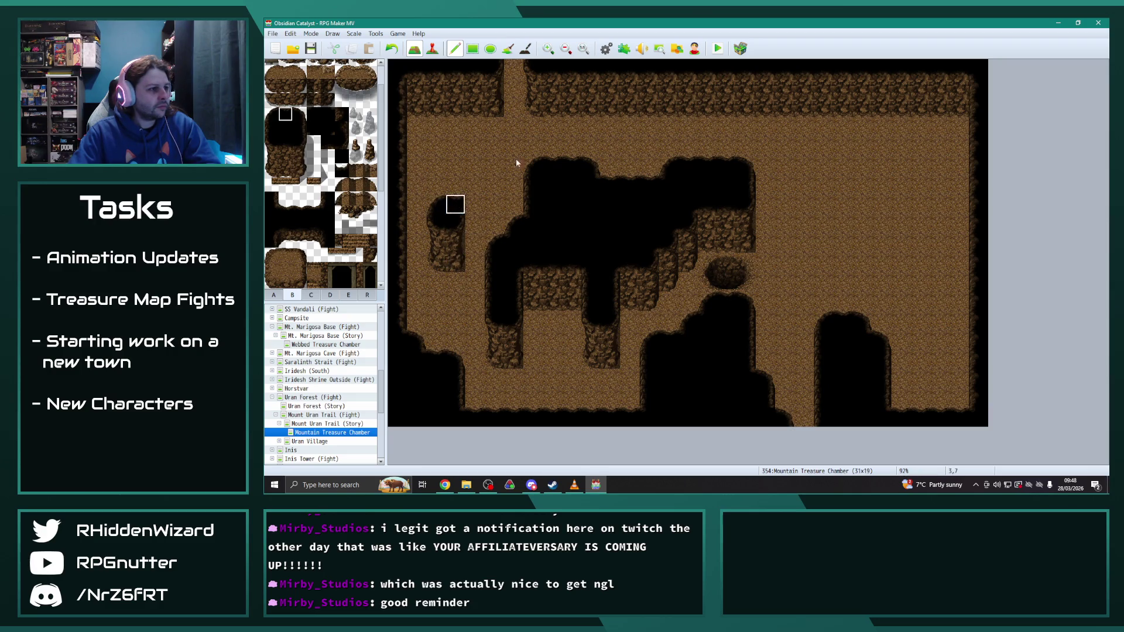
pyautogui.rightClick(472, 164)
pyautogui.click(456, 205)
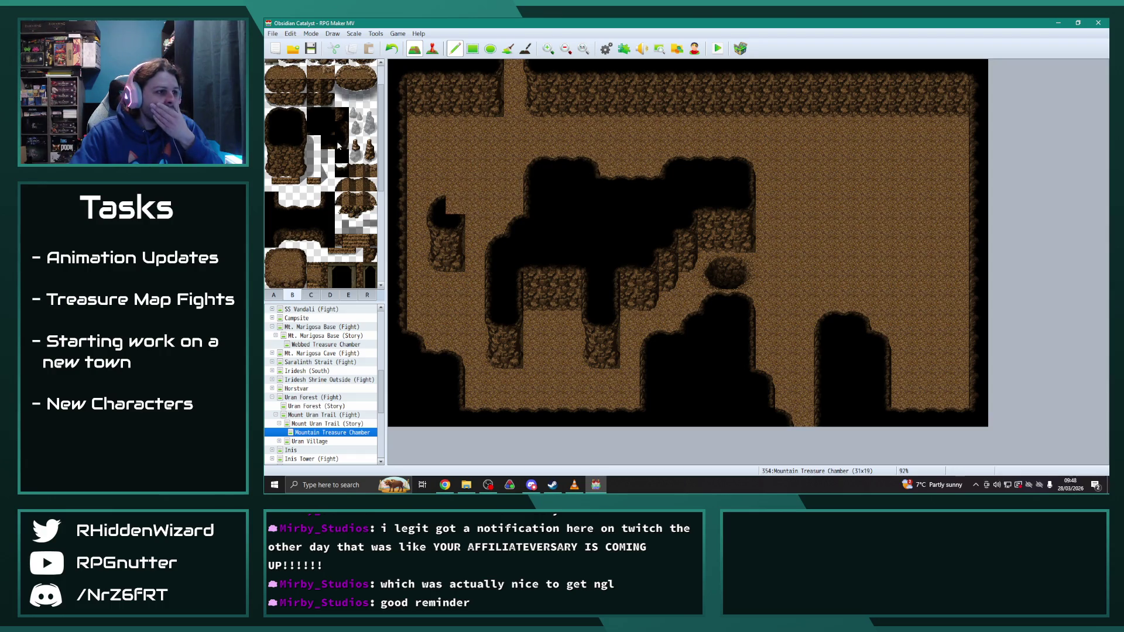
pyautogui.moveTo(433, 202); pyautogui.dragTo(451, 200)
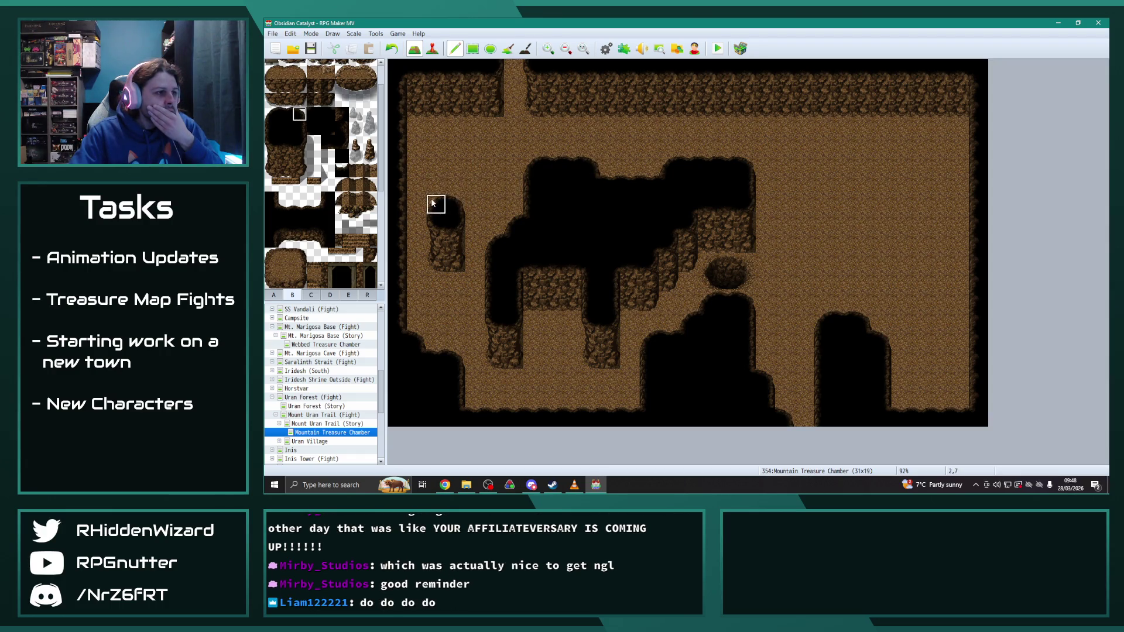
# Step: Stamp a second rock pillar near the top-left, one tile lower, then open Webbed Treasure Chamber
pyautogui.rightClick(453, 256)
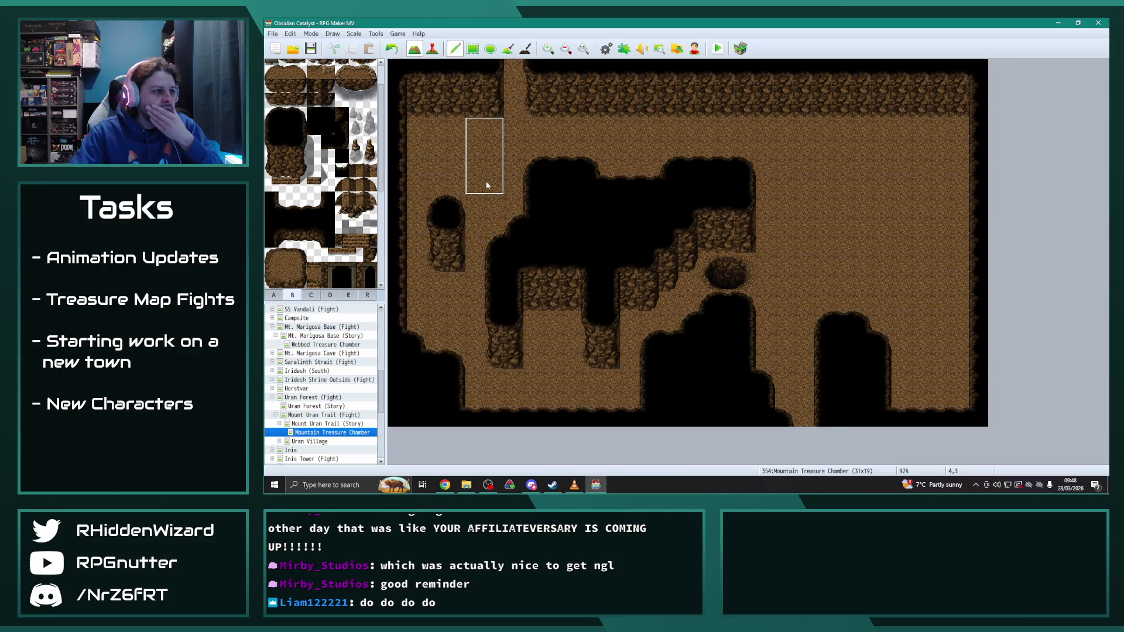
pyautogui.click(486, 185)
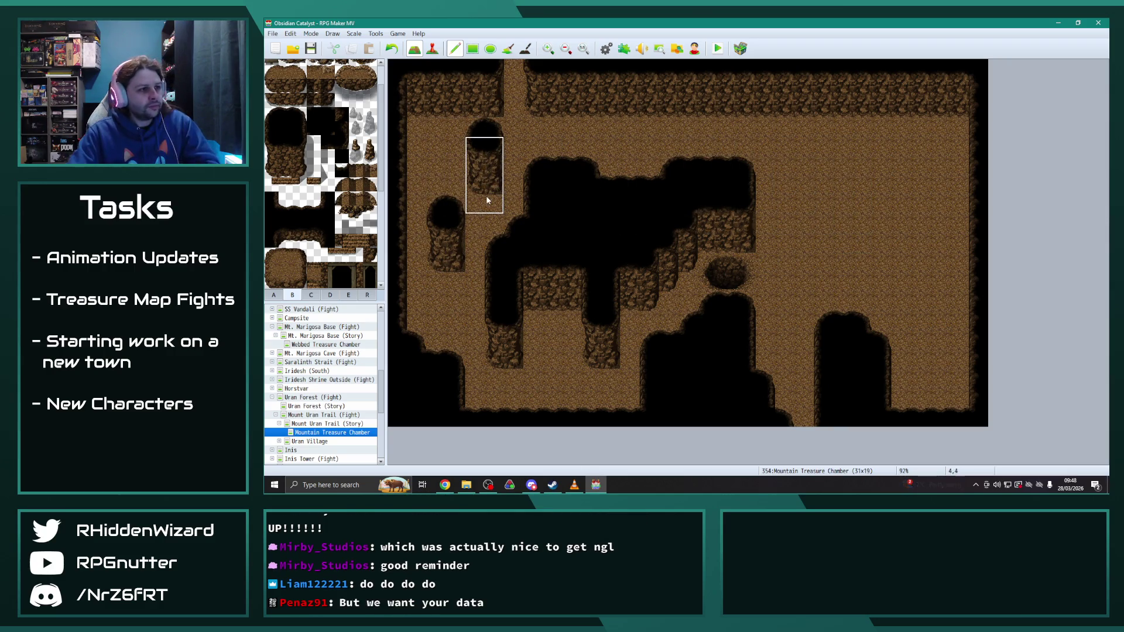
pyautogui.hotkey('ctrl', 'z')
pyautogui.click(487, 200)
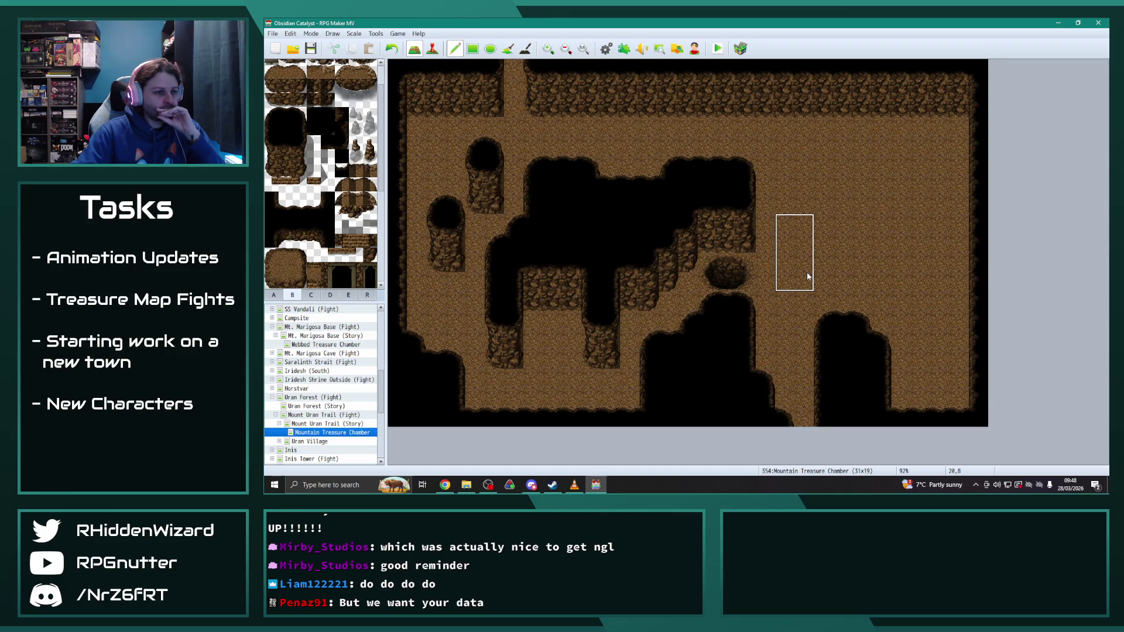
pyautogui.rightClick(691, 296)
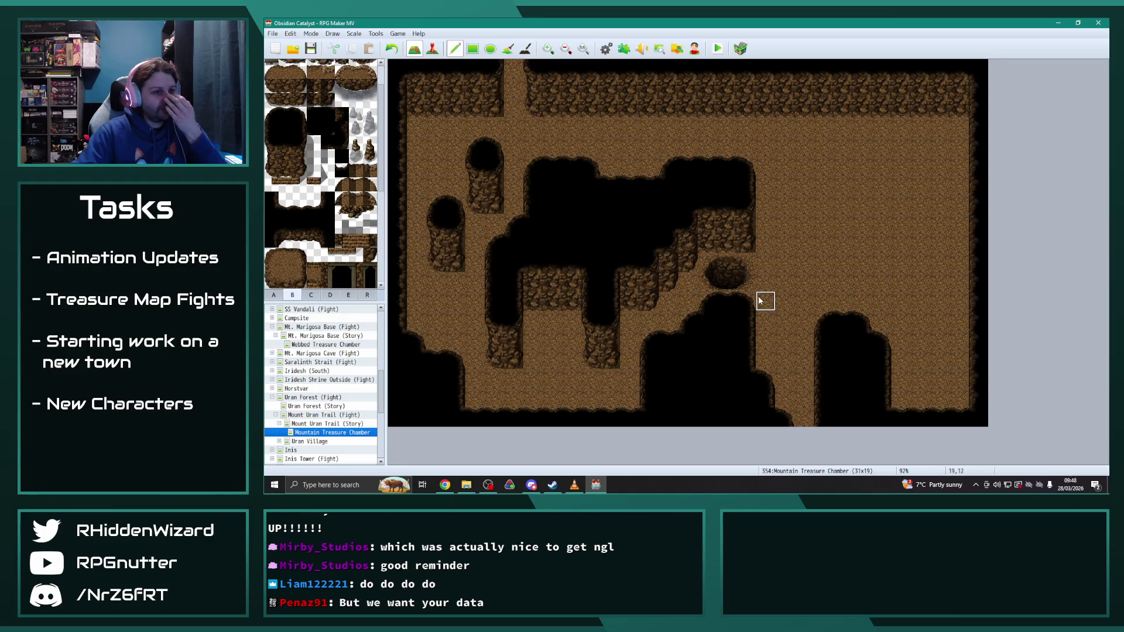
pyautogui.click(325, 348)
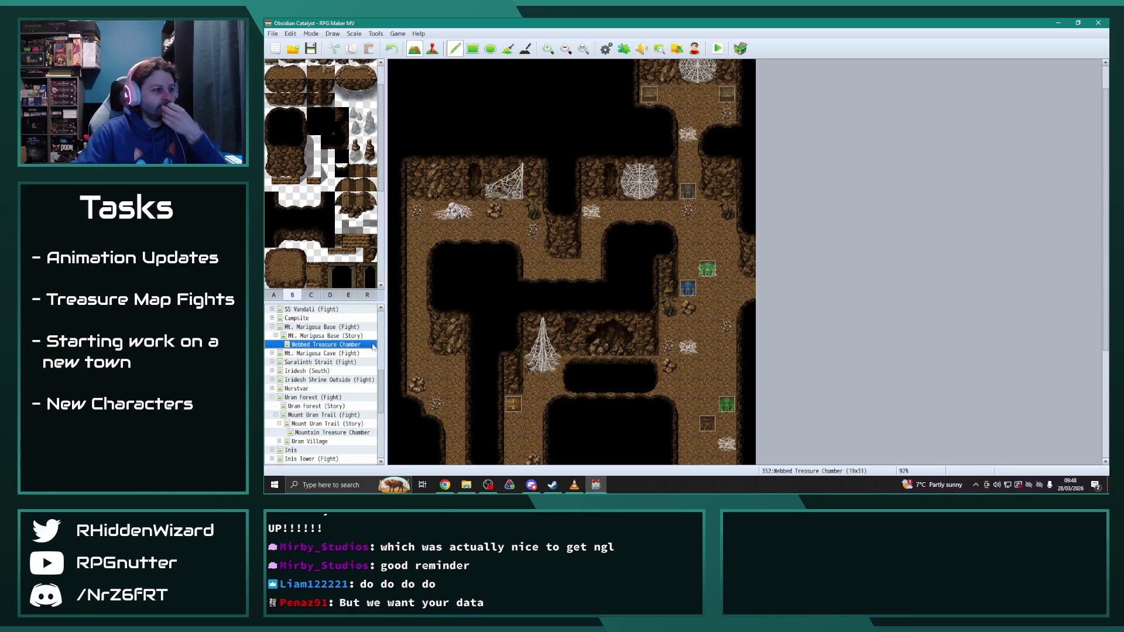
# Step: Display Webbed Treasure Chamber's region numbers, then switch back to Mountain Treasure Chamber
pyautogui.click(368, 295)
pyautogui.scroll(-3, 568, 369)
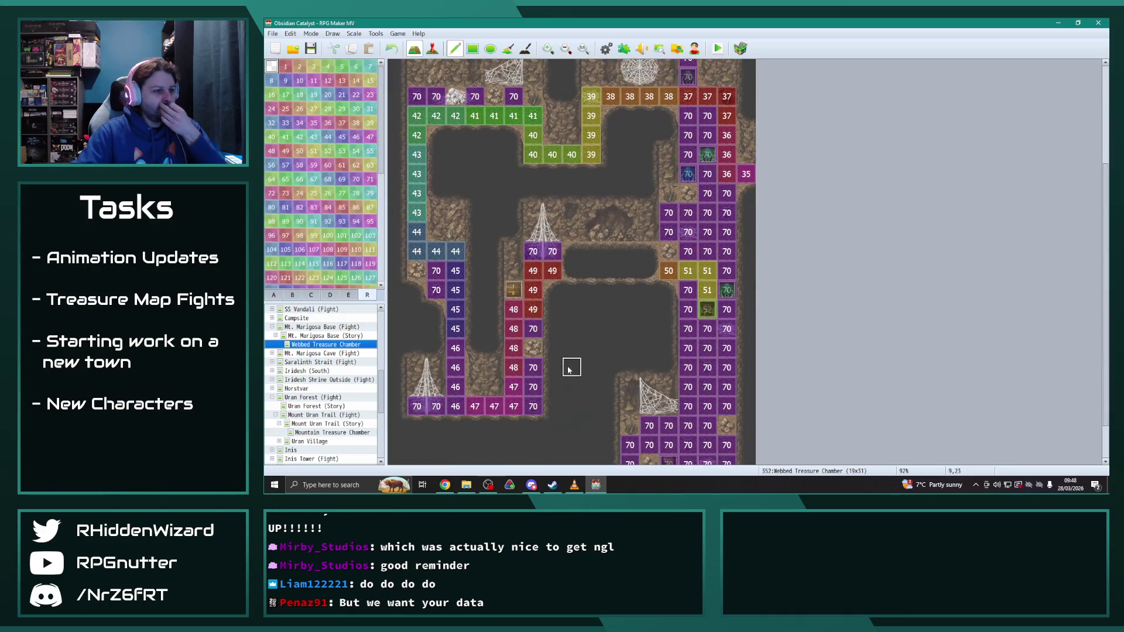
pyautogui.scroll(1, 571, 367)
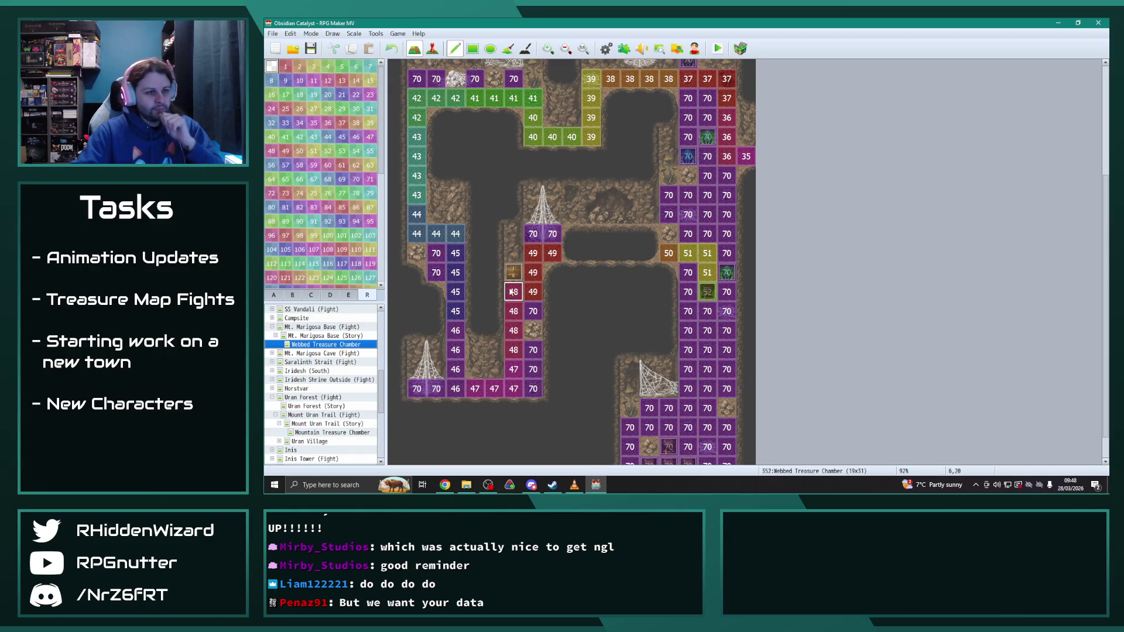
pyautogui.click(328, 432)
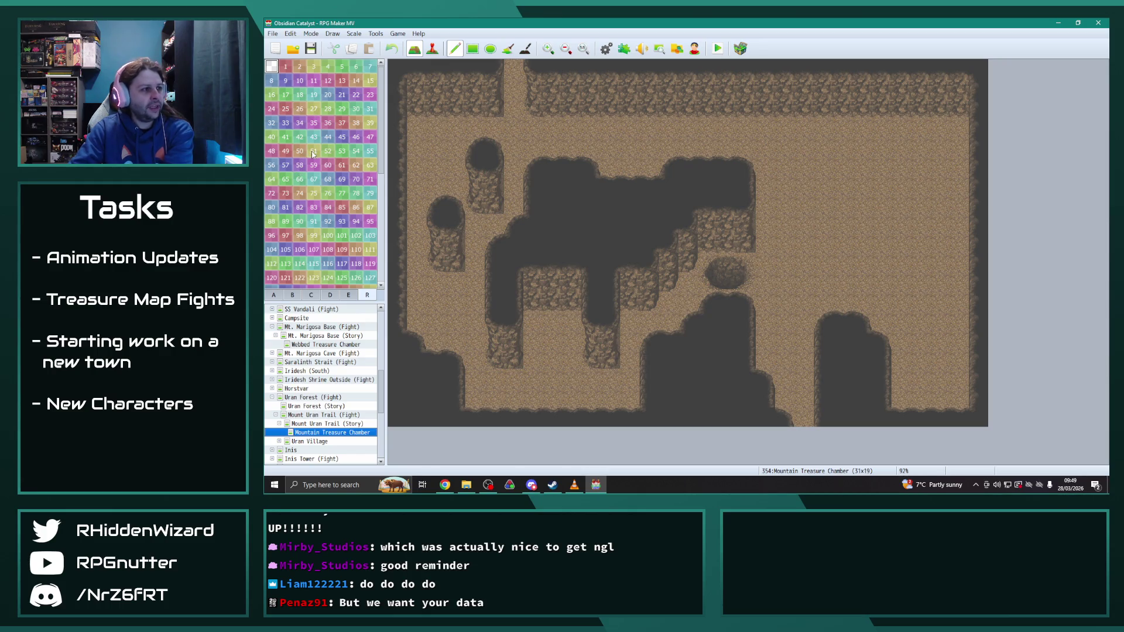
# Step: Mark a region strip beside the boulder: one 50, three 51s, then a 52
pyautogui.click(299, 154)
pyautogui.click(688, 283)
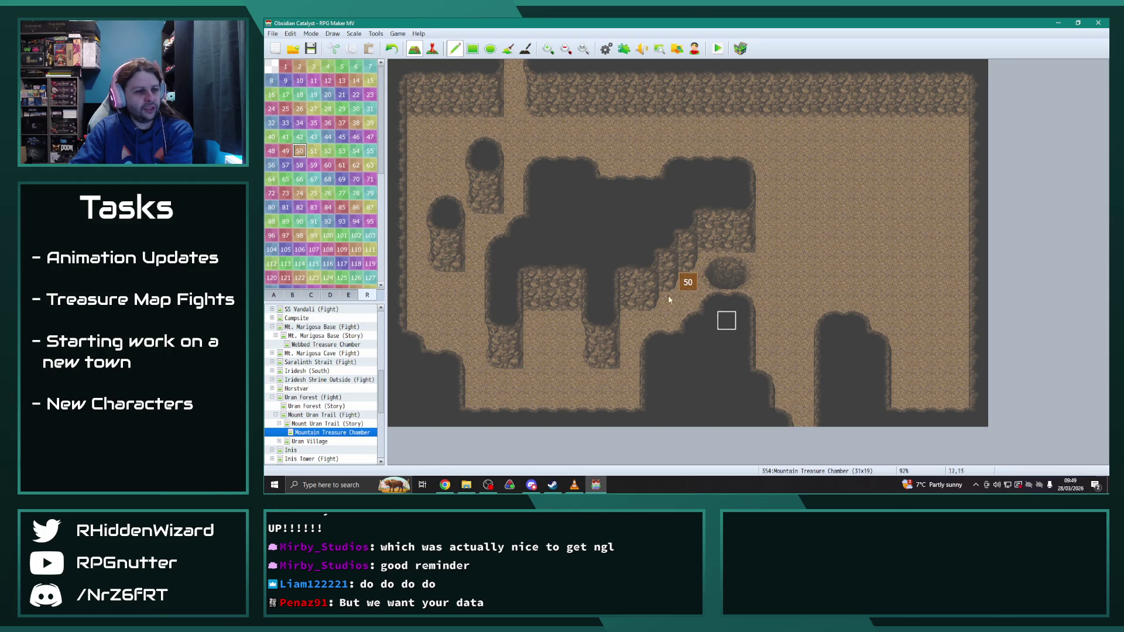
pyautogui.click(314, 151)
pyautogui.click(707, 282)
pyautogui.click(727, 283)
pyautogui.click(745, 283)
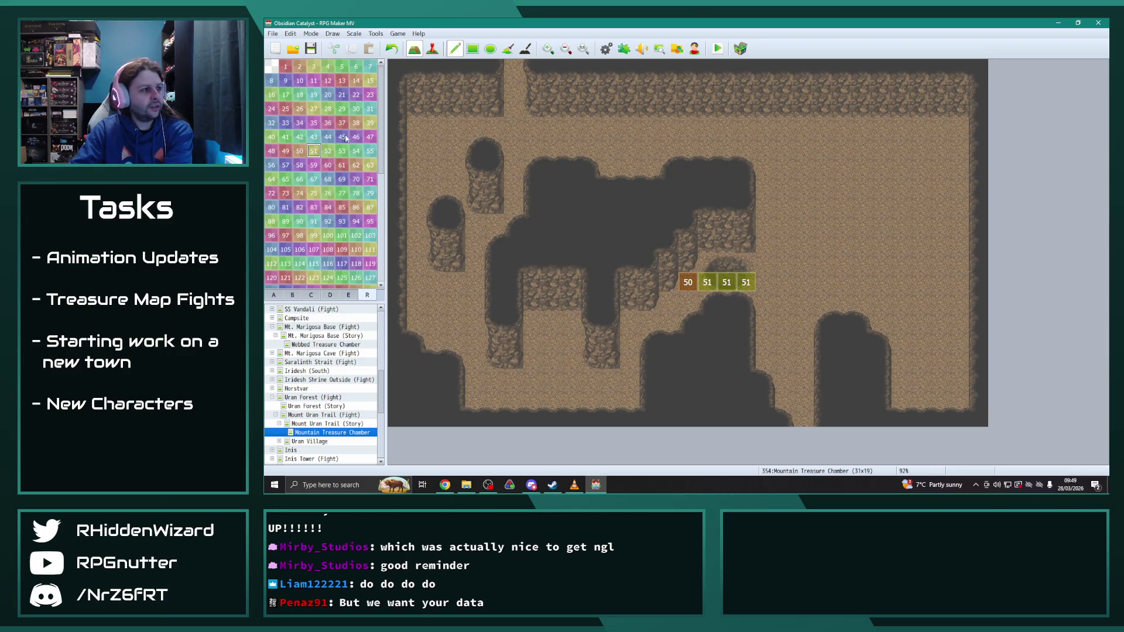
pyautogui.click(329, 151)
pyautogui.click(765, 282)
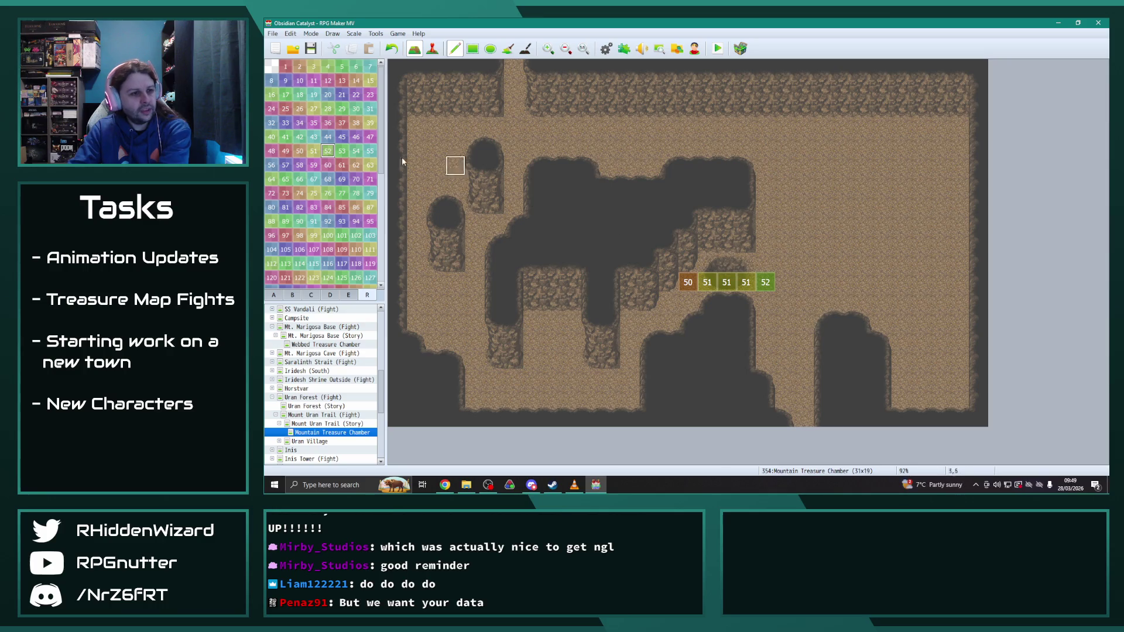
# Step: Paint region 49 tiles below the strip, check Webbed Treasure Chamber, and reopen Mountain Treasure Chamber
pyautogui.click(286, 151)
pyautogui.moveTo(688, 302)
pyautogui.mouseDown()
pyautogui.moveTo(668, 302)
pyautogui.moveTo(669, 323)
pyautogui.mouseUp()
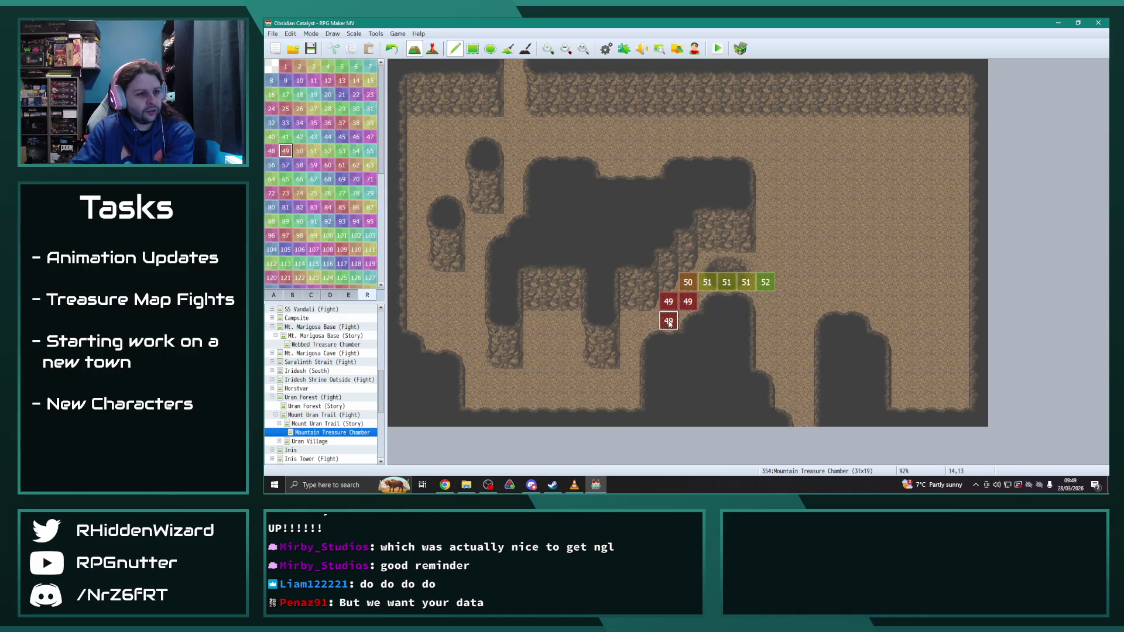
pyautogui.click(648, 324)
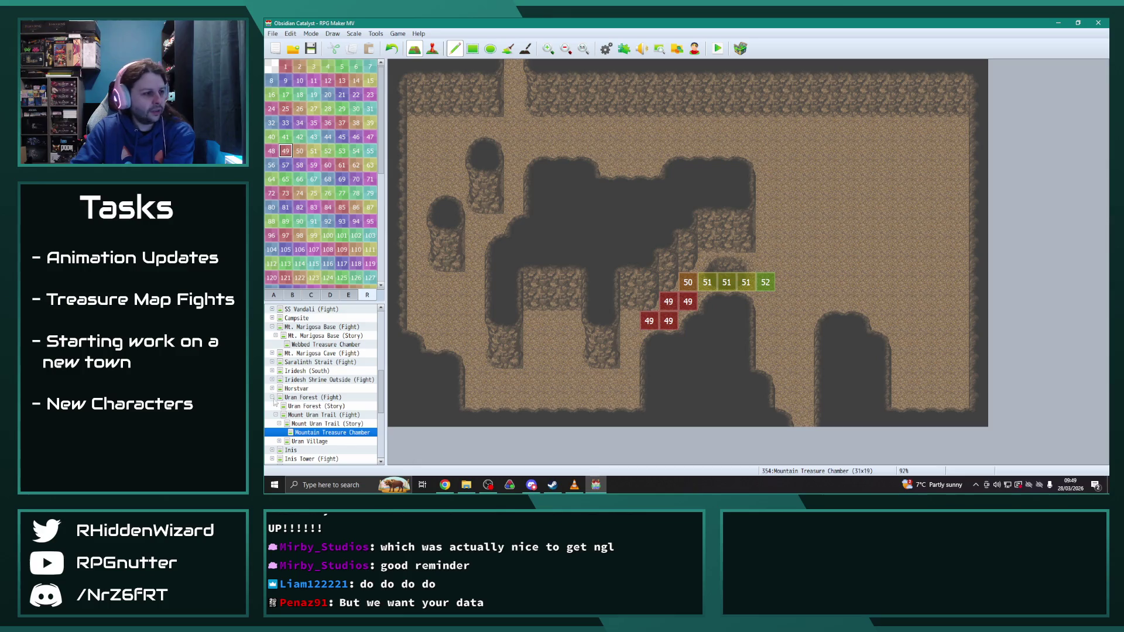
pyautogui.click(322, 345)
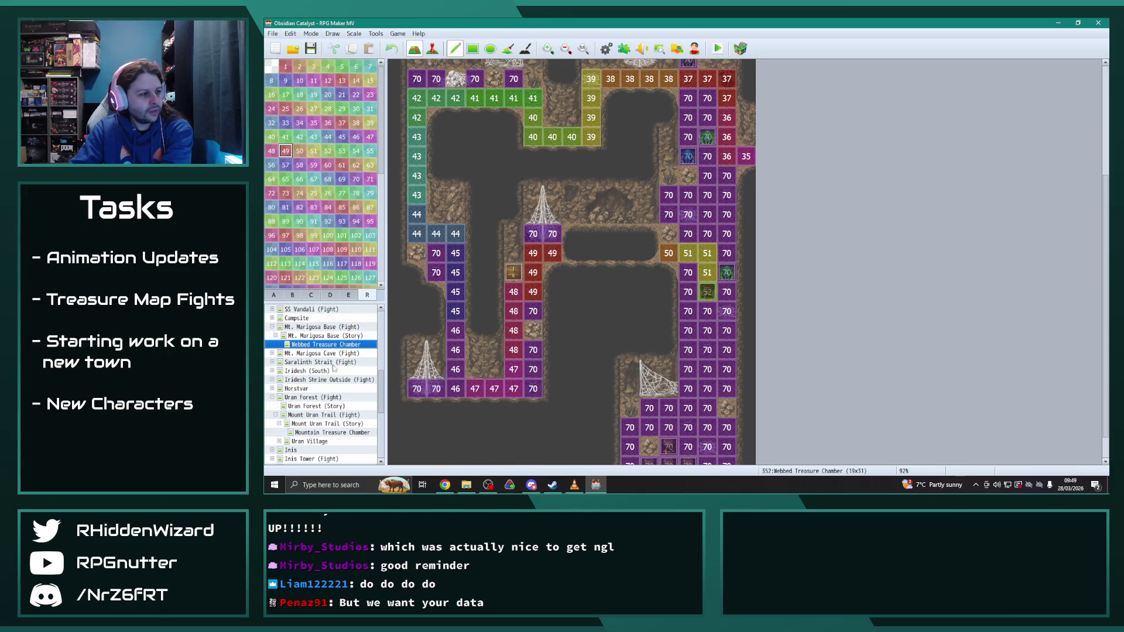
pyautogui.click(335, 433)
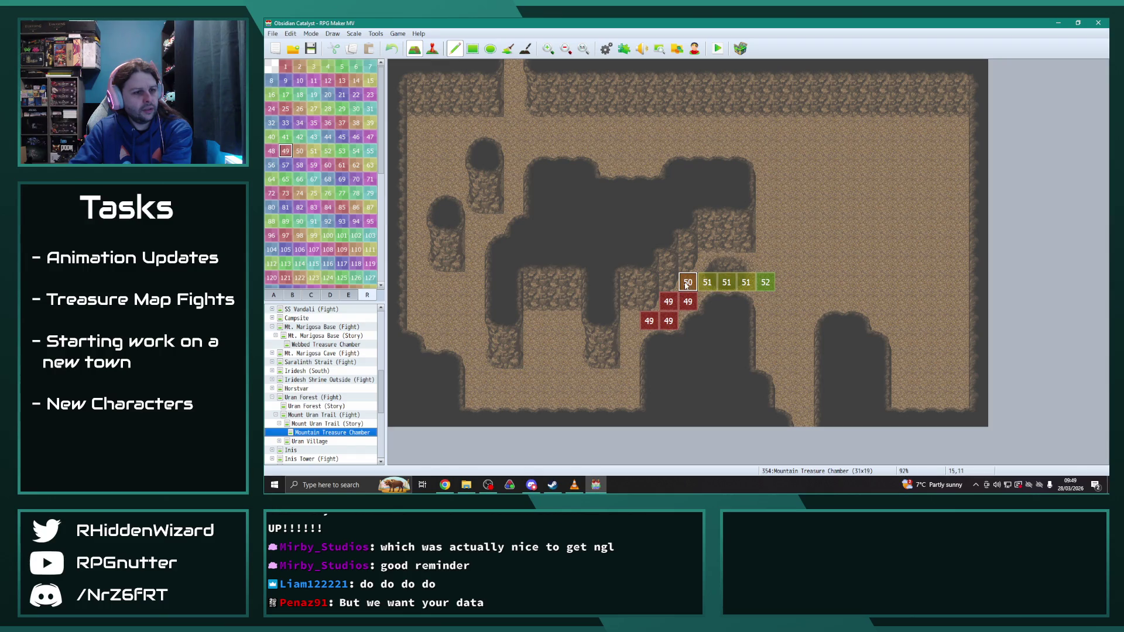
pyautogui.scroll(3, 315, 396)
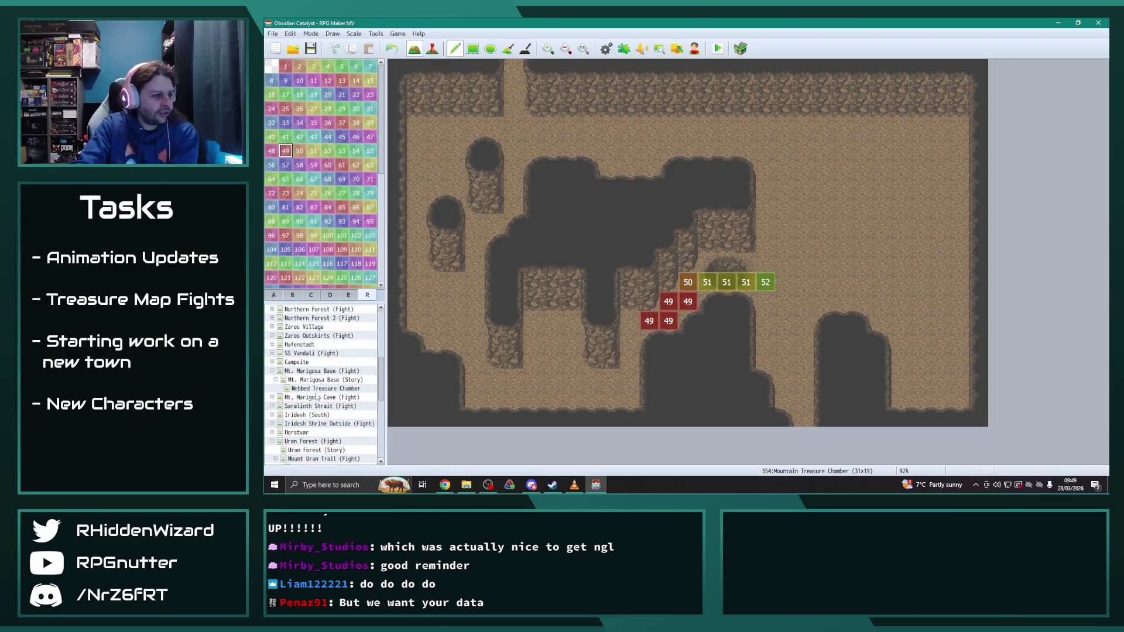
pyautogui.scroll(2, 316, 396)
pyautogui.scroll(1, 315, 351)
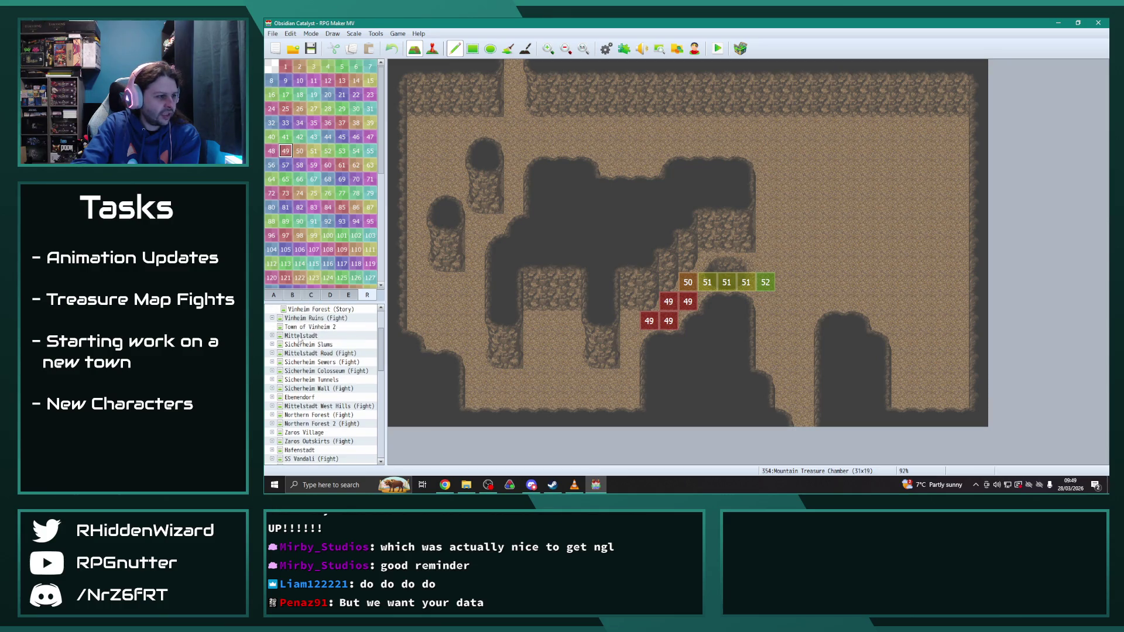
pyautogui.doubleClick(287, 363)
pyautogui.click(328, 380)
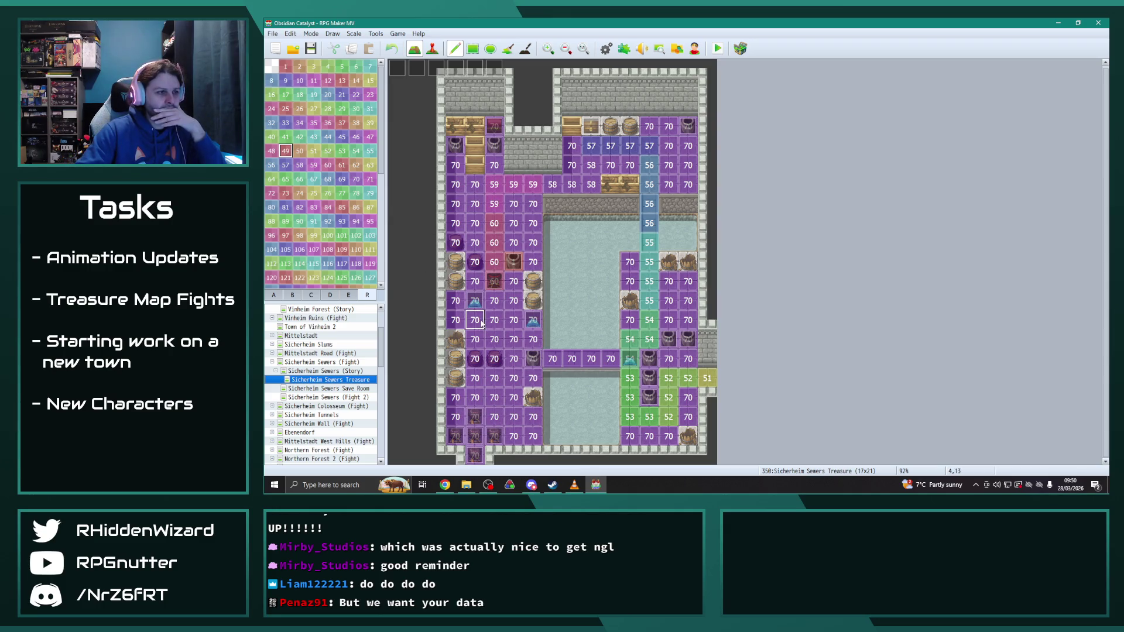
pyautogui.click(272, 362)
pyautogui.scroll(-2, 345, 432)
pyautogui.scroll(-2, 346, 432)
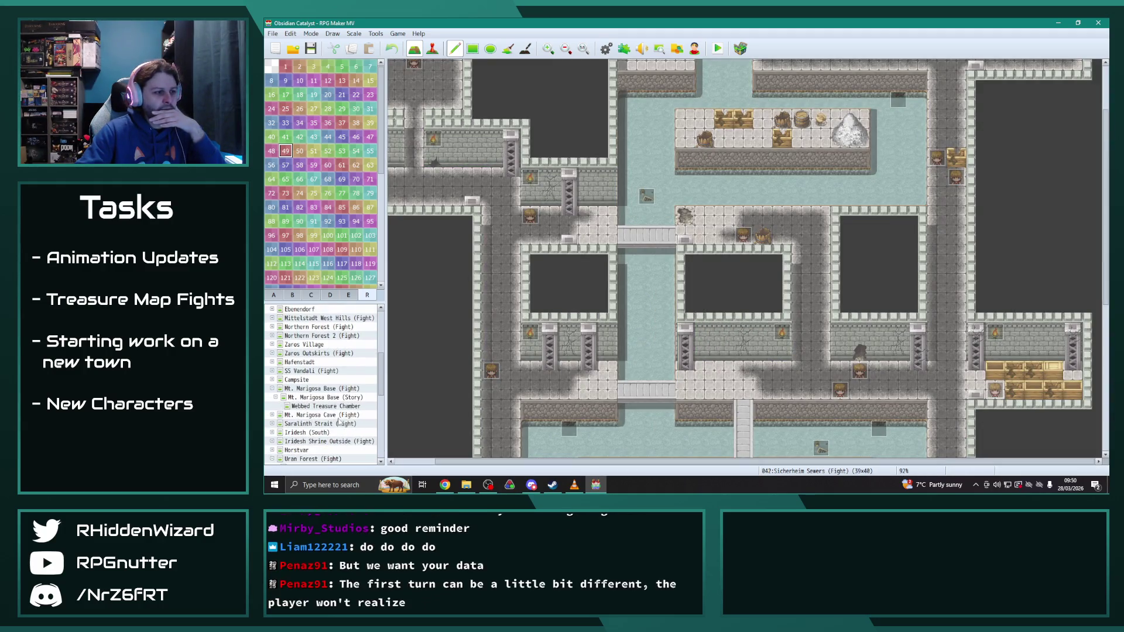
pyautogui.scroll(-2, 334, 420)
pyautogui.click(329, 450)
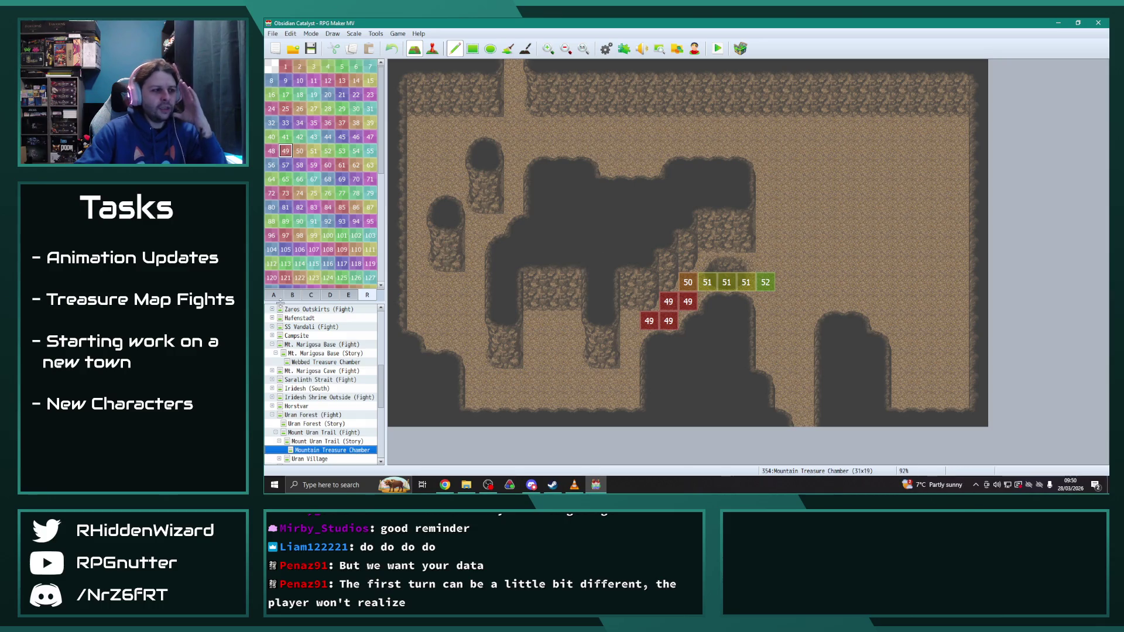
pyautogui.scroll(10, 335, 384)
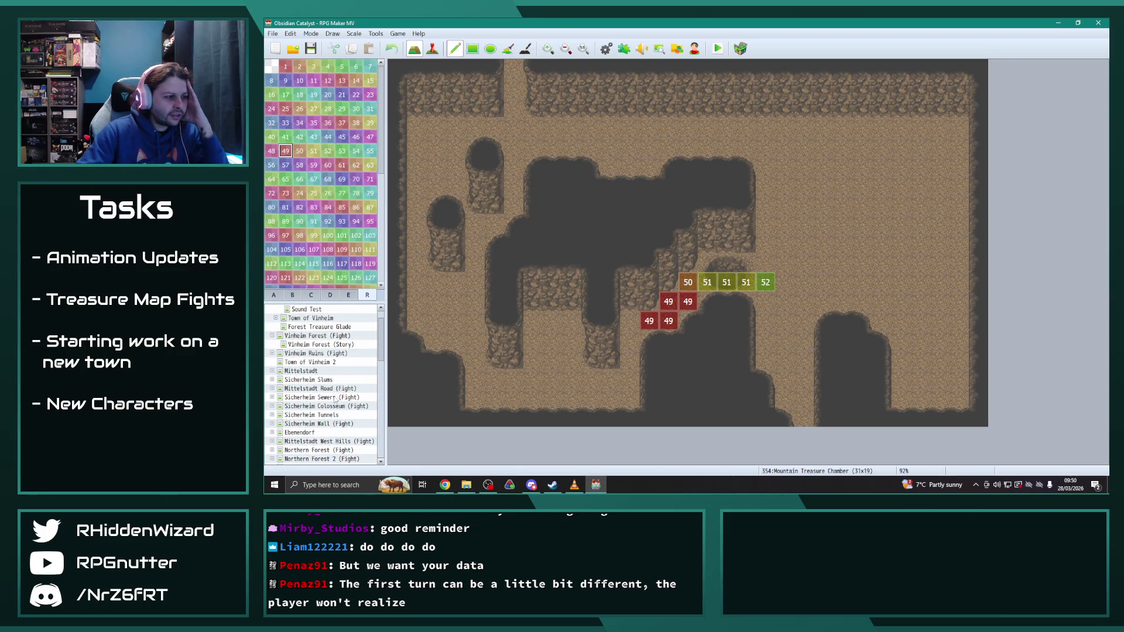
pyautogui.scroll(2, 336, 400)
pyautogui.click(323, 371)
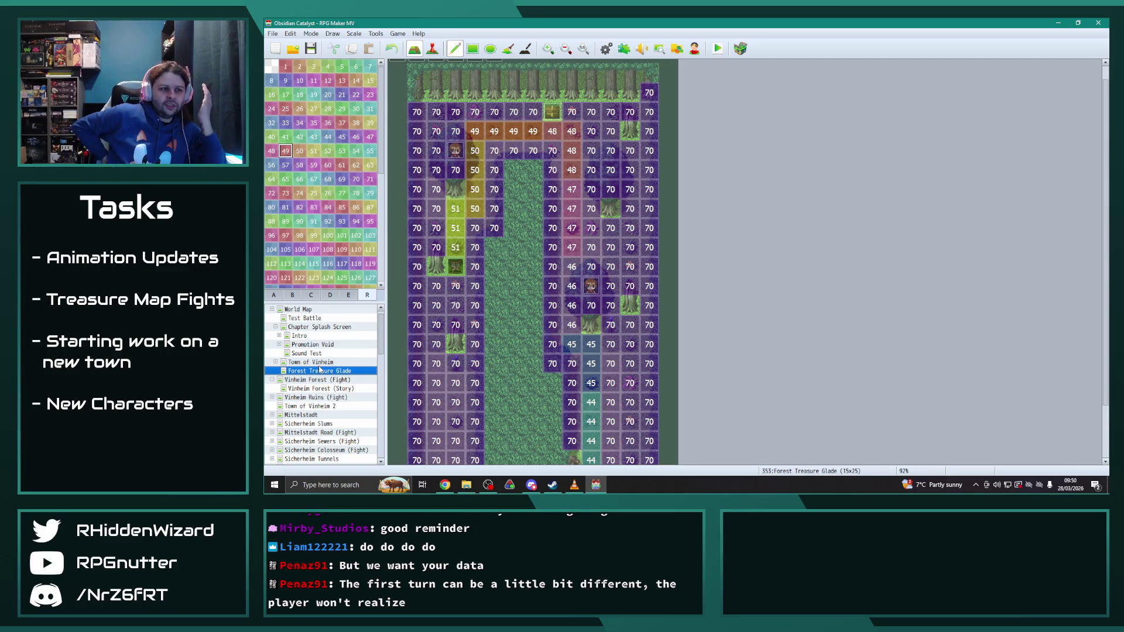
pyautogui.scroll(-15, 284, 413)
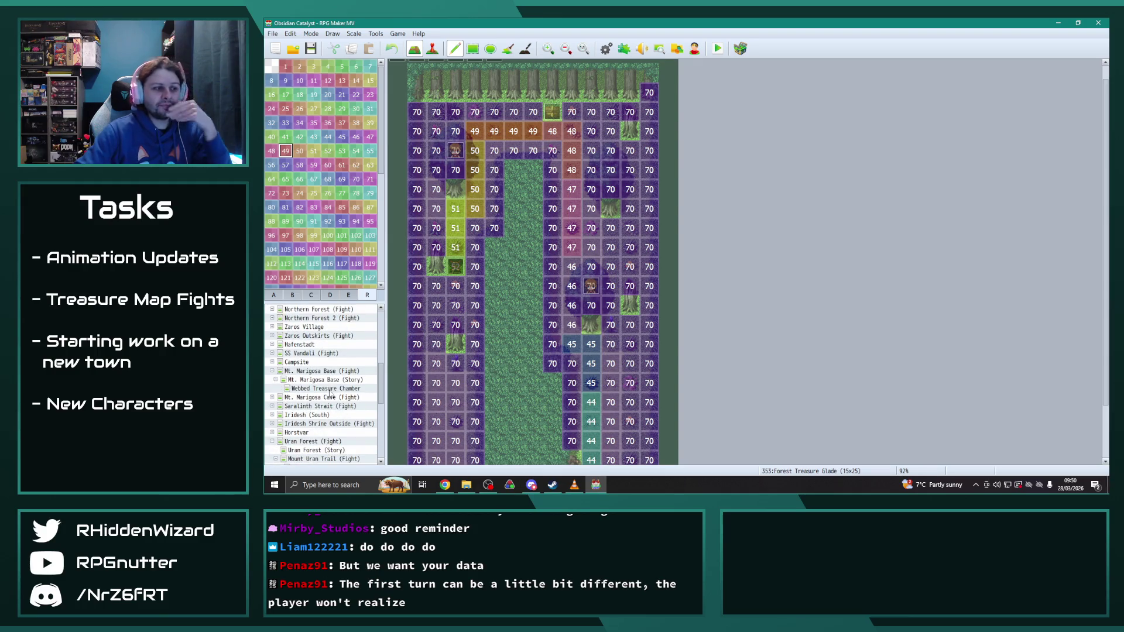
pyautogui.click(329, 390)
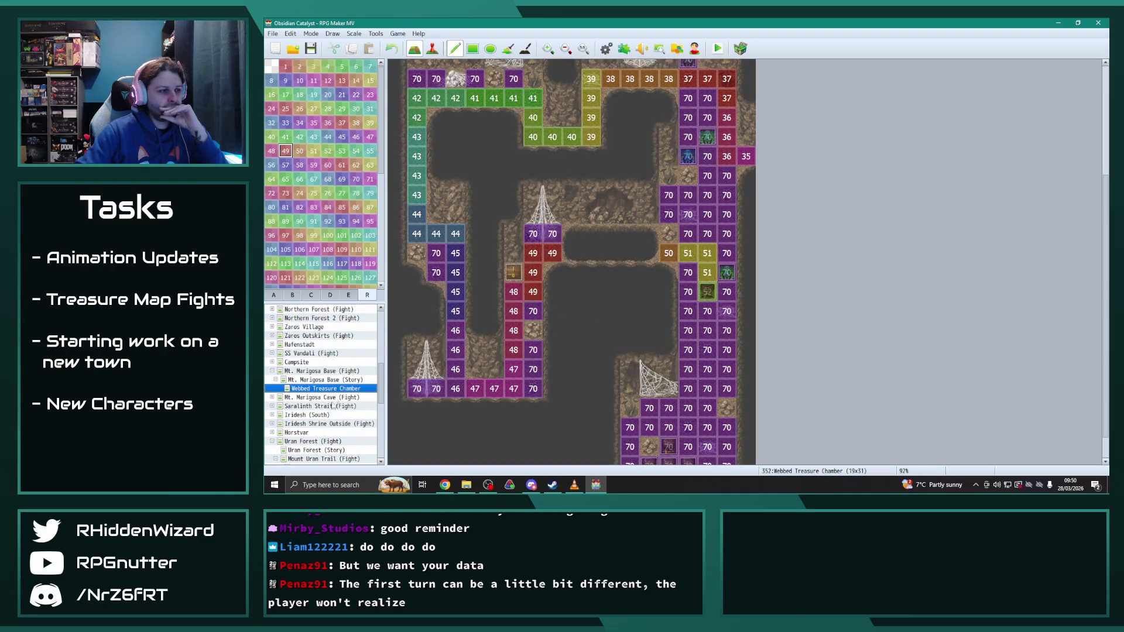
pyautogui.scroll(-3, 333, 406)
pyautogui.click(333, 398)
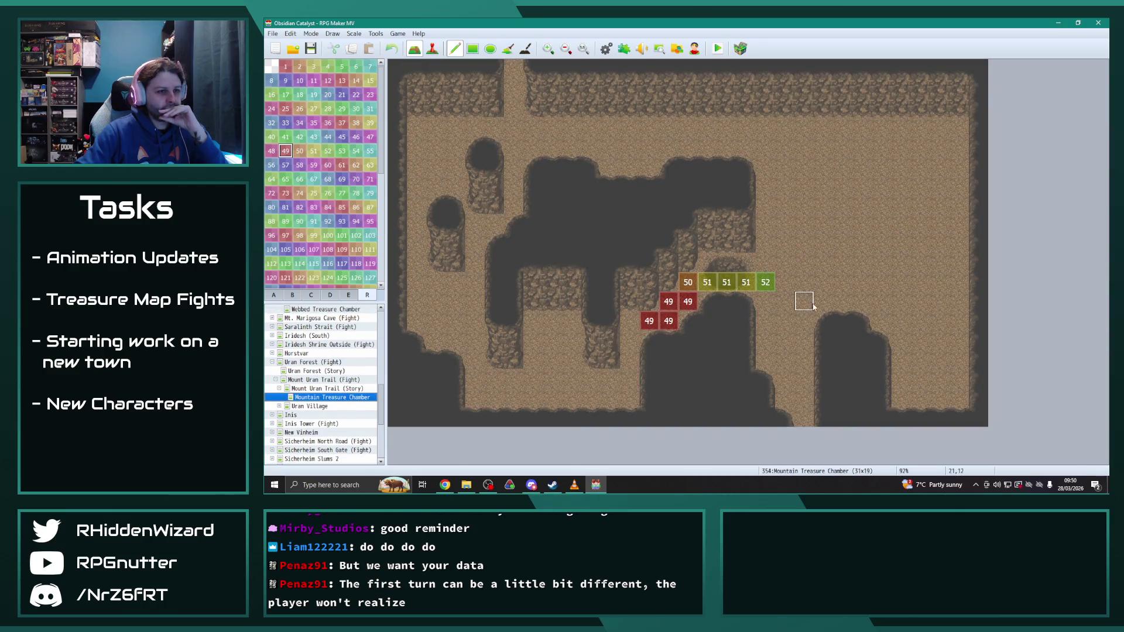
# Step: Turn the tiles below the strip into region 50 and run region 49 down the column
pyautogui.rightClick(688, 283)
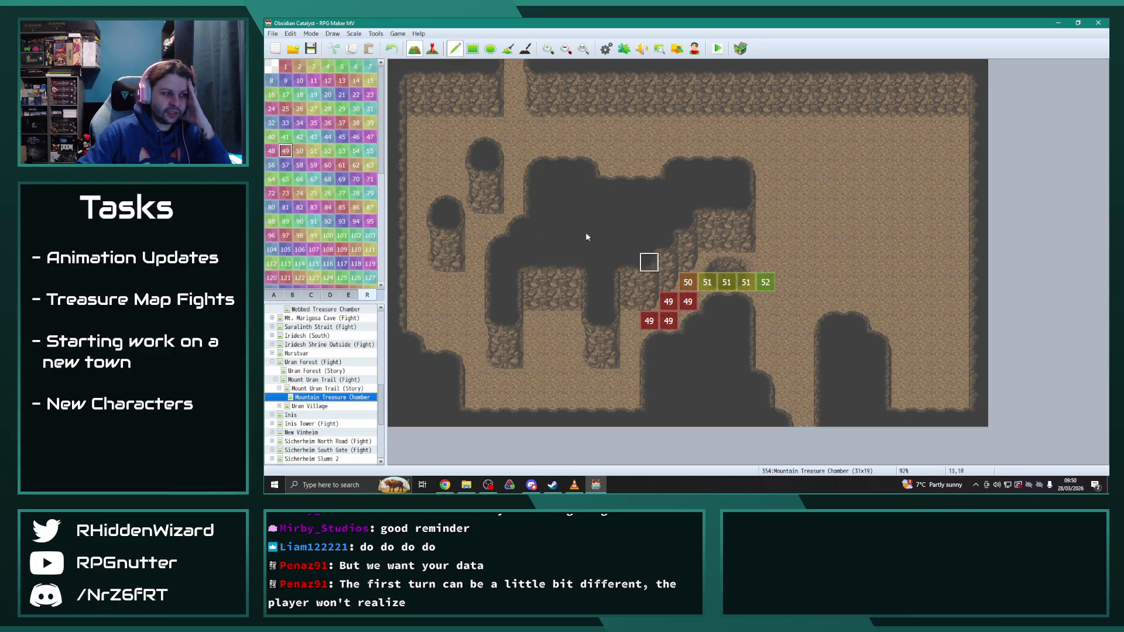
pyautogui.moveTo(689, 300); pyautogui.dragTo(672, 302)
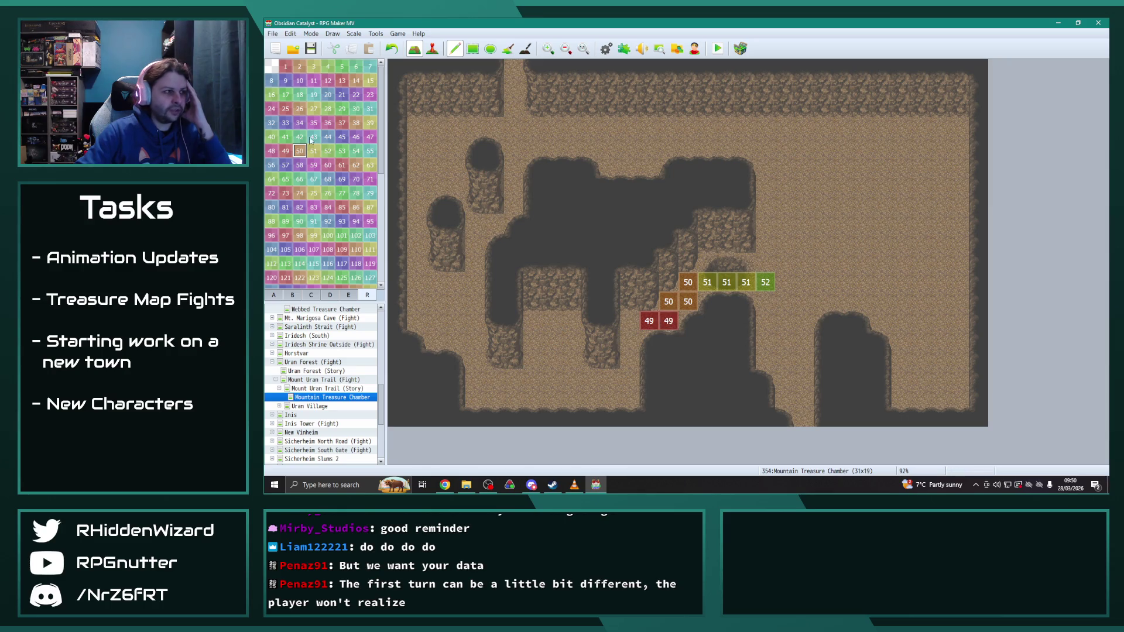
pyautogui.click(285, 151)
pyautogui.click(629, 320)
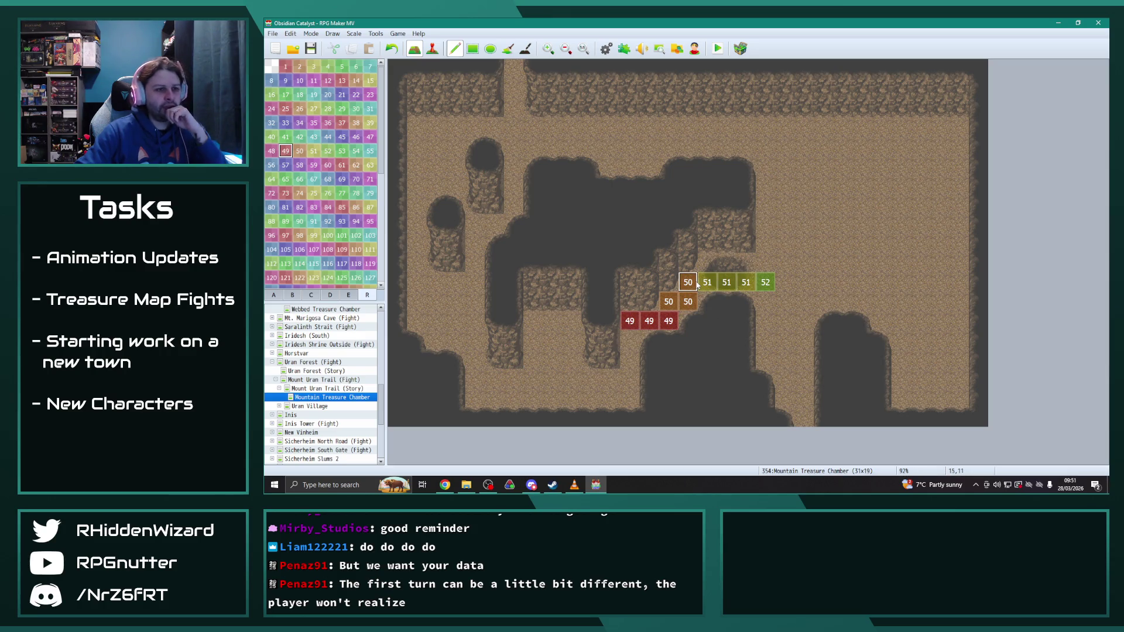
pyautogui.rightClick(668, 301)
pyautogui.click(668, 320)
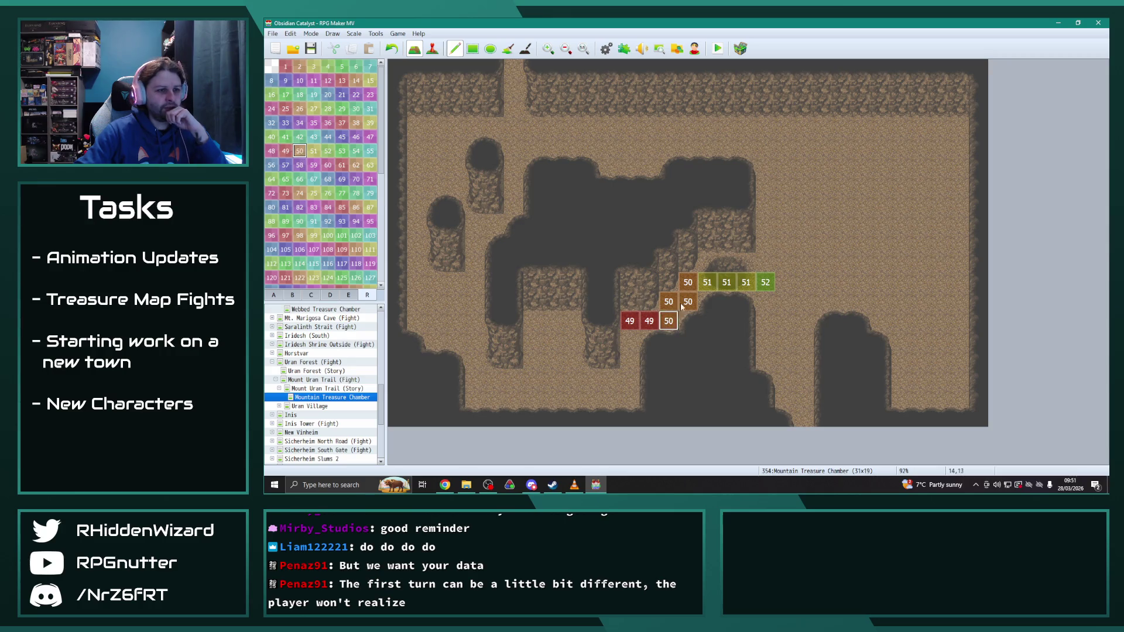
pyautogui.click(285, 151)
pyautogui.click(630, 340)
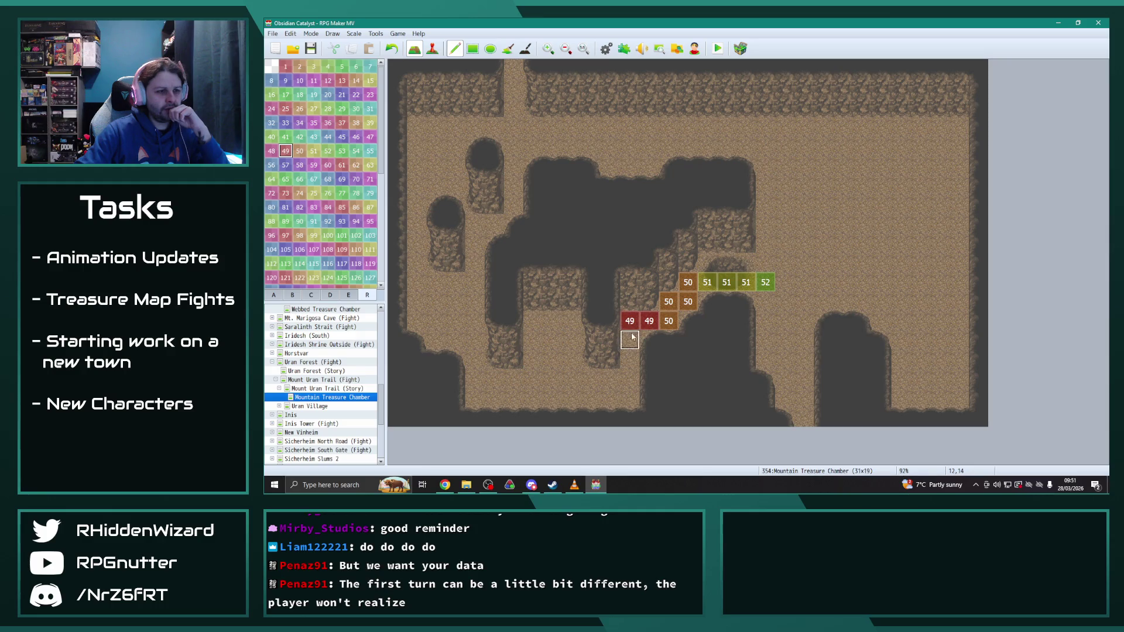
pyautogui.click(638, 356)
# Step: Try regions 48 and 47 along the bottom row, then erase those tiles
pyautogui.click(271, 151)
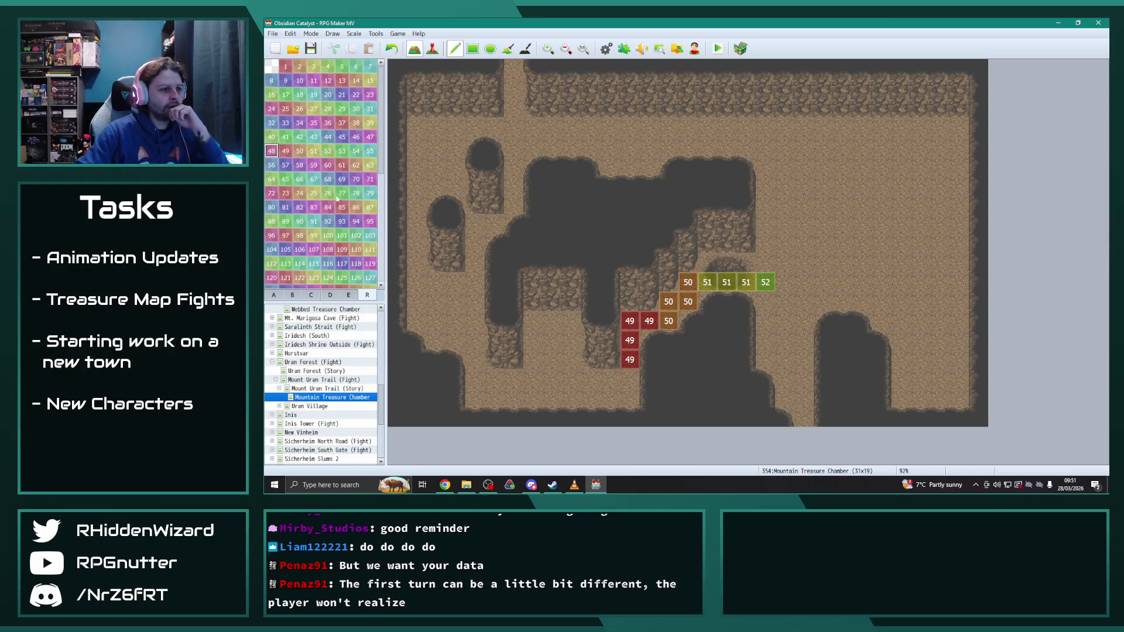
pyautogui.click(629, 379)
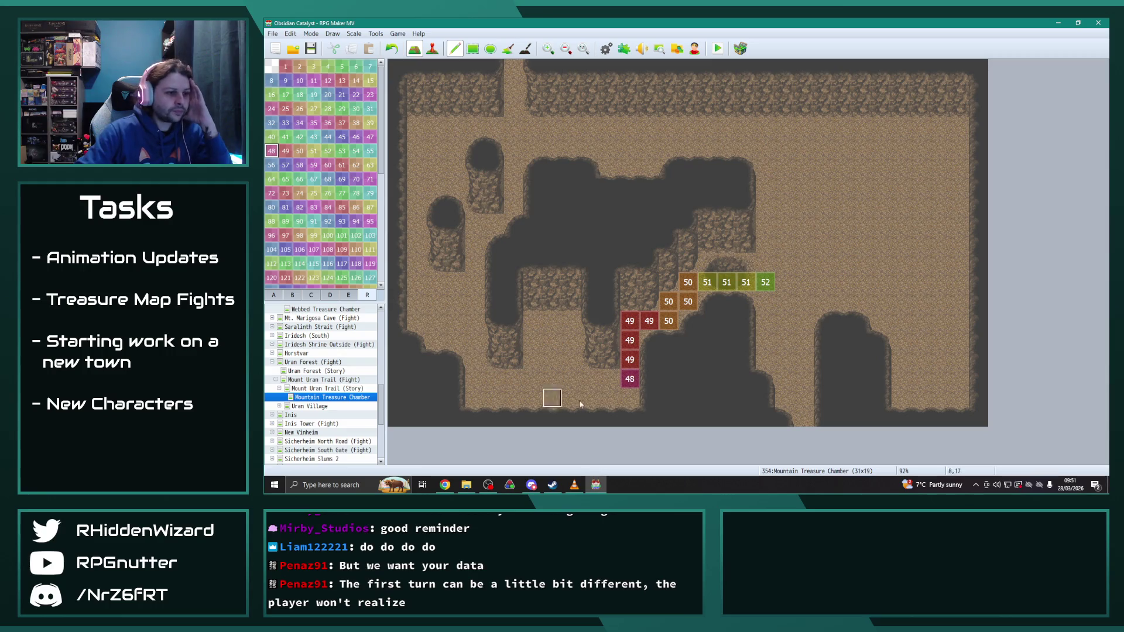
pyautogui.moveTo(613, 380); pyautogui.dragTo(572, 379)
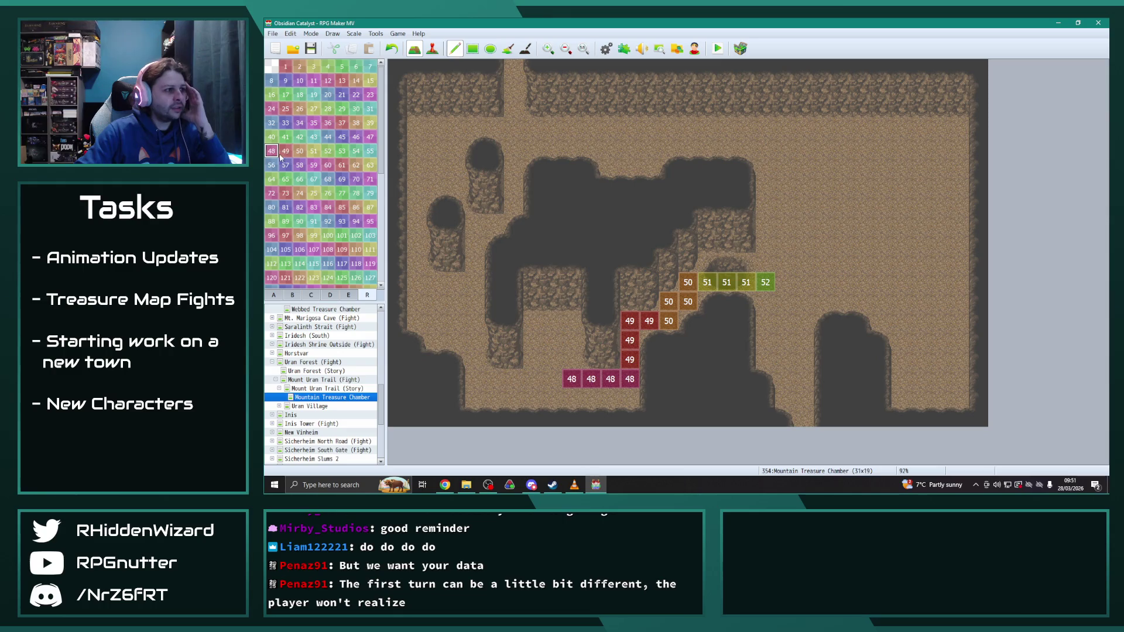
pyautogui.click(369, 136)
pyautogui.click(552, 379)
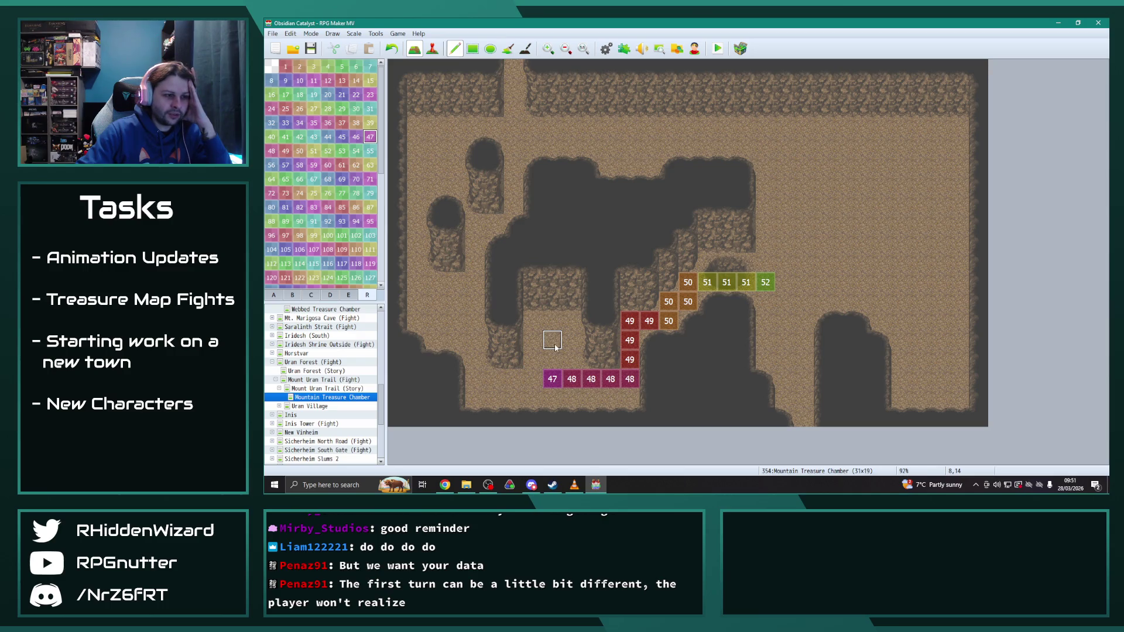
pyautogui.rightClick(474, 358)
pyautogui.moveTo(550, 382); pyautogui.dragTo(609, 384)
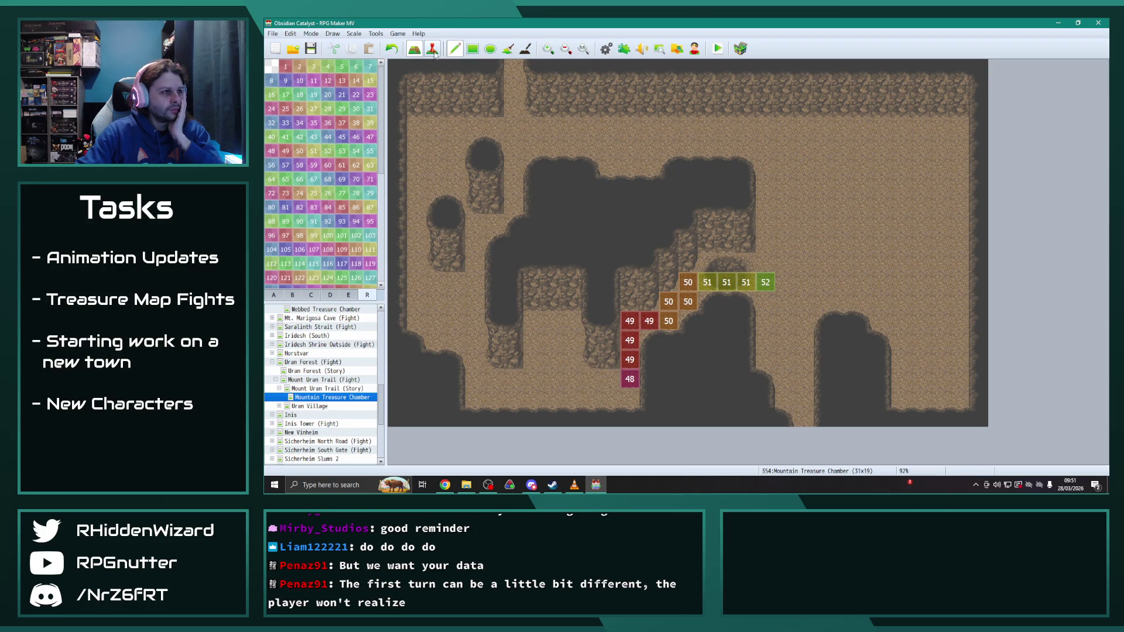
# Step: Extend the dark ceiling one tile at column 10, then mark three region 48 tiles lower down
pyautogui.click(273, 295)
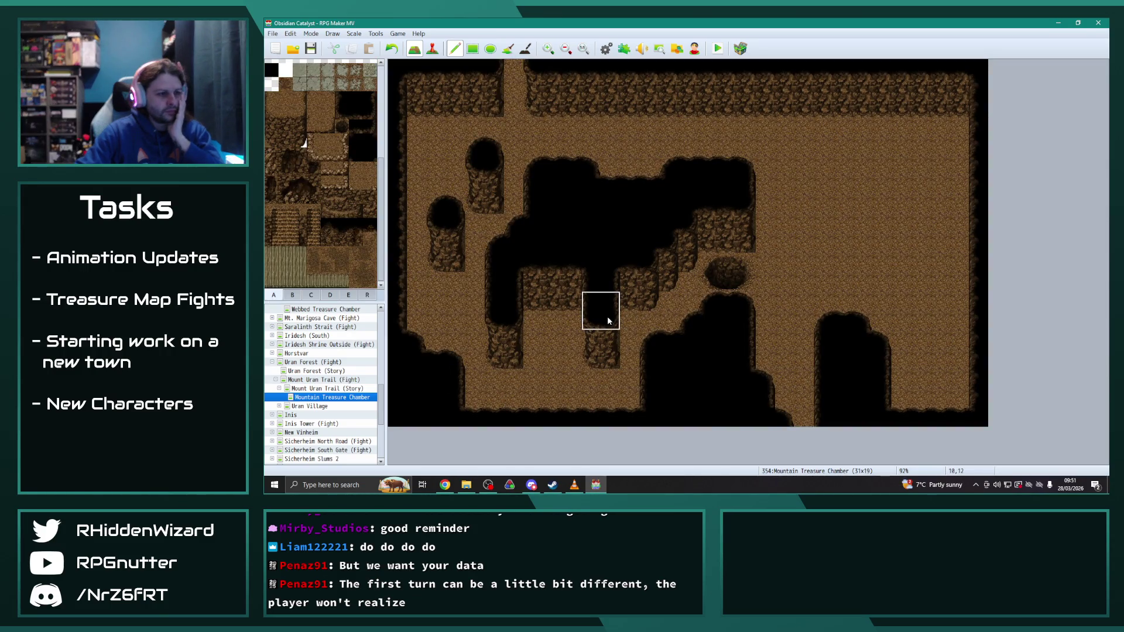
pyautogui.click(605, 369)
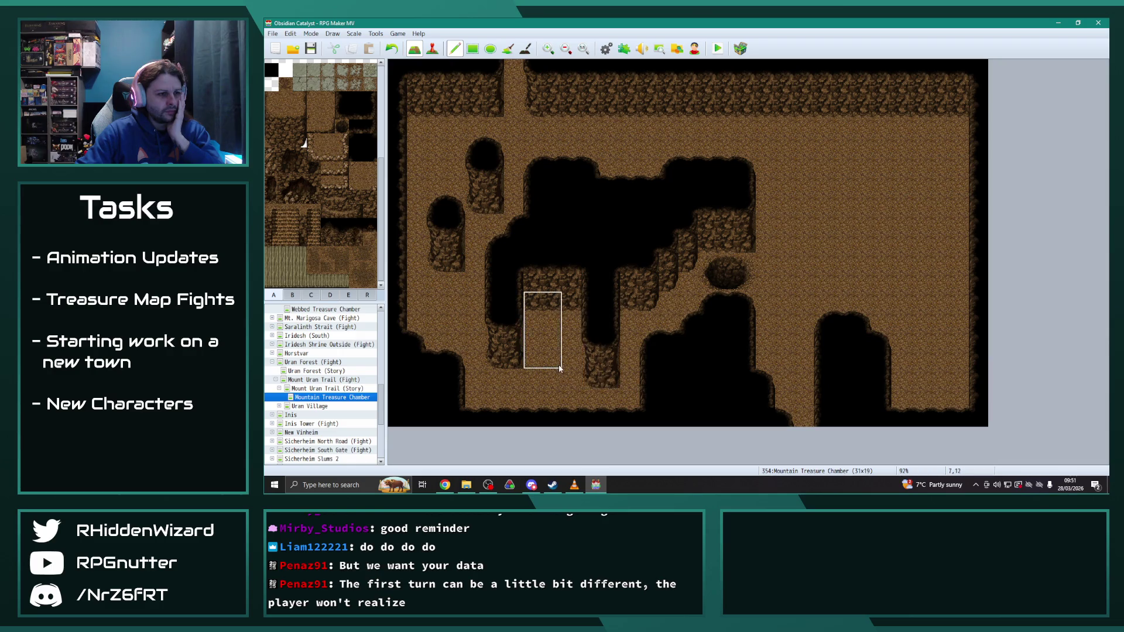
pyautogui.click(367, 295)
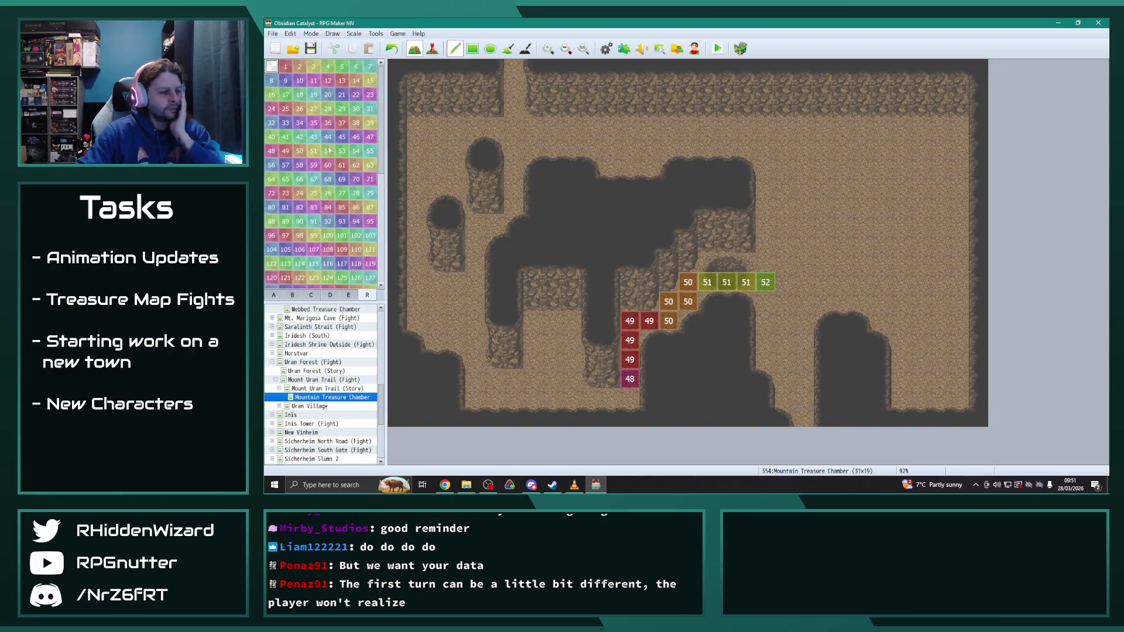
pyautogui.click(271, 151)
pyautogui.click(630, 398)
pyautogui.click(610, 398)
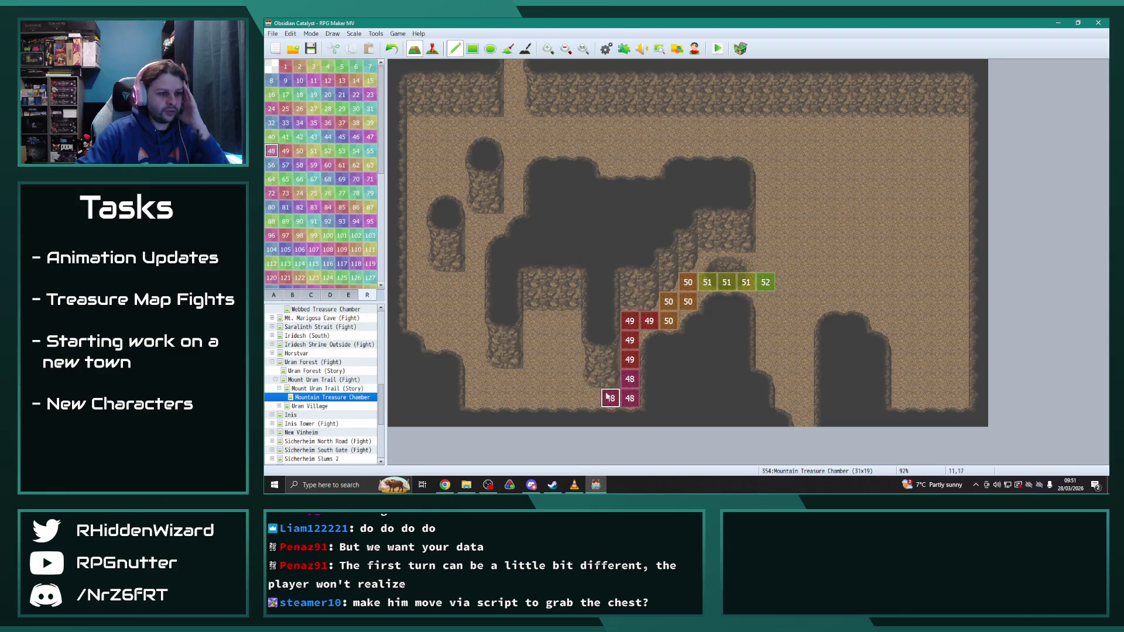
pyautogui.click(590, 398)
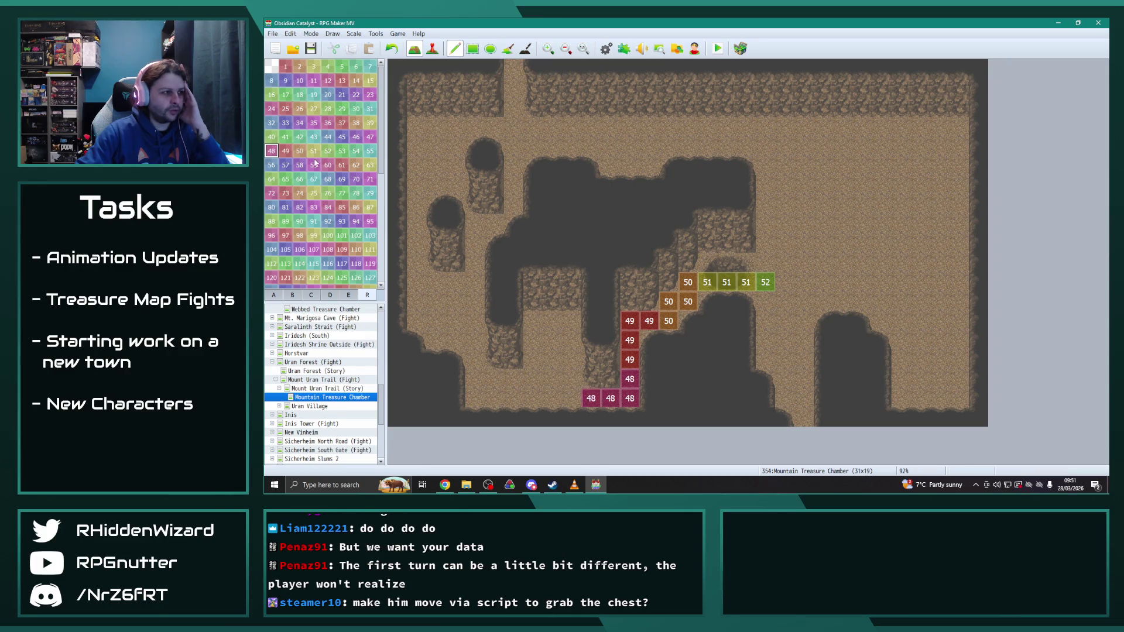
# Step: Add region 47 tiles up the left column, capped by a 46, and open Webbed Treasure Chamber
pyautogui.click(368, 138)
pyautogui.click(571, 398)
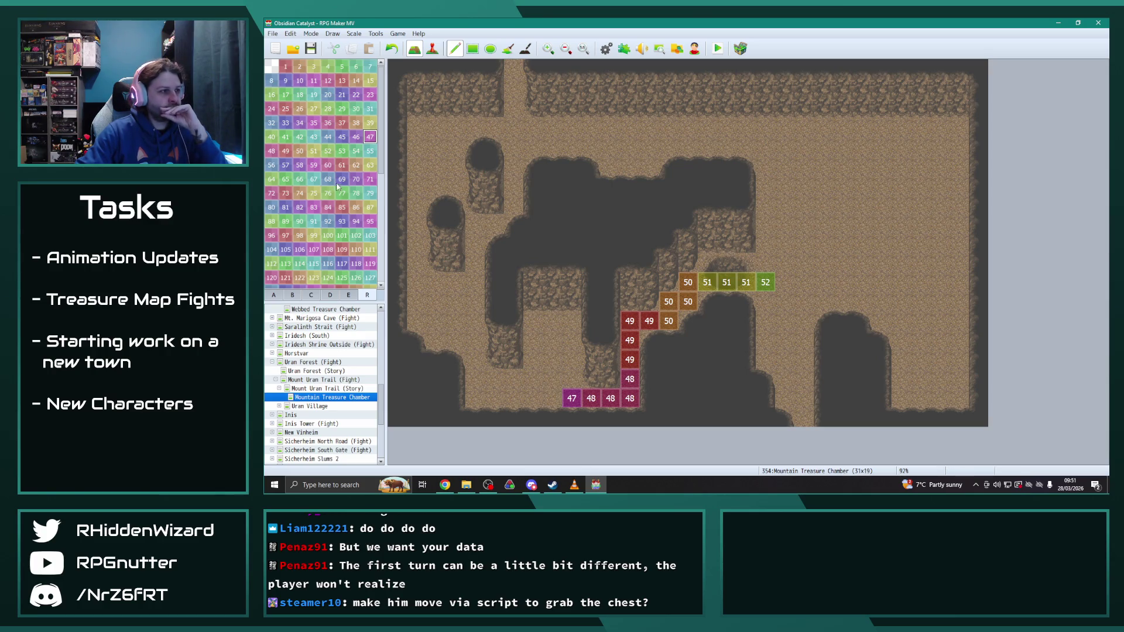
pyautogui.click(551, 398)
pyautogui.moveTo(552, 398); pyautogui.dragTo(552, 359)
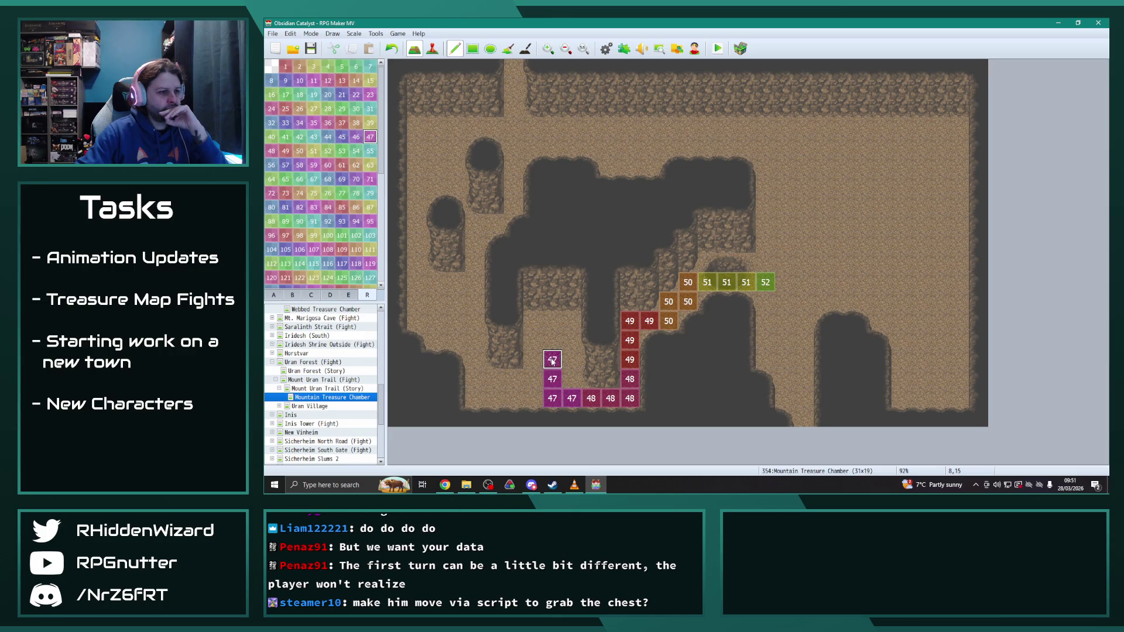
pyautogui.click(356, 137)
pyautogui.click(551, 340)
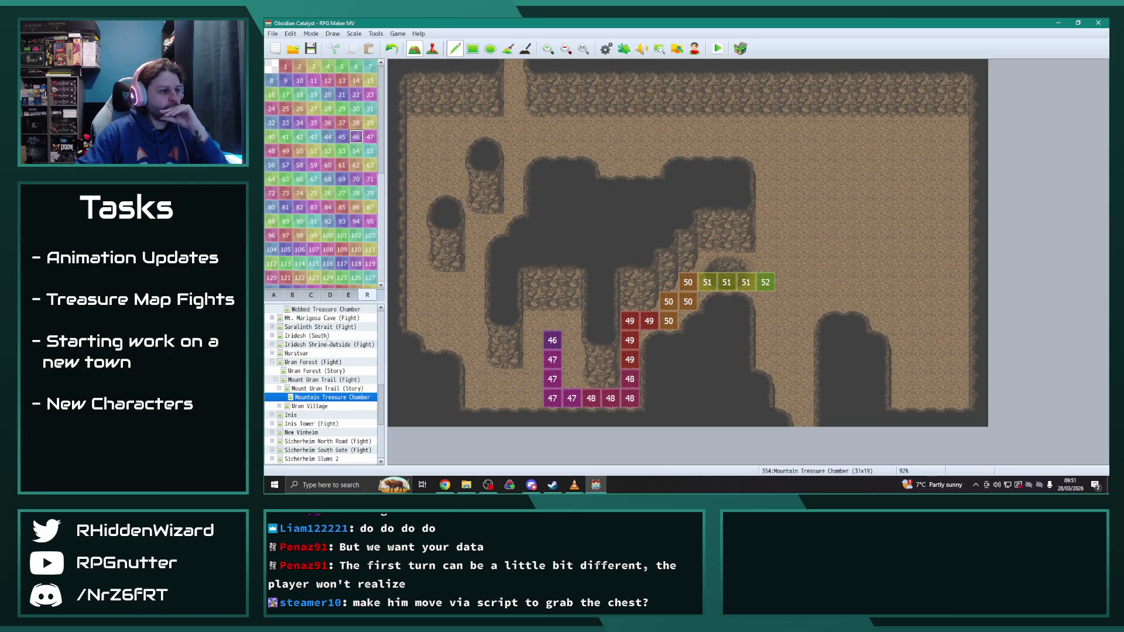
pyautogui.scroll(1, 329, 345)
pyautogui.click(327, 327)
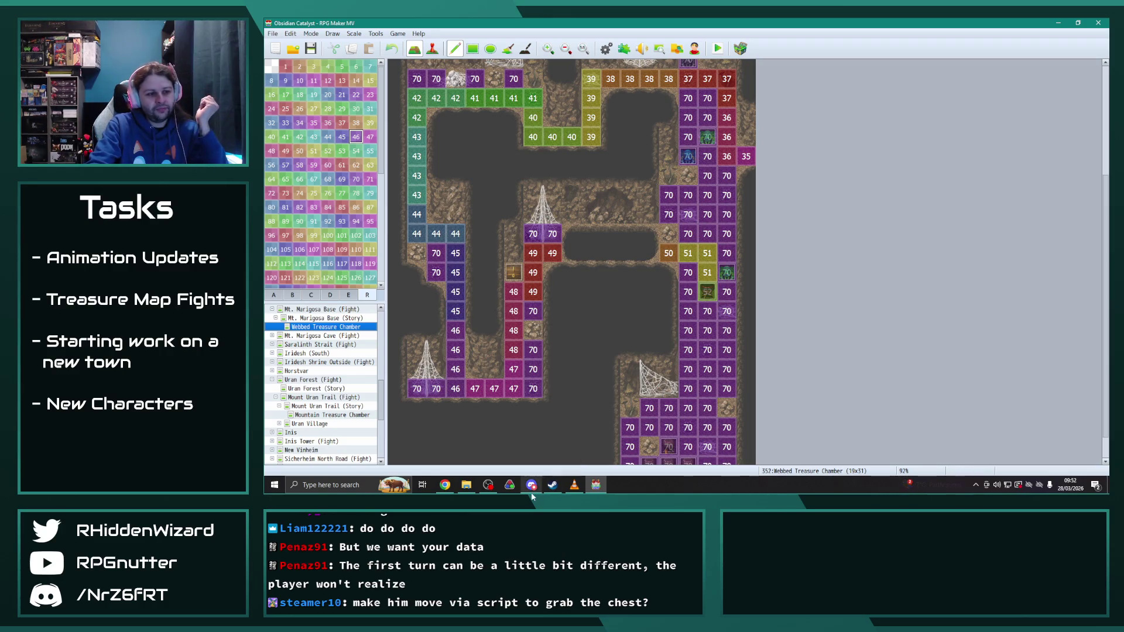
# Step: Go back from Webbed Treasure Chamber to the Mountain Treasure Chamber map
pyautogui.moveTo(593, 490)
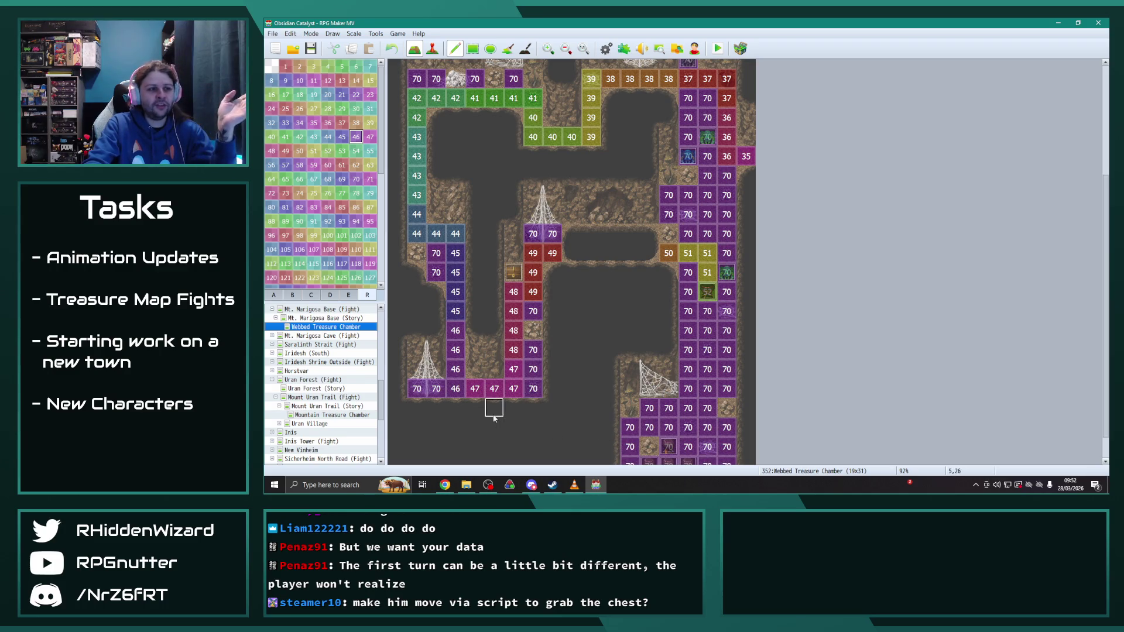
pyautogui.click(348, 414)
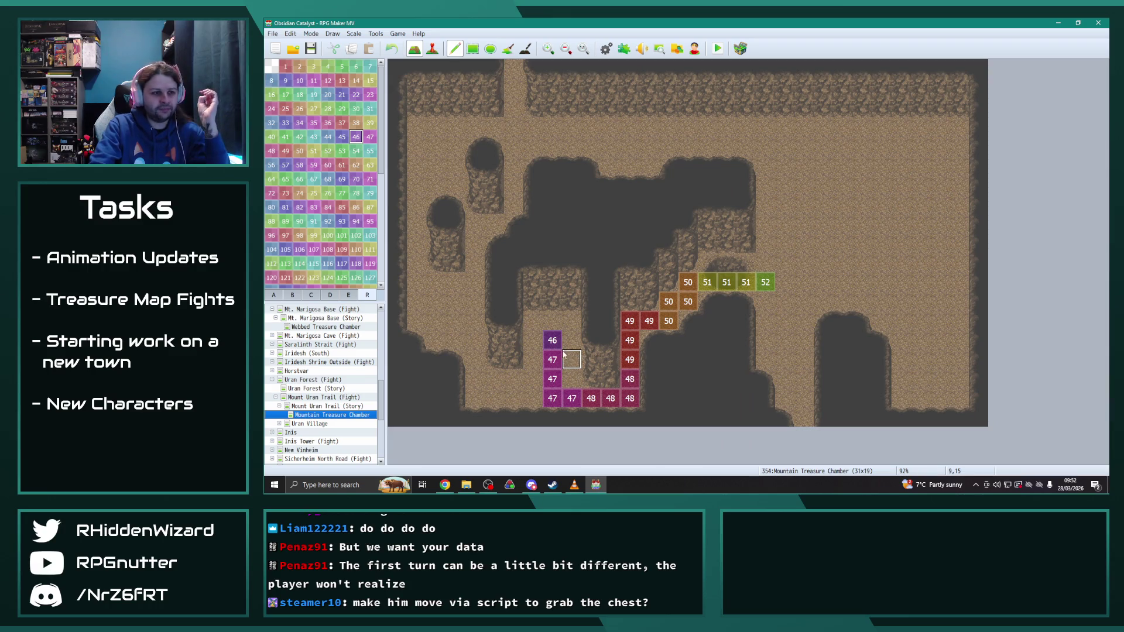
# Step: Paint a 46 column, 45 tiles leftward and up, then 44 tiles up the left wall
pyautogui.moveTo(537, 345); pyautogui.dragTo(534, 381)
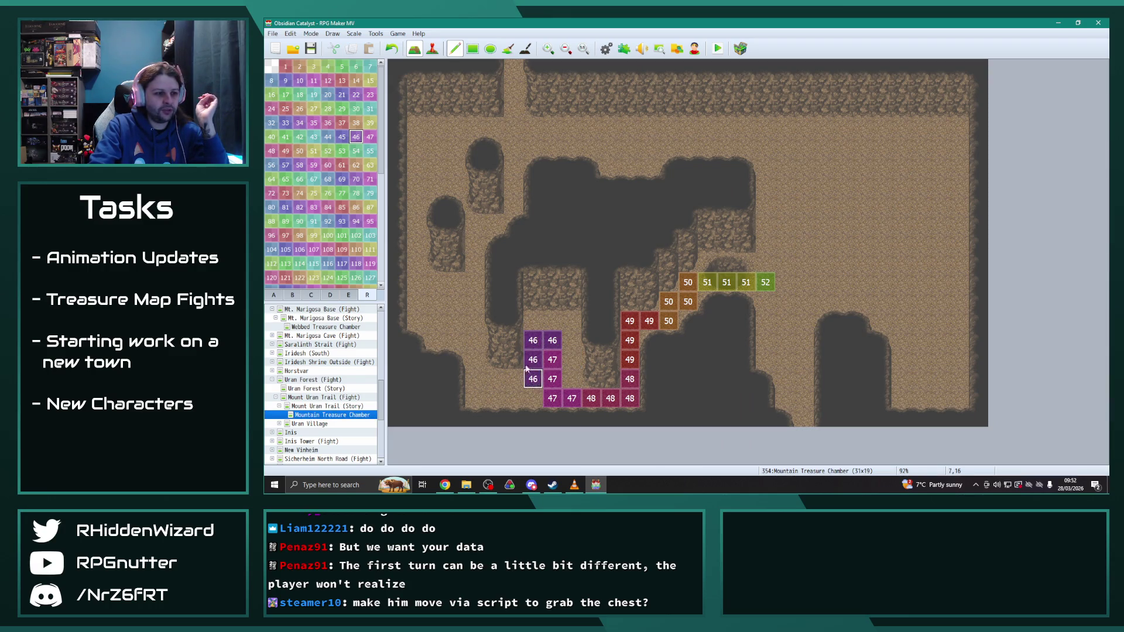
pyautogui.click(341, 136)
pyautogui.click(513, 379)
pyautogui.click(494, 379)
pyautogui.moveTo(478, 379); pyautogui.dragTo(474, 360)
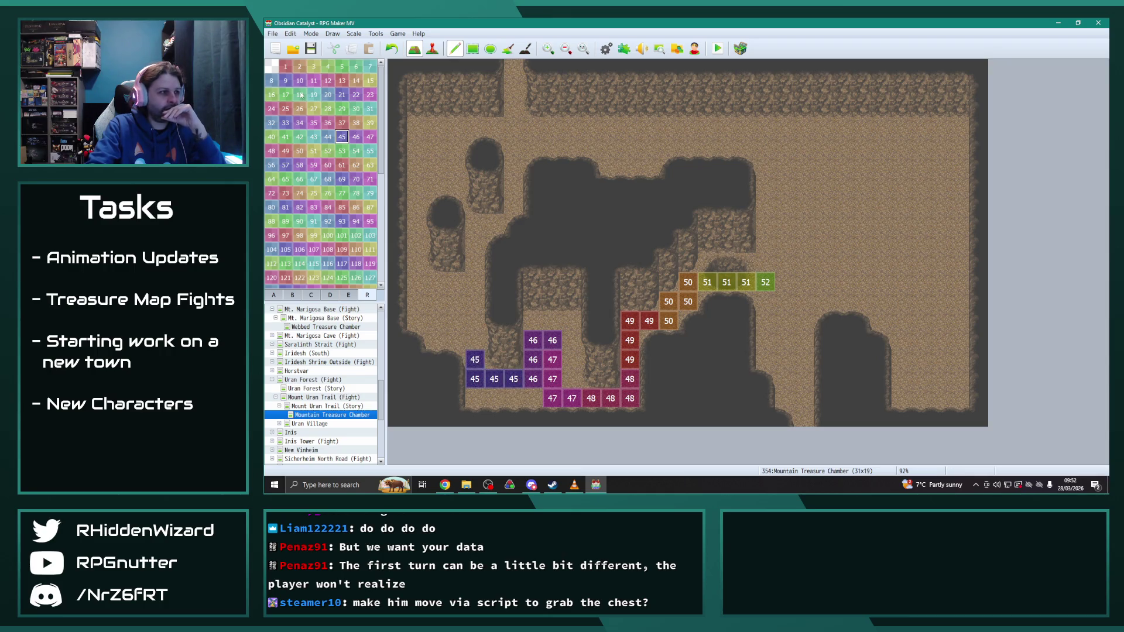
pyautogui.click(328, 136)
pyautogui.click(475, 341)
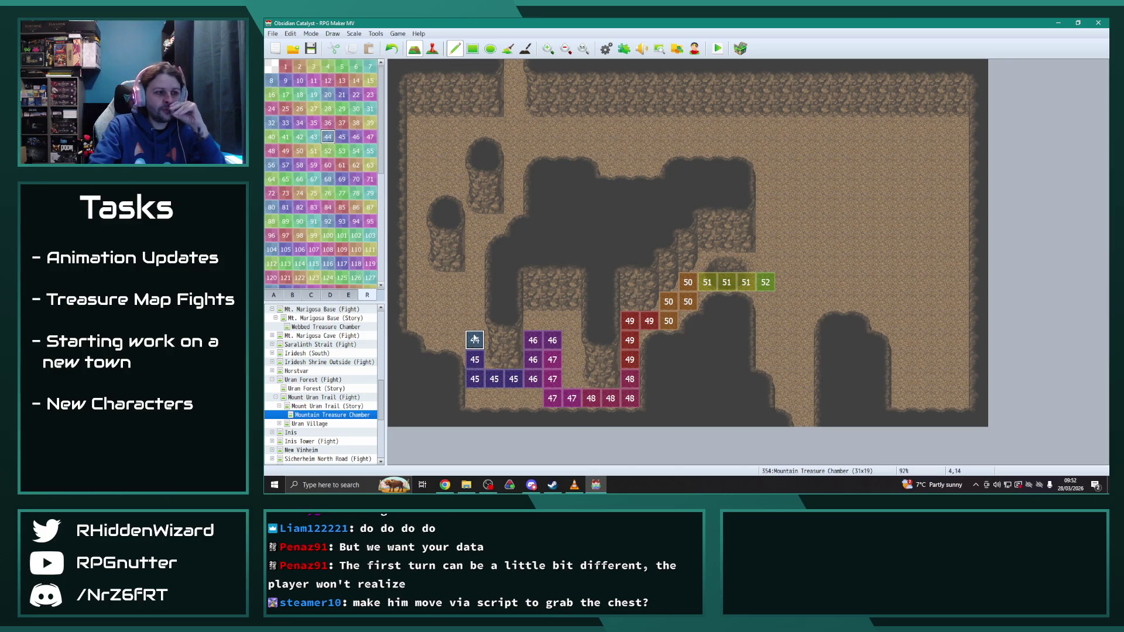
pyautogui.click(476, 324)
pyautogui.click(475, 305)
pyautogui.click(456, 302)
# Step: Continue the path with 43s left and up, a 42 column, and 41s turning right
pyautogui.click(314, 136)
pyautogui.click(436, 301)
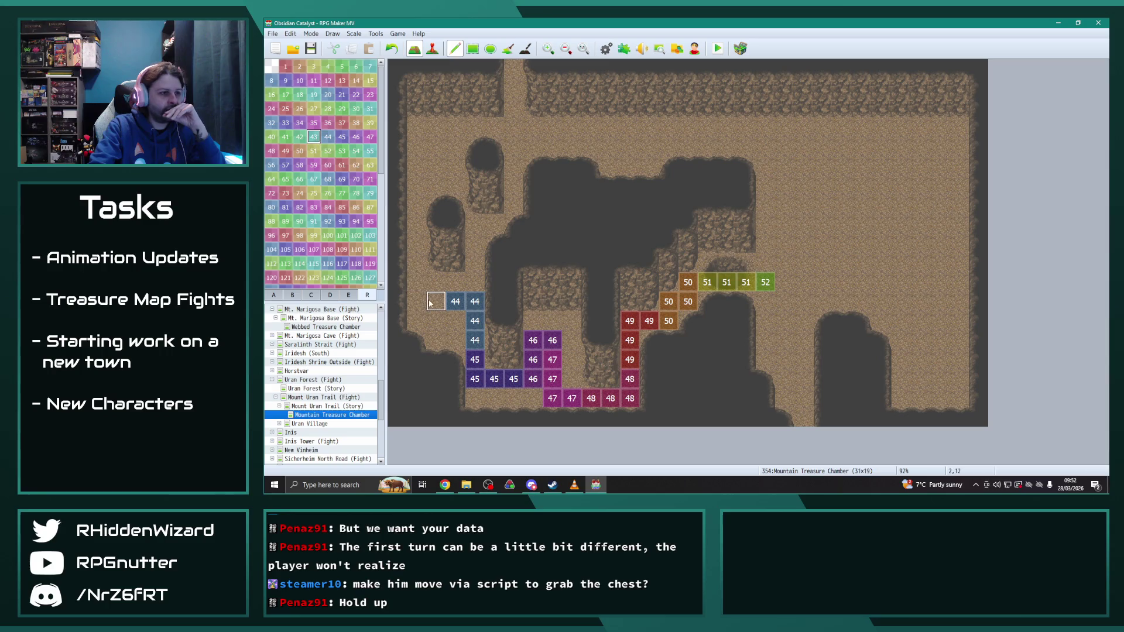
pyautogui.click(417, 301)
pyautogui.click(416, 282)
pyautogui.click(417, 264)
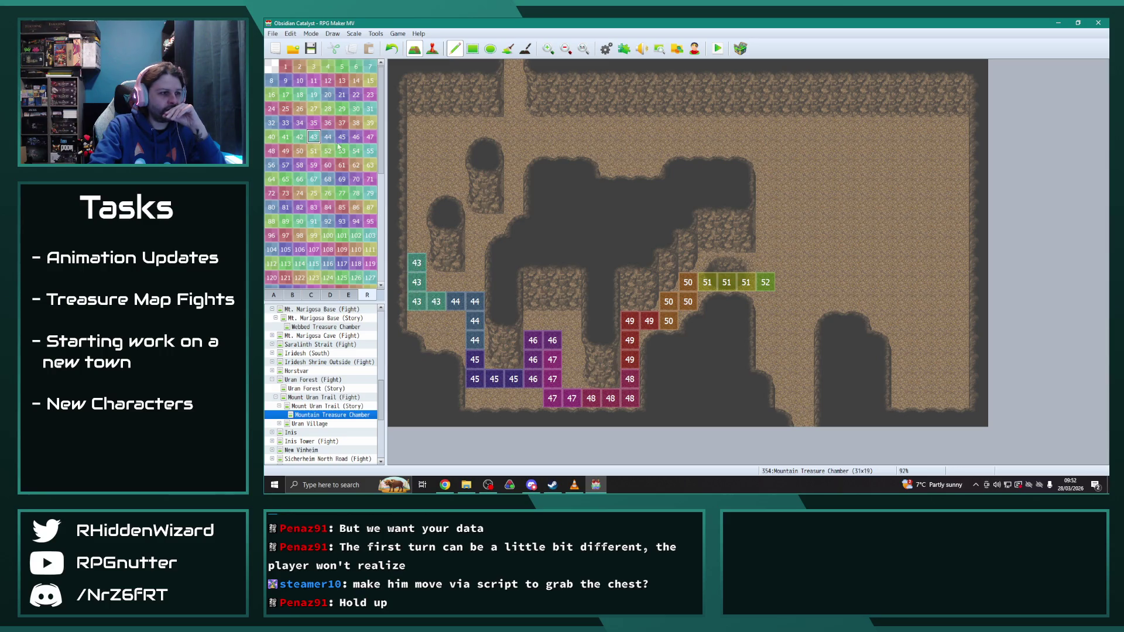
pyautogui.click(300, 137)
pyautogui.click(417, 243)
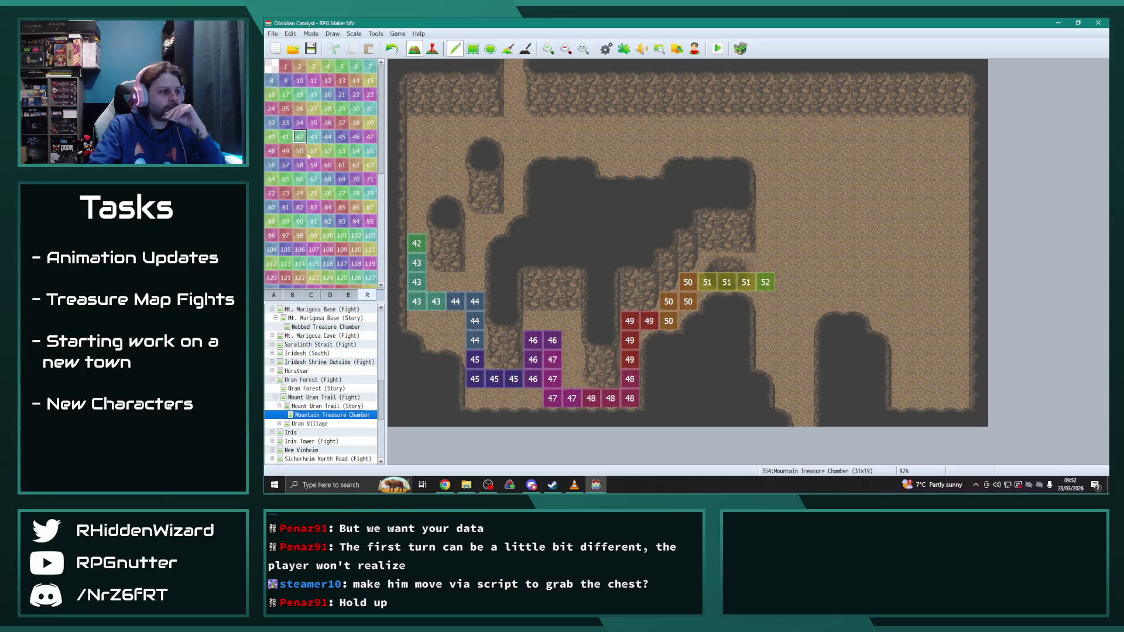
pyautogui.moveTo(415, 222); pyautogui.dragTo(416, 185)
pyautogui.click(287, 137)
pyautogui.click(417, 166)
pyautogui.click(416, 147)
pyautogui.click(436, 147)
pyautogui.click(456, 149)
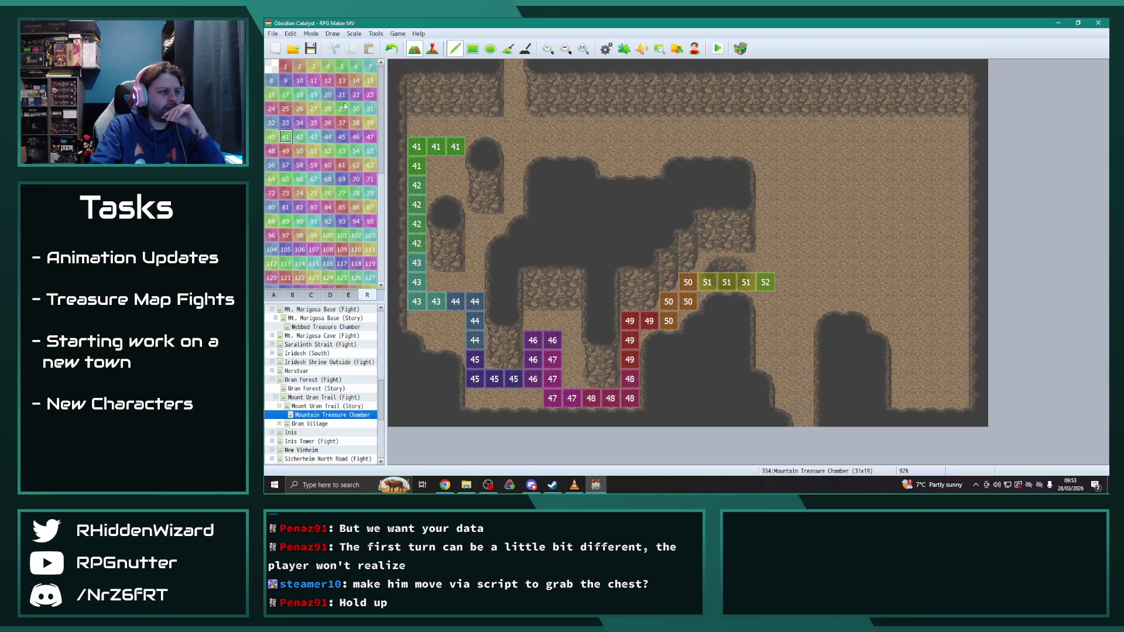
# Step: Run 40 tiles right toward the opening, then two 39s and a 38 up the passage
pyautogui.click(272, 136)
pyautogui.click(455, 127)
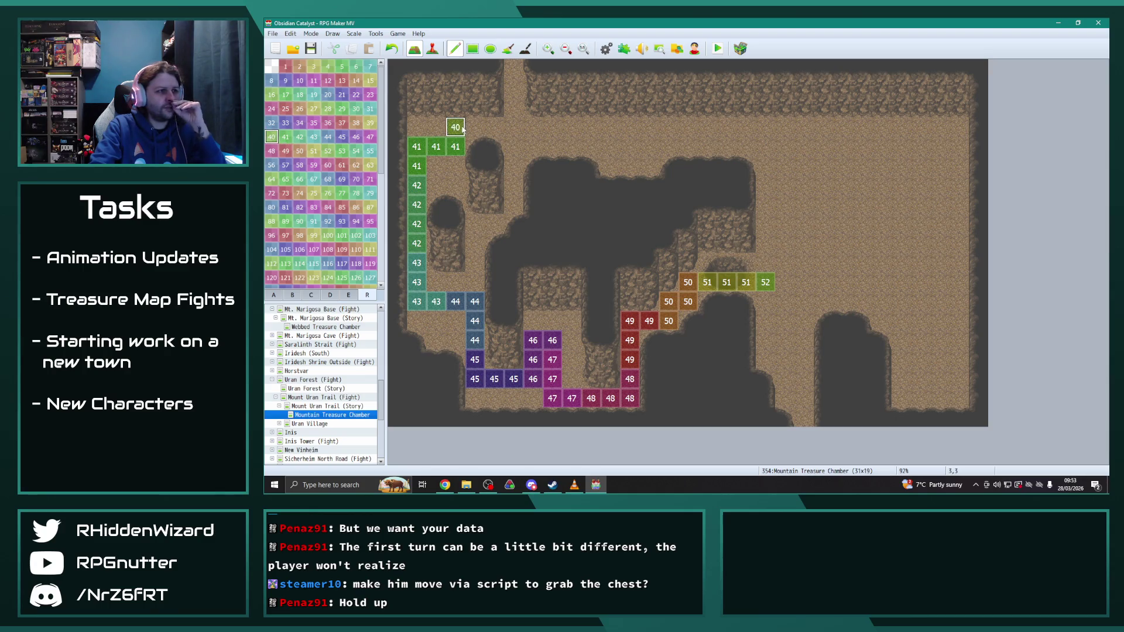
pyautogui.click(475, 127)
pyautogui.click(494, 127)
pyautogui.click(514, 127)
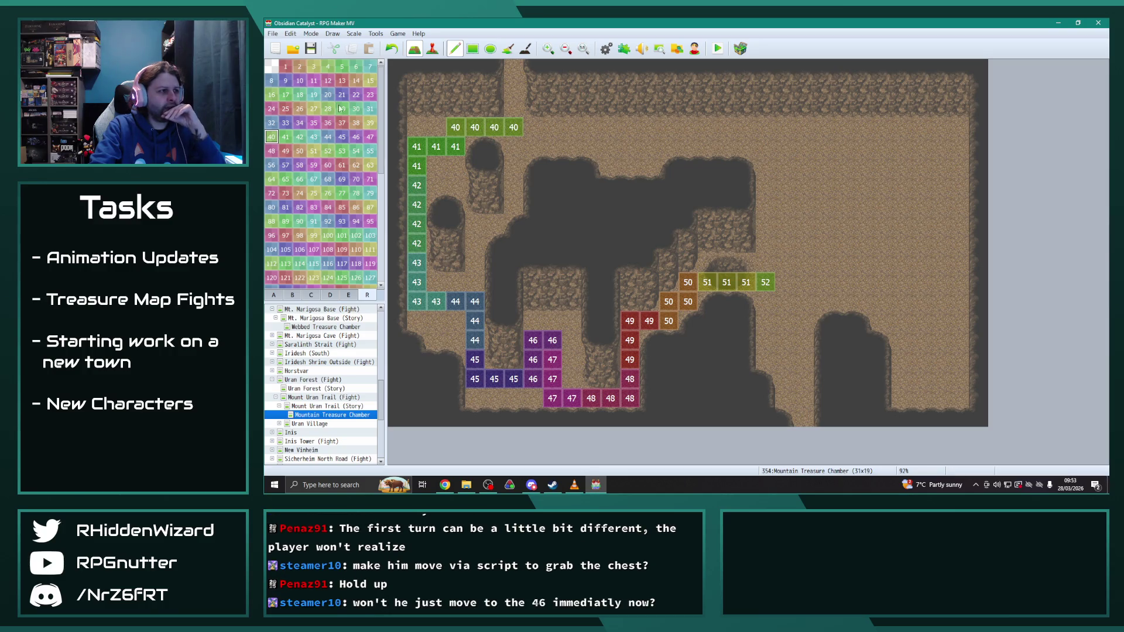
pyautogui.click(370, 122)
pyautogui.click(513, 108)
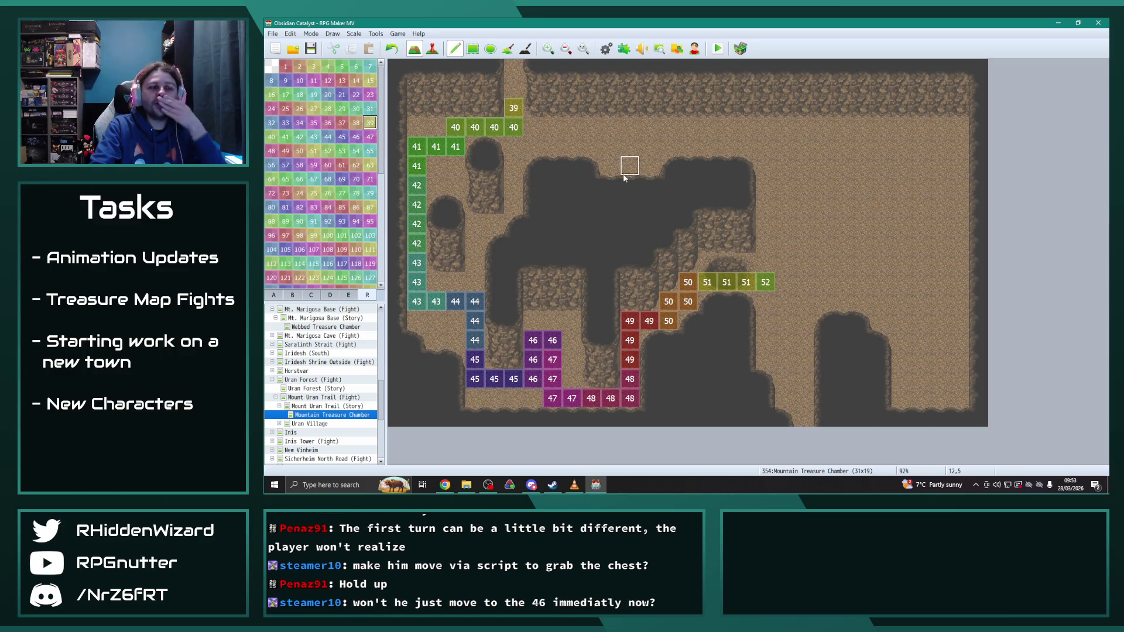
pyautogui.click(513, 88)
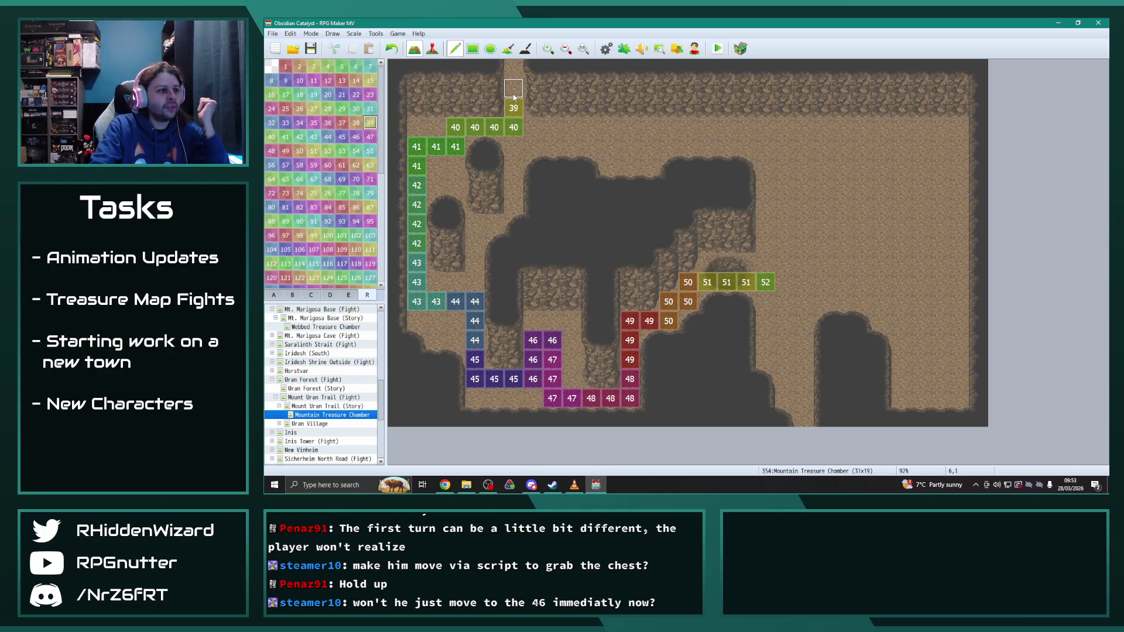
pyautogui.click(356, 122)
pyautogui.click(513, 69)
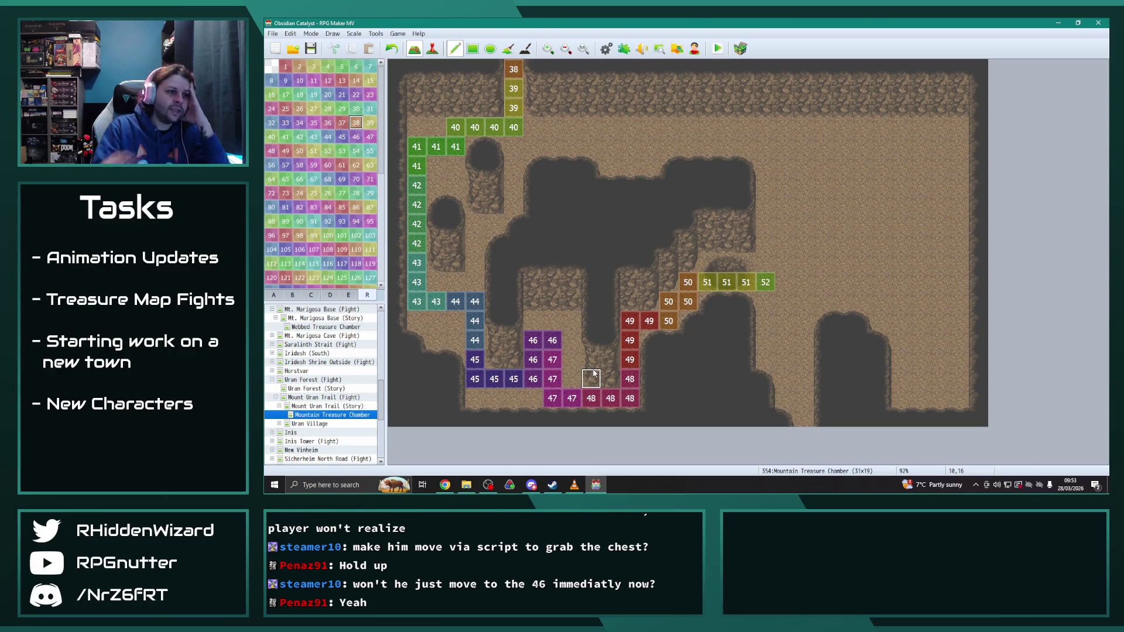
# Step: Erase the old left-side region tiles 38 through 47, then paint a 46 beside the top 47
pyautogui.rightClick(592, 127)
pyautogui.moveTo(513, 69)
pyautogui.mouseDown()
pyautogui.moveTo(479, 130)
pyautogui.moveTo(434, 147)
pyautogui.moveTo(417, 258)
pyautogui.moveTo(474, 378)
pyautogui.moveTo(469, 368)
pyautogui.mouseUp()
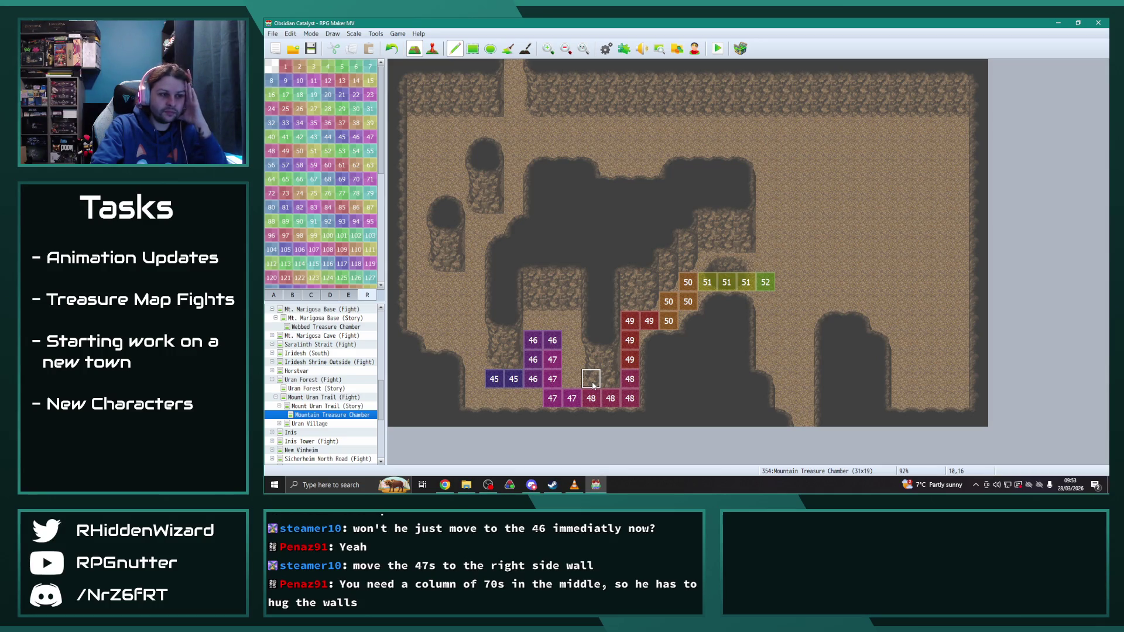
pyautogui.moveTo(494, 378)
pyautogui.mouseDown()
pyautogui.moveTo(513, 359)
pyautogui.moveTo(531, 381)
pyautogui.mouseUp()
pyautogui.moveTo(550, 342); pyautogui.dragTo(553, 395)
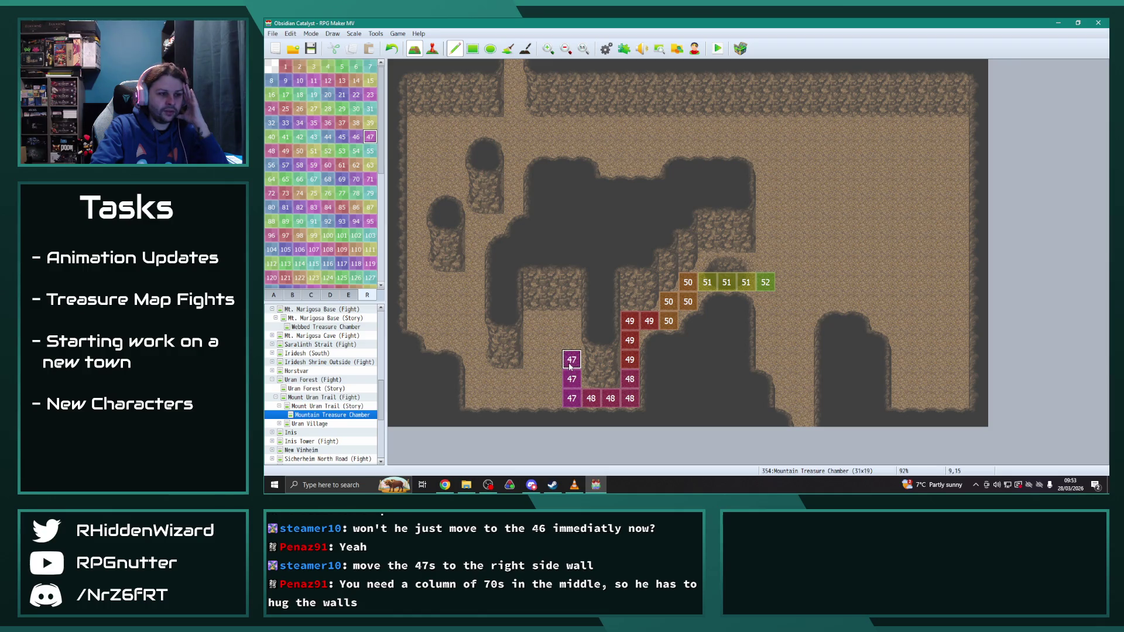
pyautogui.click(355, 138)
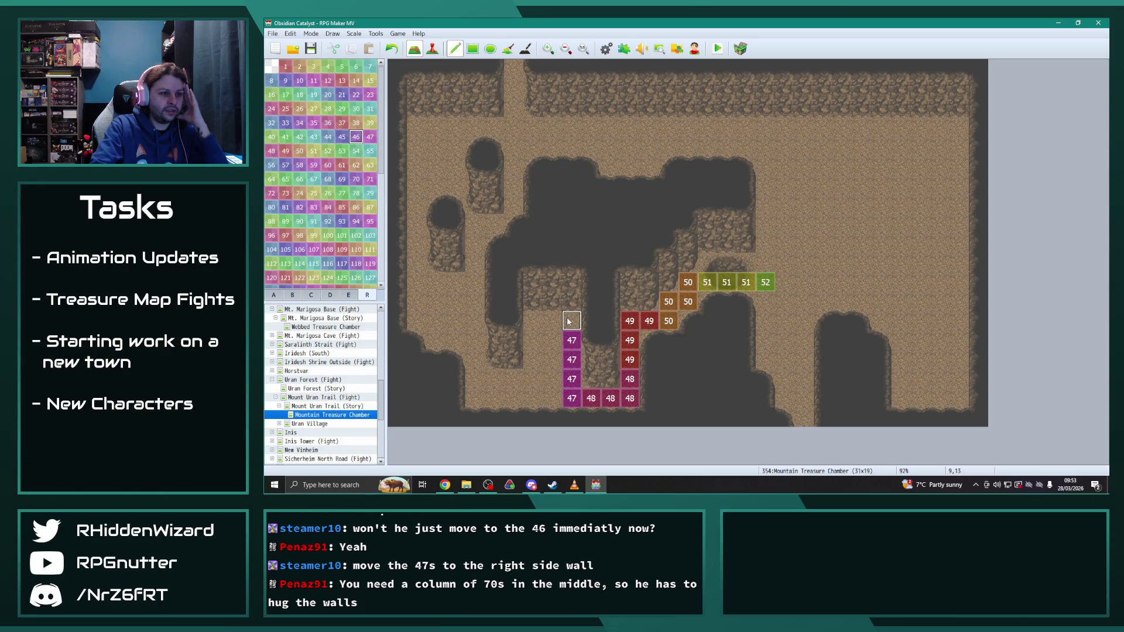
pyautogui.click(560, 343)
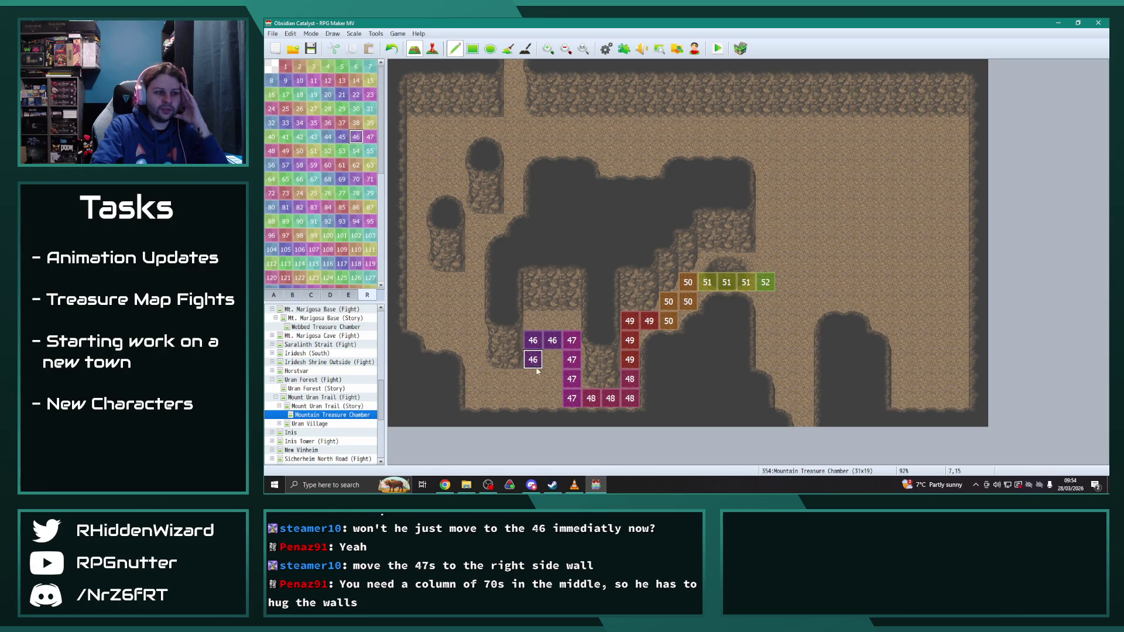
# Step: Paint regions 46, 45, 44 and 43 along the lower part of the path, heading left
pyautogui.click(533, 363)
pyautogui.click(342, 137)
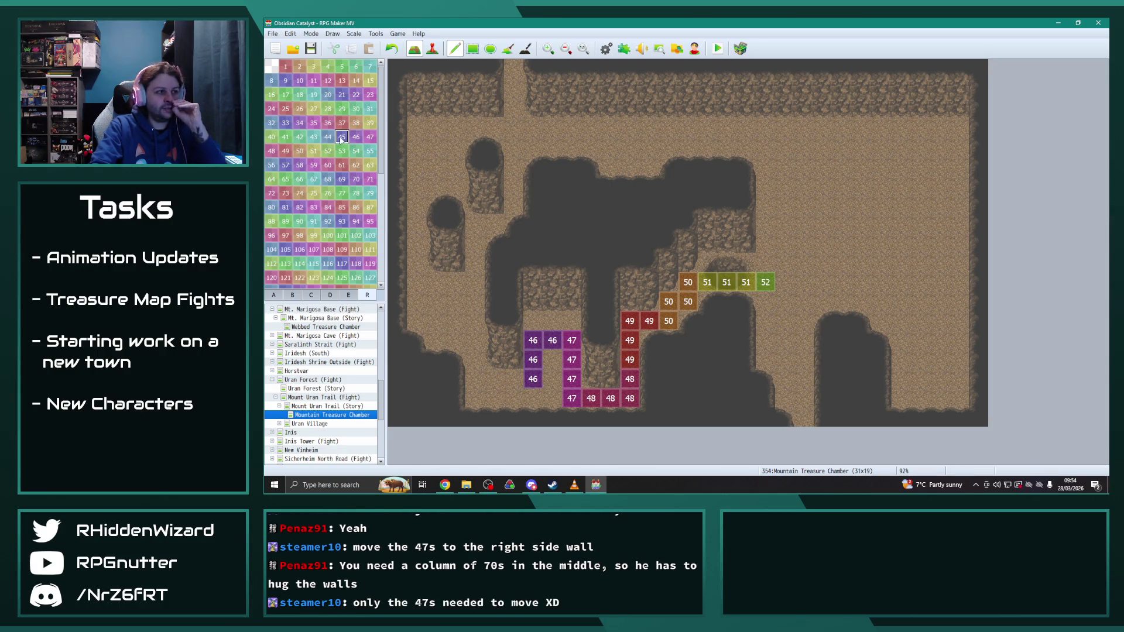
pyautogui.click(513, 379)
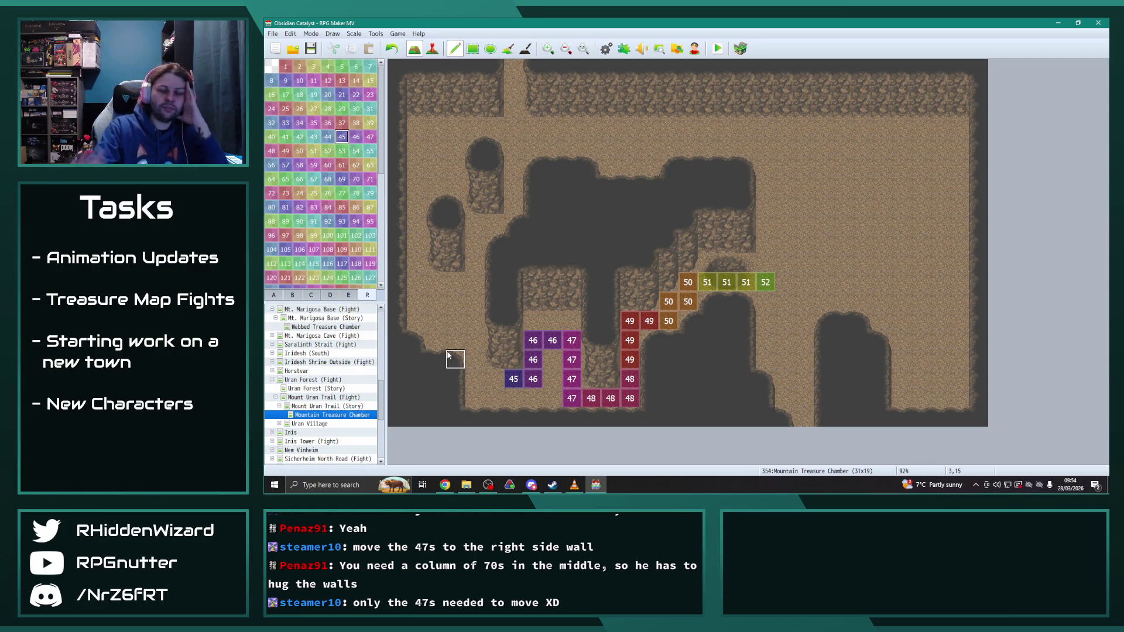
pyautogui.click(494, 378)
pyautogui.click(475, 379)
pyautogui.click(327, 137)
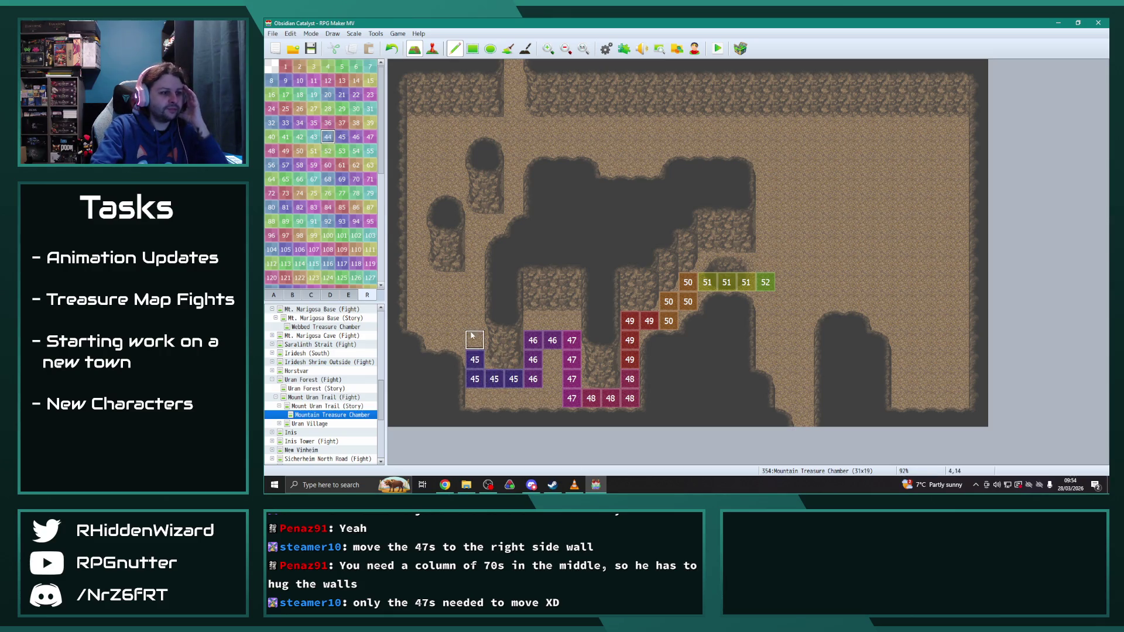
pyautogui.click(474, 340)
pyautogui.moveTo(473, 305); pyautogui.dragTo(455, 301)
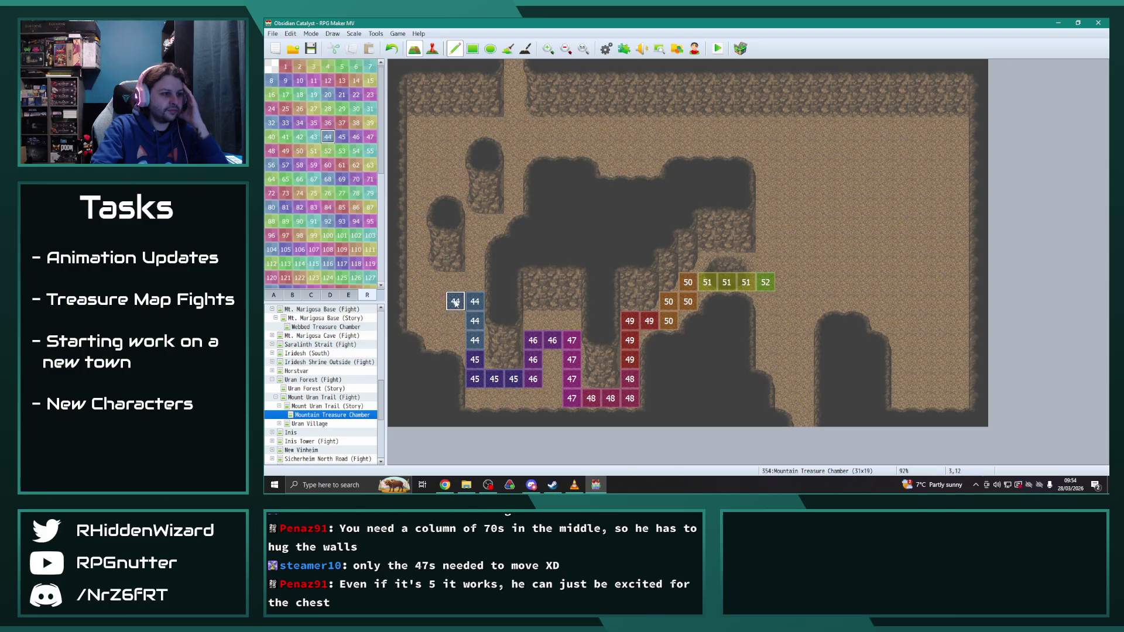
pyautogui.click(313, 137)
pyautogui.click(436, 301)
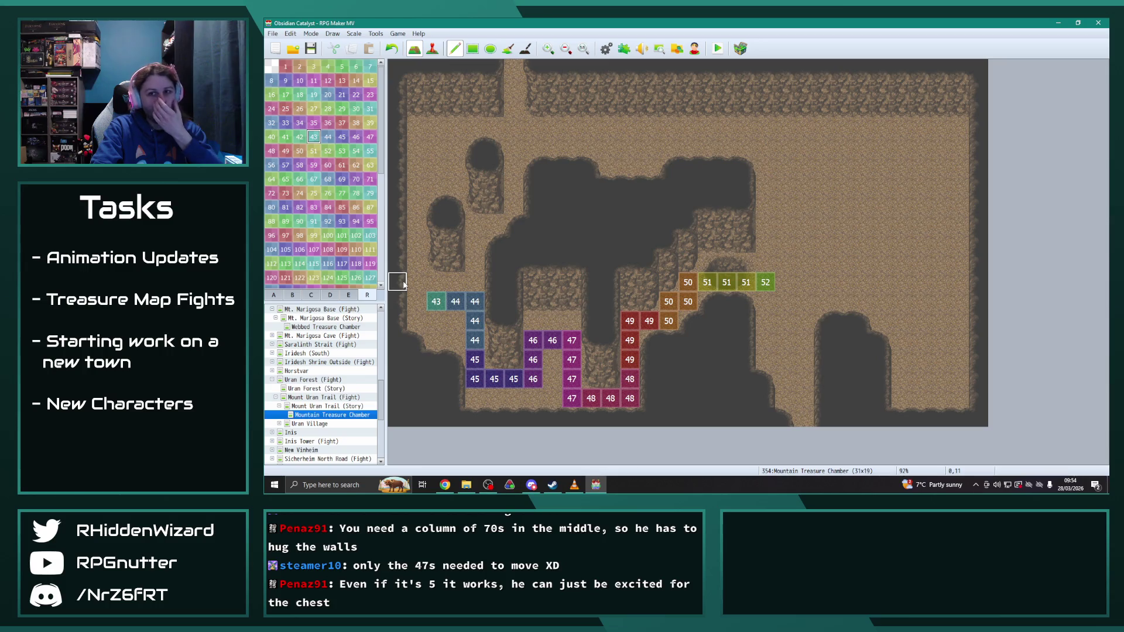
# Step: Continue the path up the left wall with regions 43, 42, 41, 40, 39 and 38 at the top
pyautogui.moveTo(417, 302); pyautogui.dragTo(417, 282)
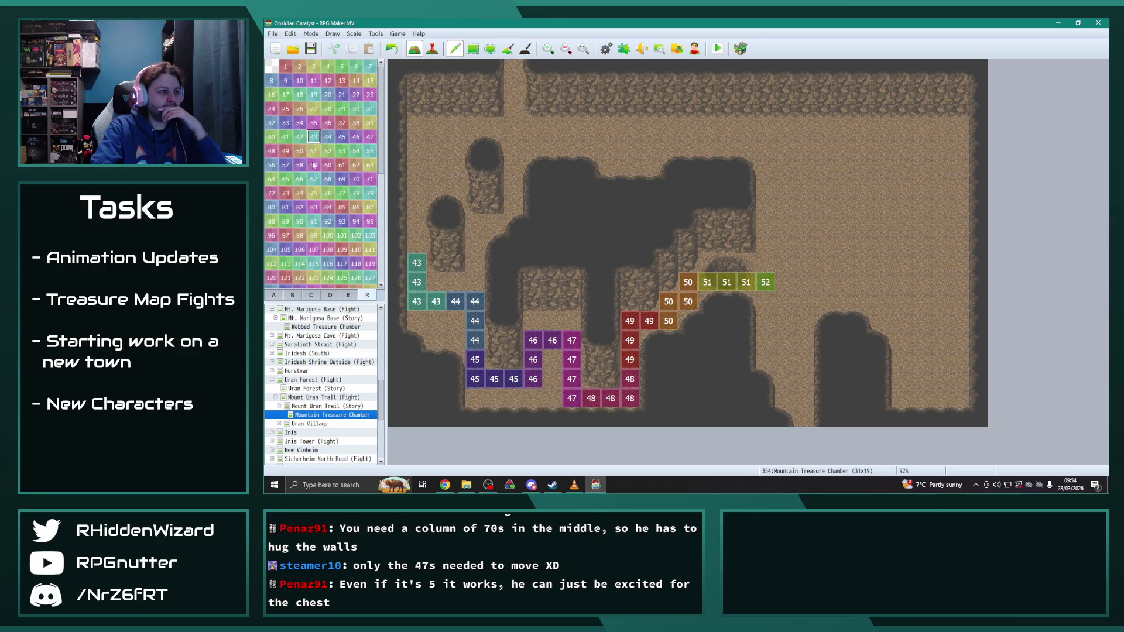
pyautogui.moveTo(416, 244)
pyautogui.mouseDown()
pyautogui.moveTo(417, 185)
pyautogui.moveTo(435, 146)
pyautogui.mouseUp()
pyautogui.click(420, 165)
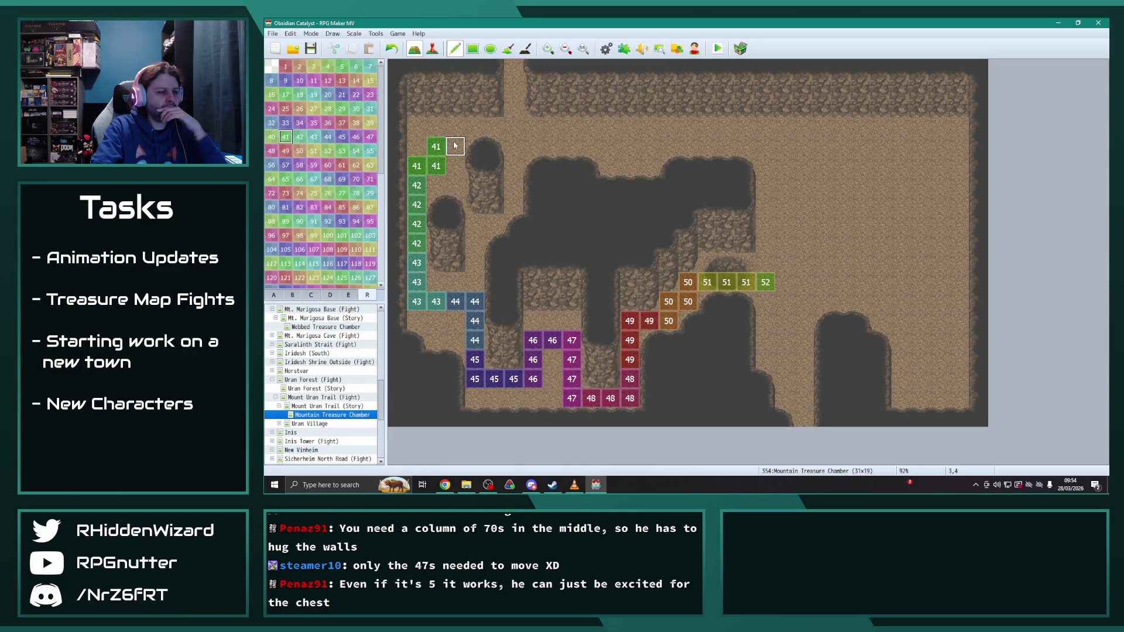
pyautogui.click(271, 136)
pyautogui.click(455, 127)
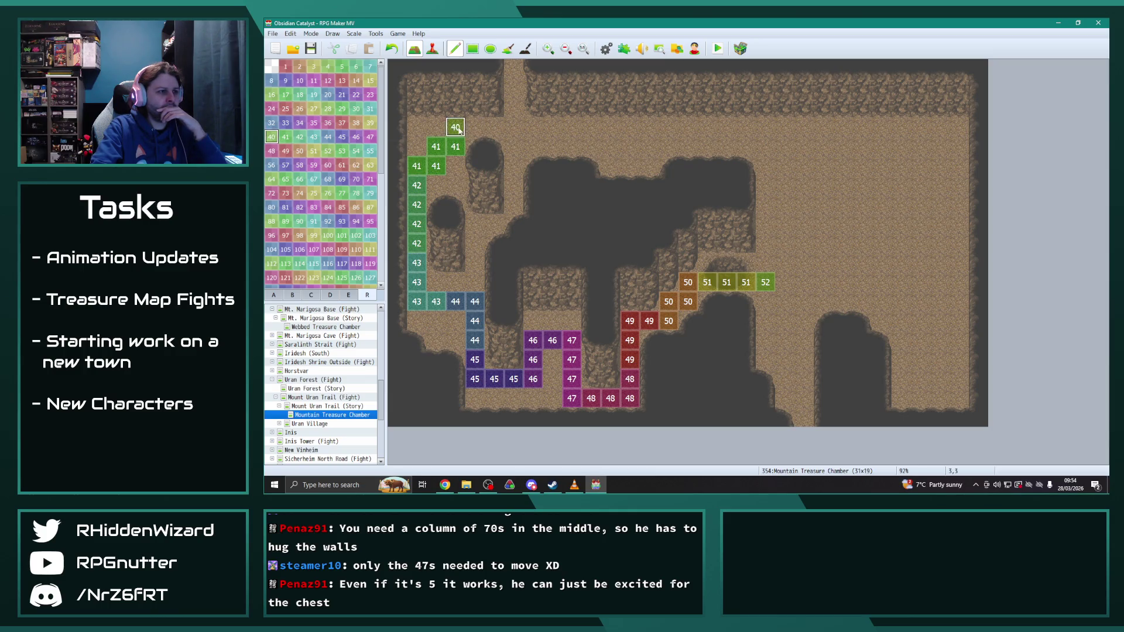
pyautogui.moveTo(472, 125); pyautogui.dragTo(513, 127)
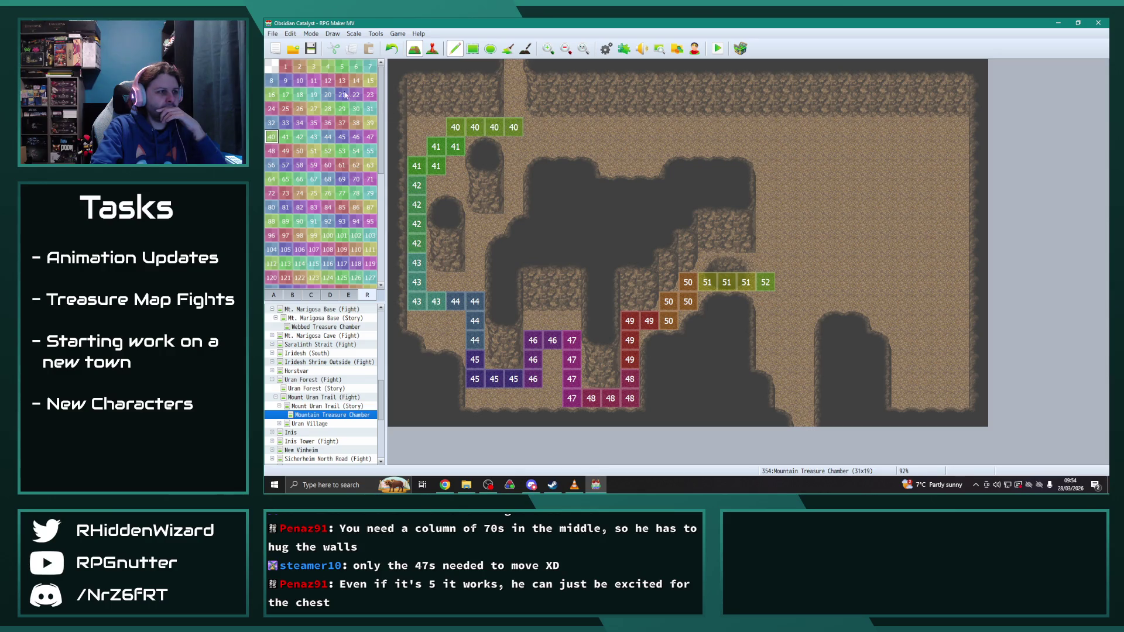
pyautogui.click(370, 122)
pyautogui.click(513, 89)
pyautogui.click(356, 123)
pyautogui.click(513, 69)
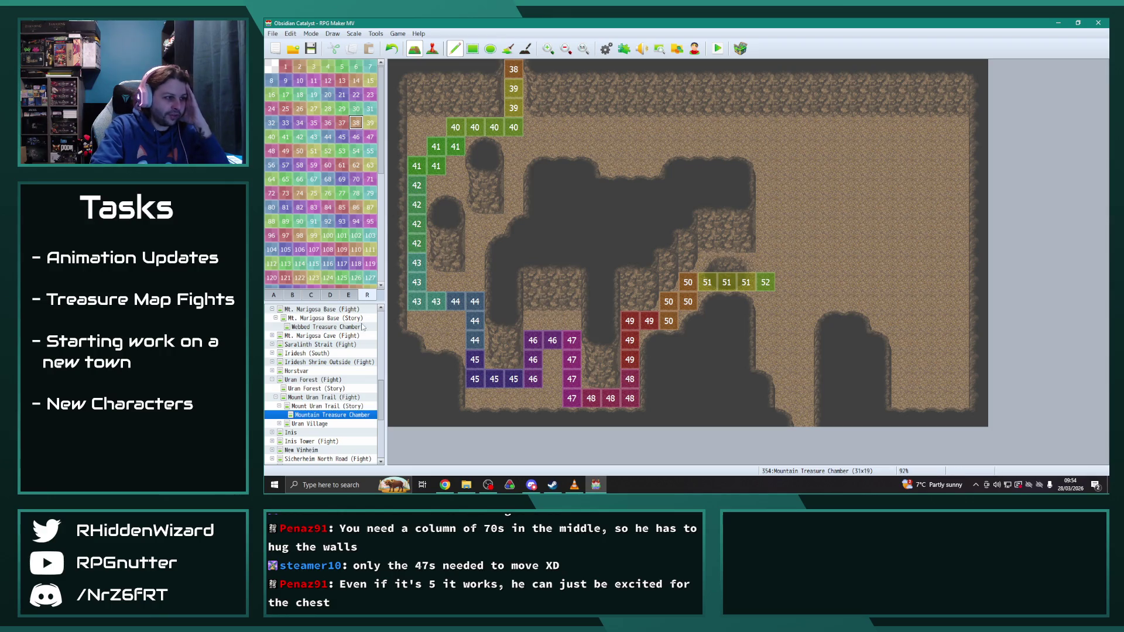
# Step: Paint region 70 on the cells beside the path's lower section and along the bottom row
pyautogui.click(359, 182)
pyautogui.click(571, 321)
pyautogui.moveTo(552, 321); pyautogui.dragTo(533, 320)
pyautogui.click(552, 360)
pyautogui.moveTo(550, 382)
pyautogui.mouseDown()
pyautogui.moveTo(509, 401)
pyautogui.moveTo(475, 400)
pyautogui.mouseUp()
pyautogui.click(455, 349)
pyautogui.click(436, 341)
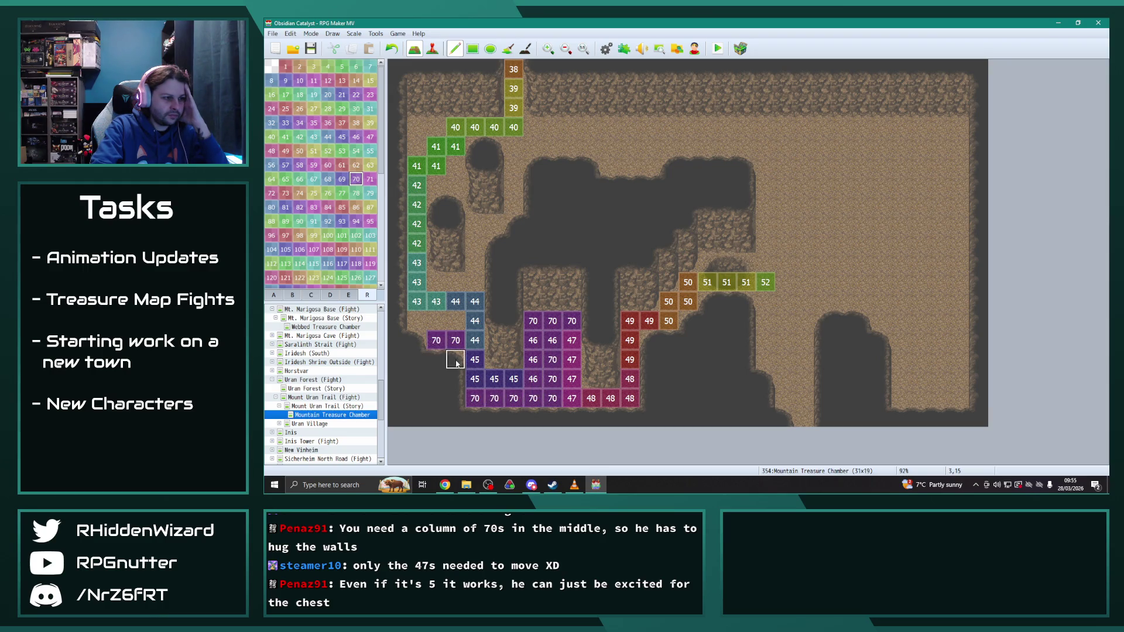
pyautogui.click(436, 360)
pyautogui.click(416, 340)
pyautogui.click(417, 320)
pyautogui.moveTo(437, 328); pyautogui.dragTo(456, 323)
# Step: Extend region 70 up the left edge, into the top-left corner and around the path's right end
pyautogui.moveTo(436, 282)
pyautogui.mouseDown()
pyautogui.moveTo(436, 264)
pyautogui.moveTo(470, 247)
pyautogui.moveTo(455, 264)
pyautogui.moveTo(475, 284)
pyautogui.mouseUp()
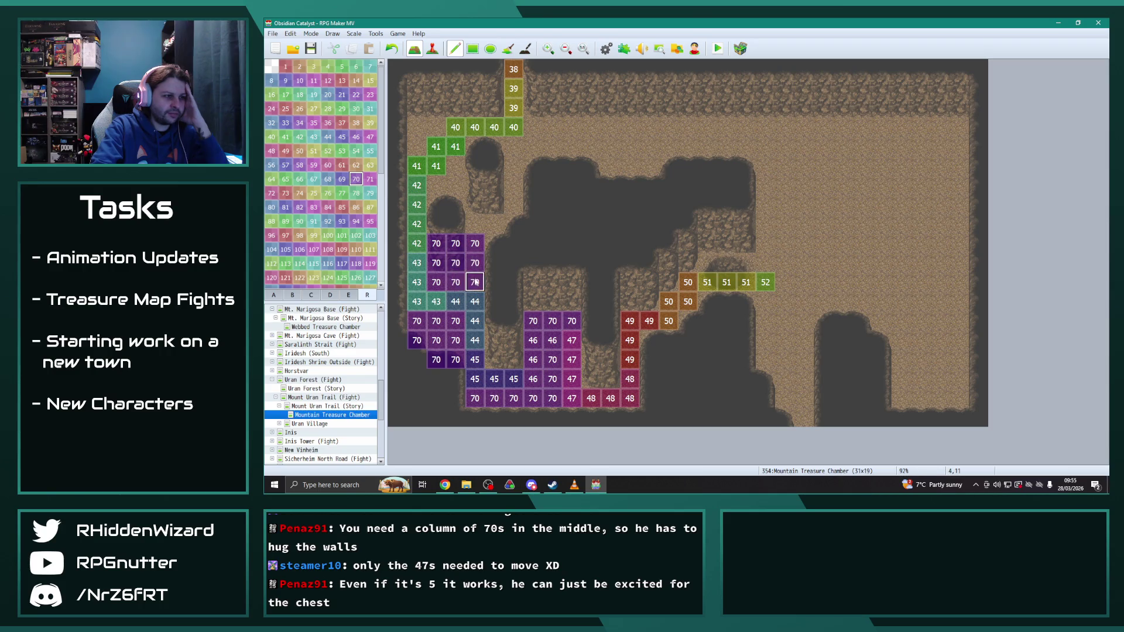
pyautogui.click(436, 224)
pyautogui.moveTo(473, 227)
pyautogui.mouseDown()
pyautogui.moveTo(494, 226)
pyautogui.moveTo(513, 146)
pyautogui.moveTo(475, 149)
pyautogui.moveTo(493, 196)
pyautogui.moveTo(456, 205)
pyautogui.moveTo(436, 187)
pyautogui.moveTo(460, 169)
pyautogui.mouseUp()
pyautogui.click(417, 147)
pyautogui.moveTo(416, 127); pyautogui.dragTo(436, 127)
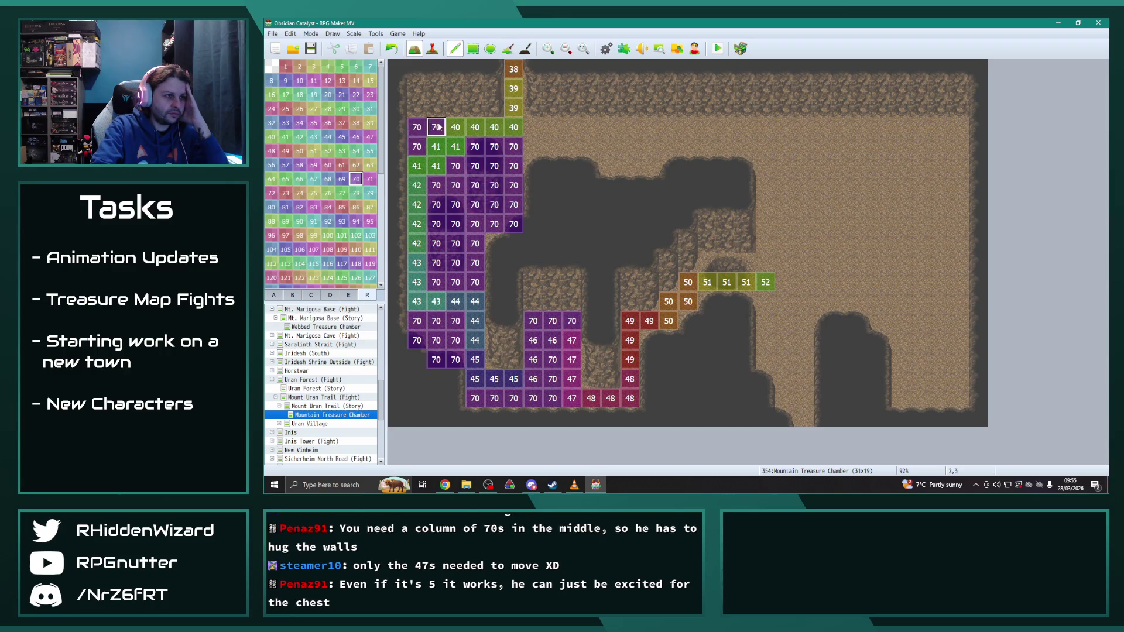
pyautogui.moveTo(532, 127); pyautogui.dragTo(533, 186)
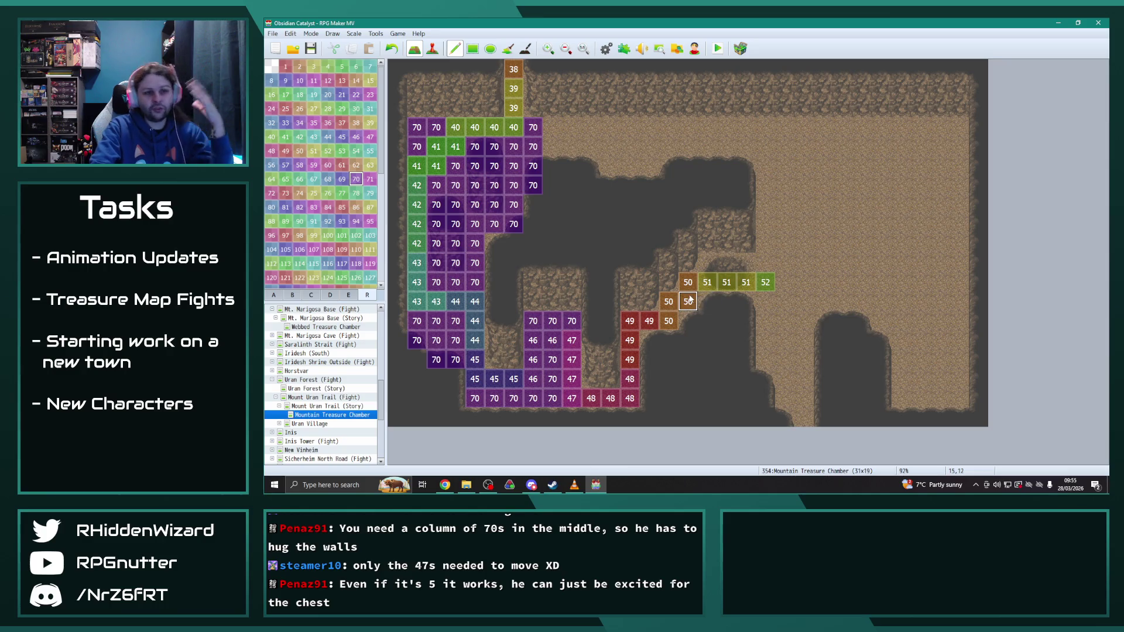
pyautogui.moveTo(707, 263)
pyautogui.mouseDown()
pyautogui.moveTo(785, 263)
pyautogui.moveTo(784, 305)
pyautogui.moveTo(765, 301)
pyautogui.mouseUp()
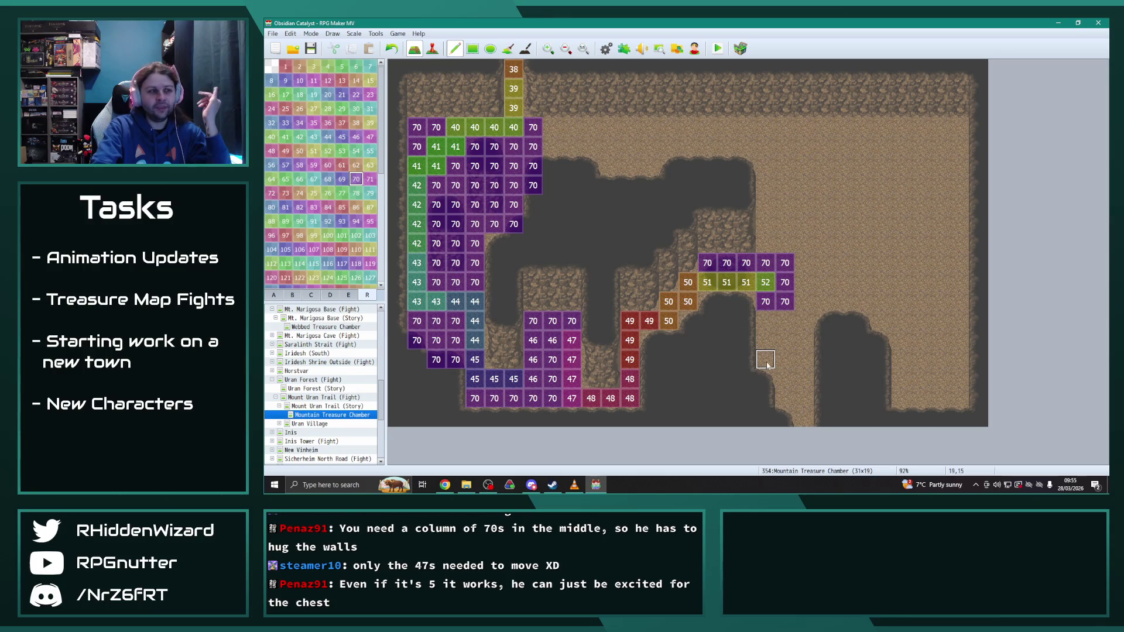
pyautogui.click(273, 296)
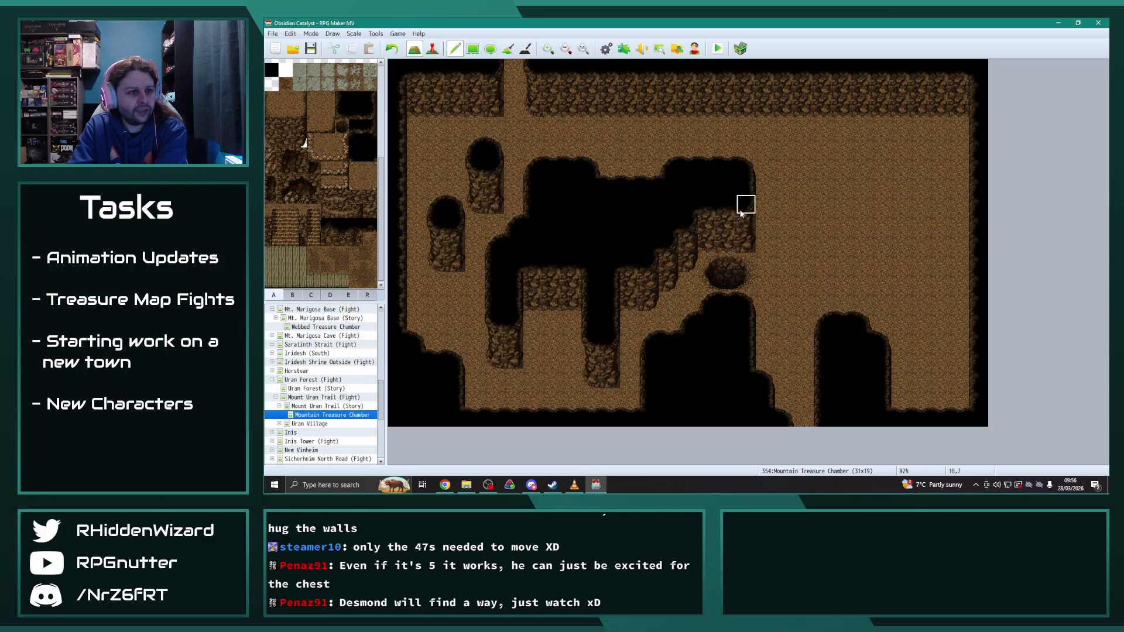
# Step: Paste a copied 2x5 wall block right of the ceiling, fill the gap with a 1x5 column, floor the end tile
pyautogui.moveTo(725, 181); pyautogui.dragTo(743, 246)
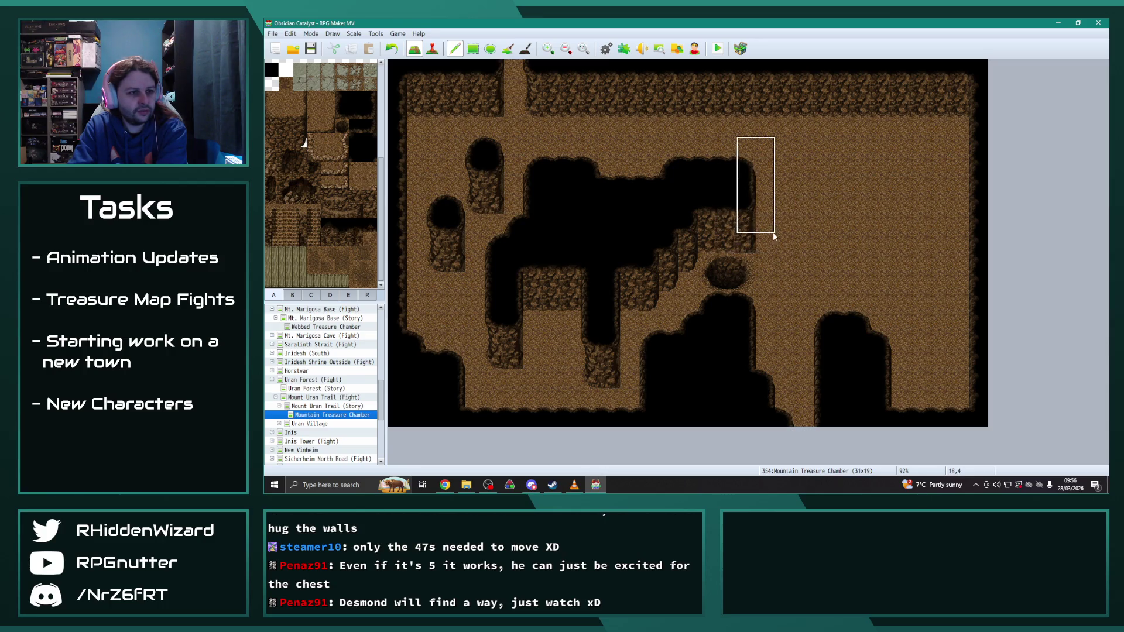
pyautogui.click(811, 249)
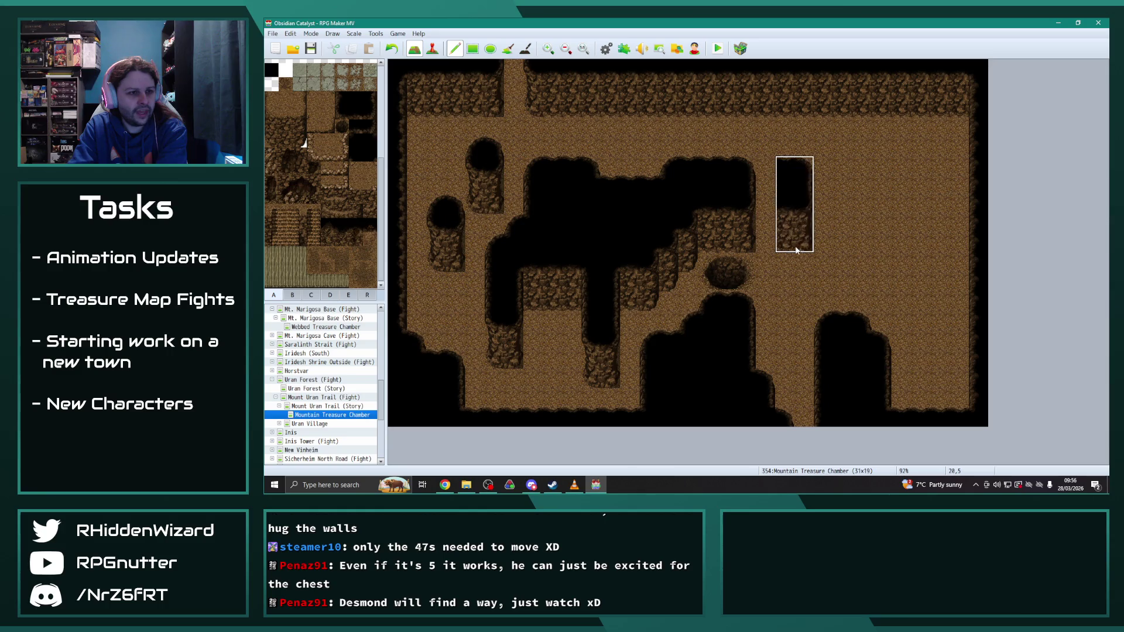
pyautogui.rightClick(784, 205)
pyautogui.moveTo(782, 169); pyautogui.dragTo(784, 246)
pyautogui.click(765, 245)
pyautogui.rightClick(908, 262)
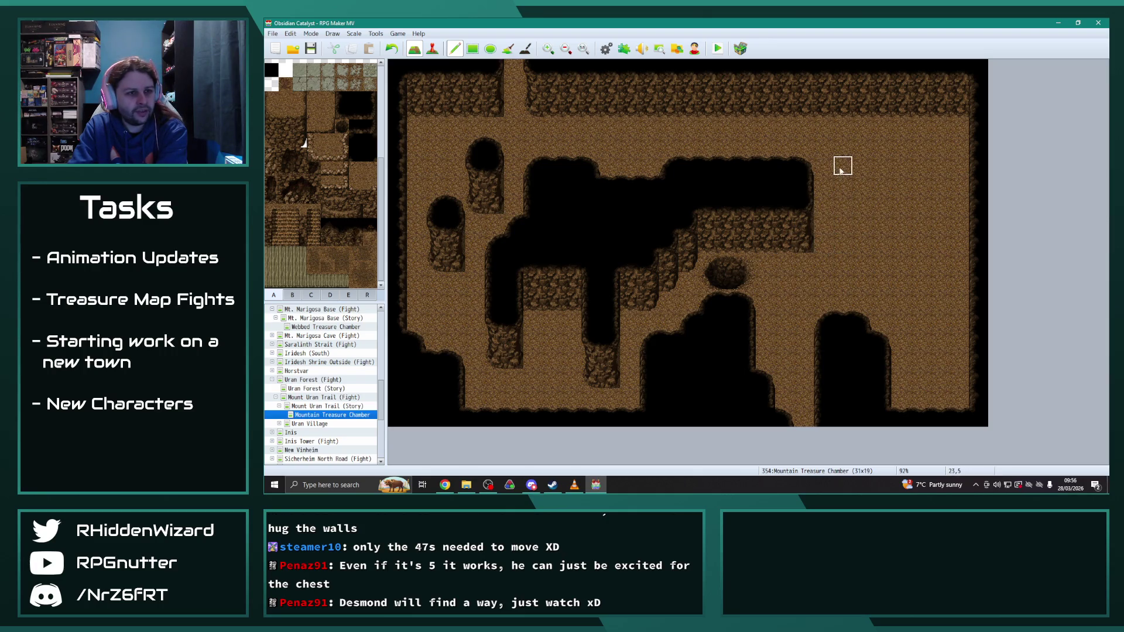
pyautogui.click(805, 166)
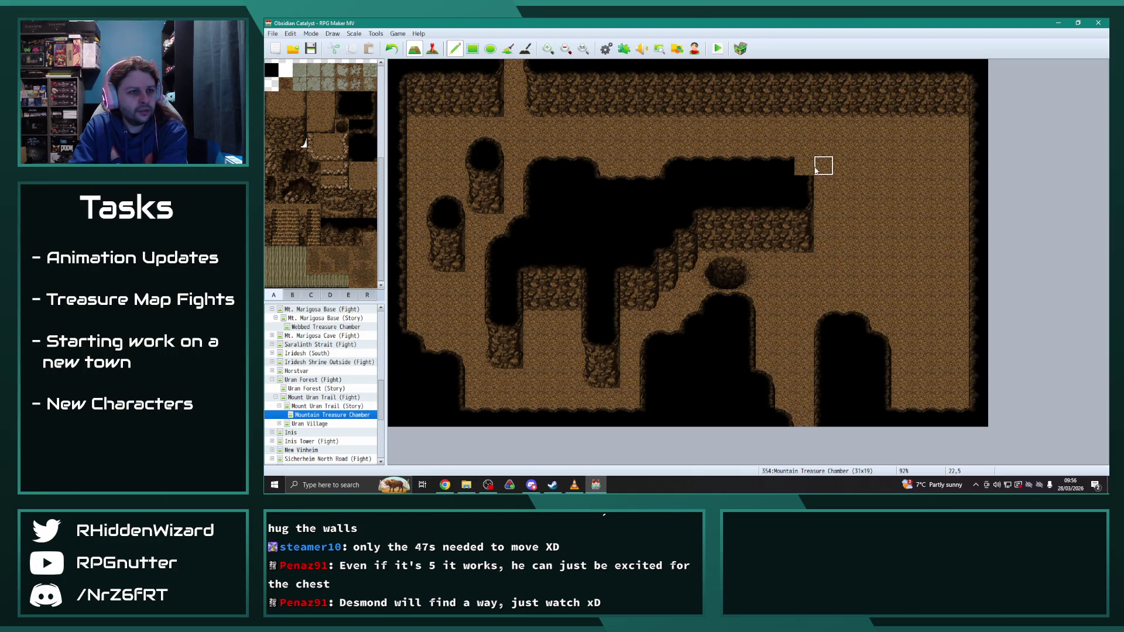
# Step: From tileset B, extend the dark ceiling one tile right and patch the wall and floor beneath it
pyautogui.scroll(1, 292, 275)
pyautogui.click(292, 295)
pyautogui.click(285, 116)
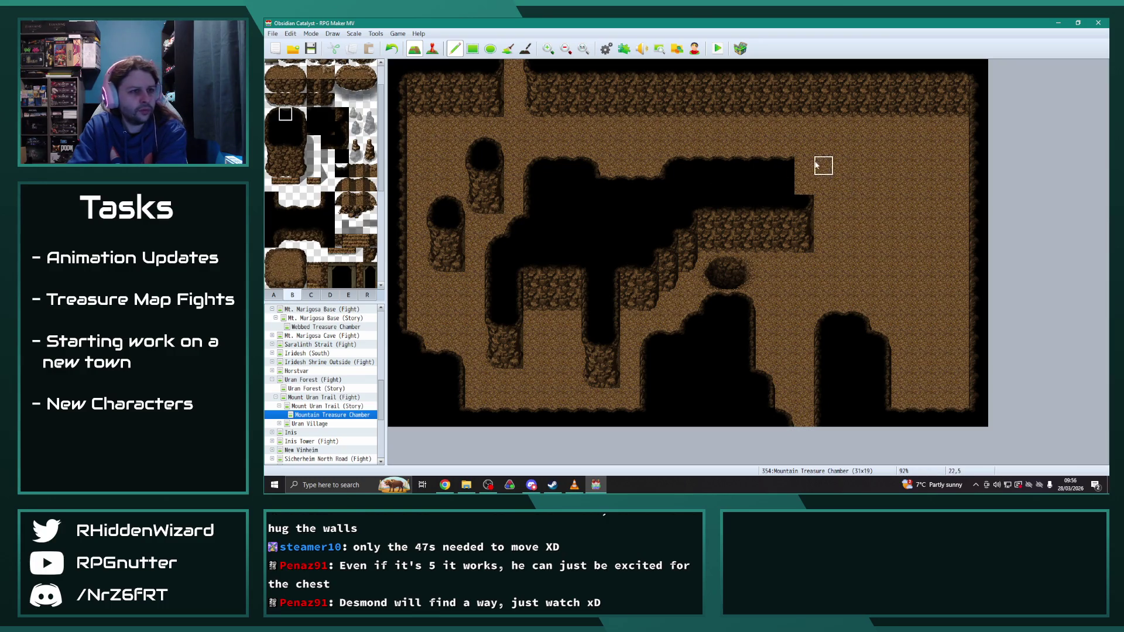
pyautogui.click(299, 114)
pyautogui.click(821, 165)
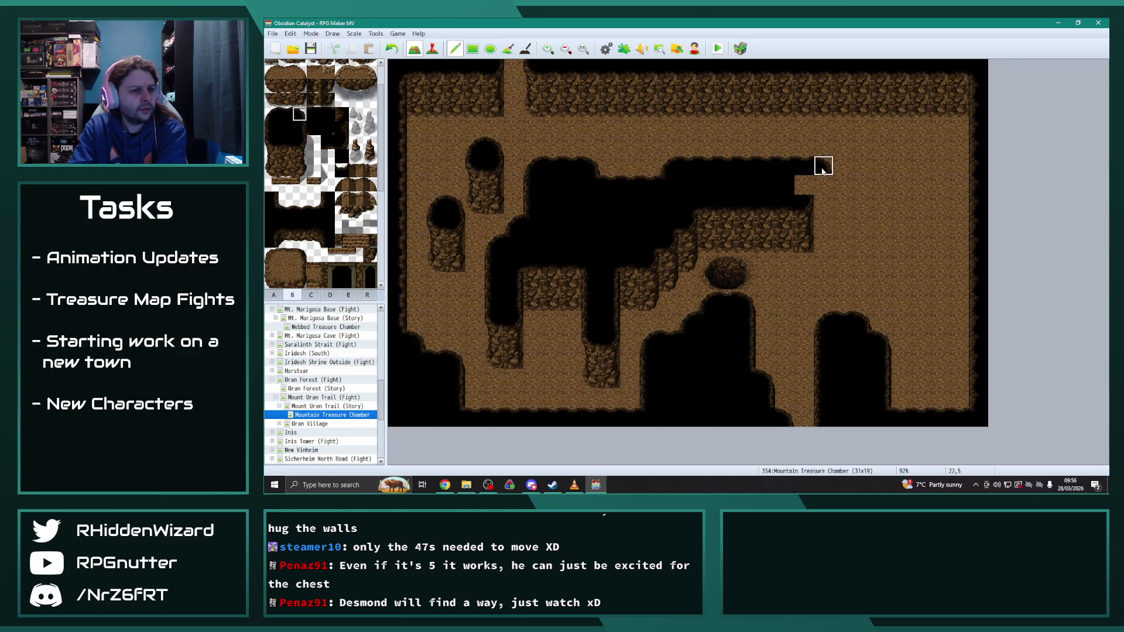
pyautogui.click(299, 143)
pyautogui.click(803, 185)
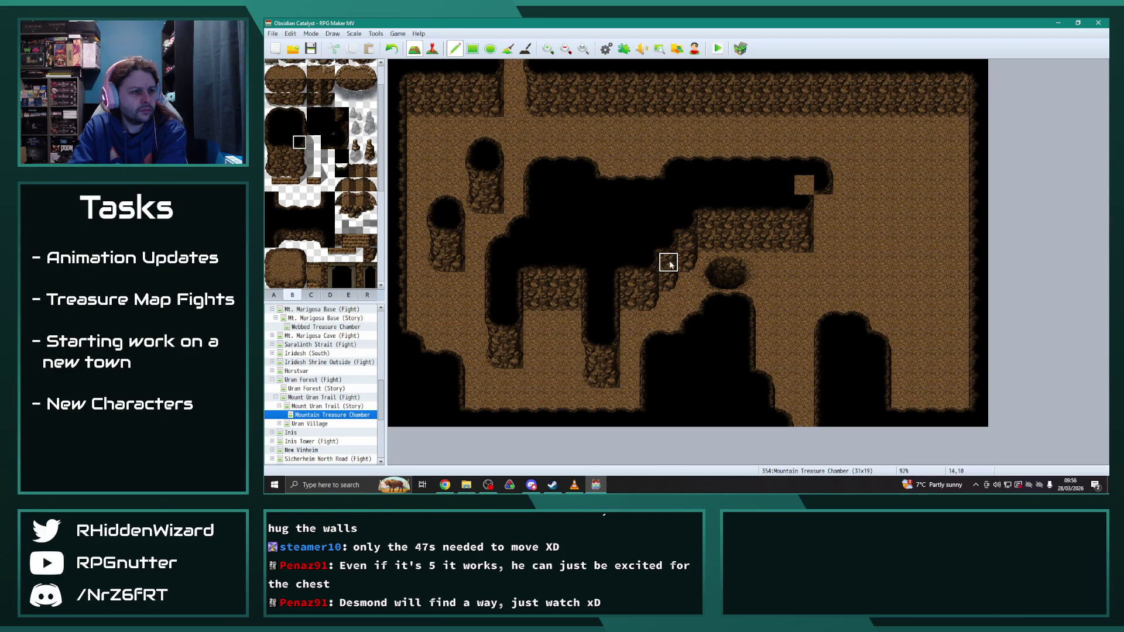
pyautogui.click(823, 214)
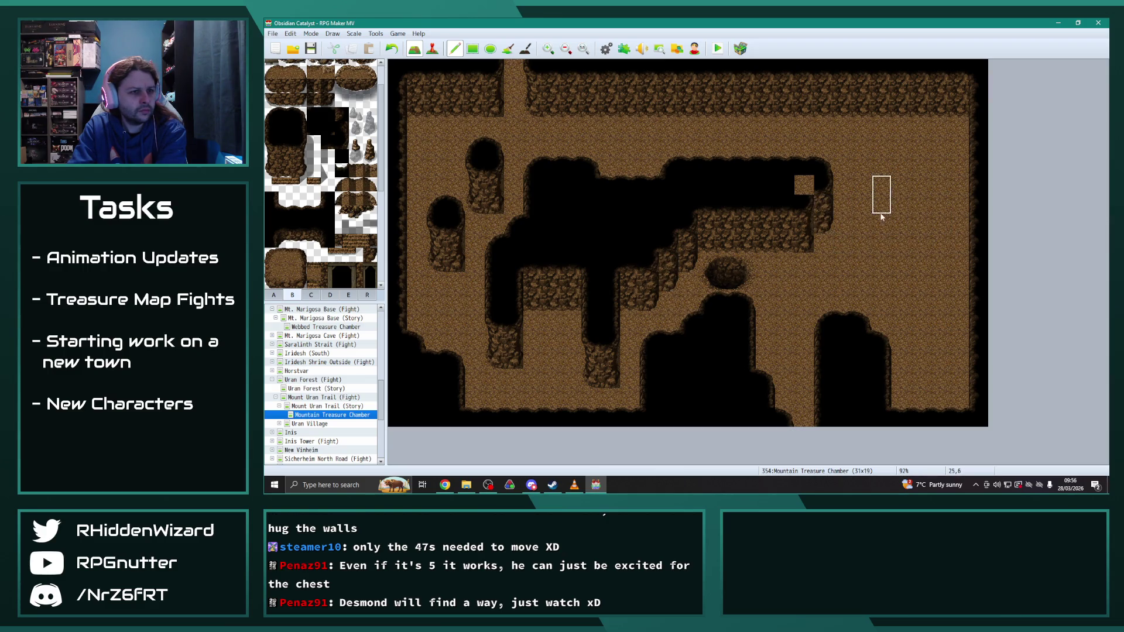
pyautogui.click(803, 185)
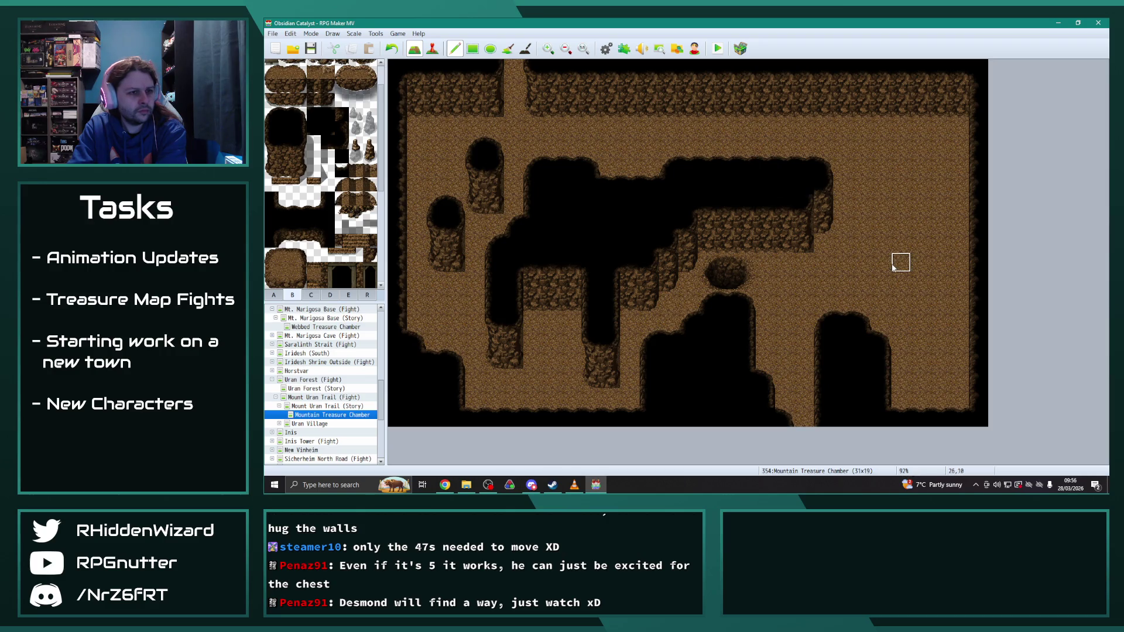
pyautogui.moveTo(803, 201); pyautogui.dragTo(811, 243)
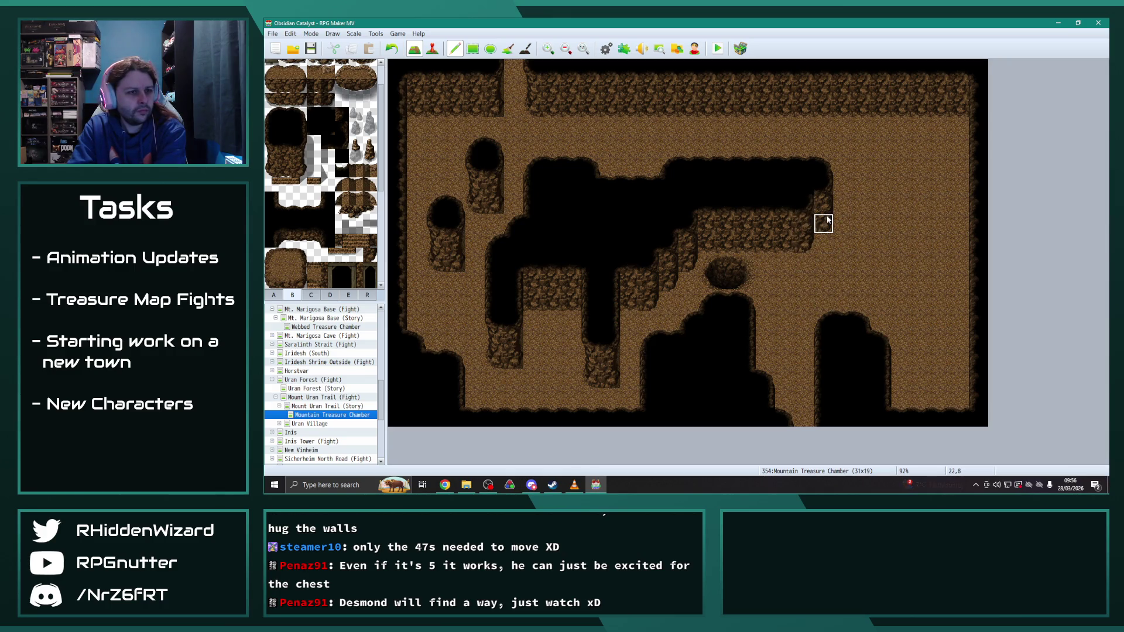
# Step: Move the four-tile wall column up one row and floor the cells it and the ceiling vacated
pyautogui.moveTo(821, 169); pyautogui.dragTo(826, 226)
pyautogui.click(821, 146)
pyautogui.rightClick(880, 166)
pyautogui.click(825, 223)
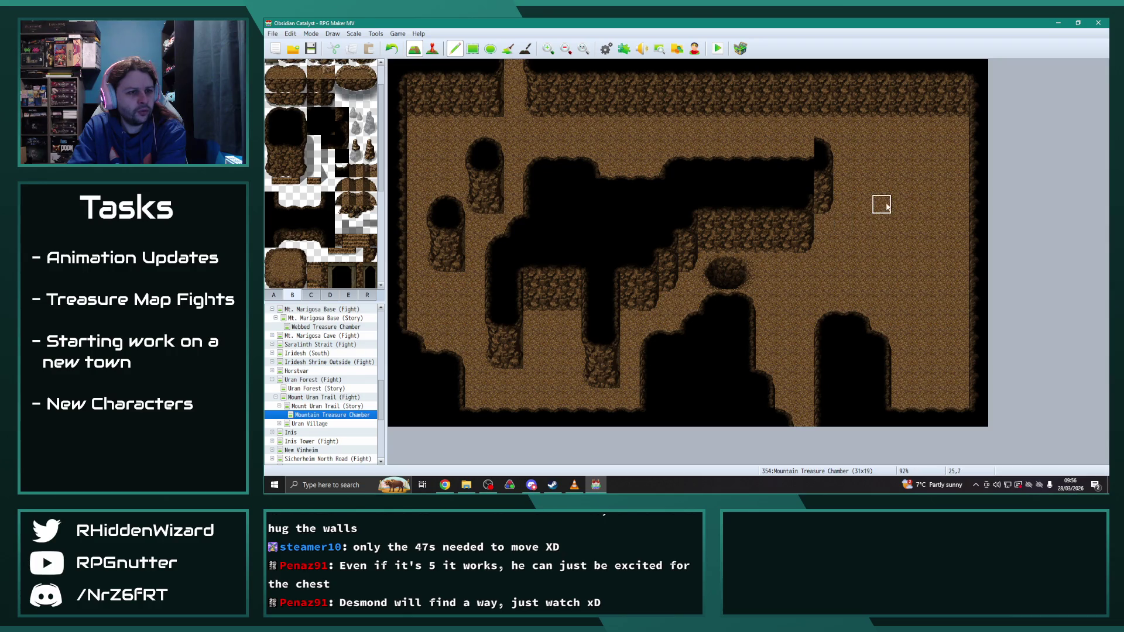
pyautogui.click(807, 166)
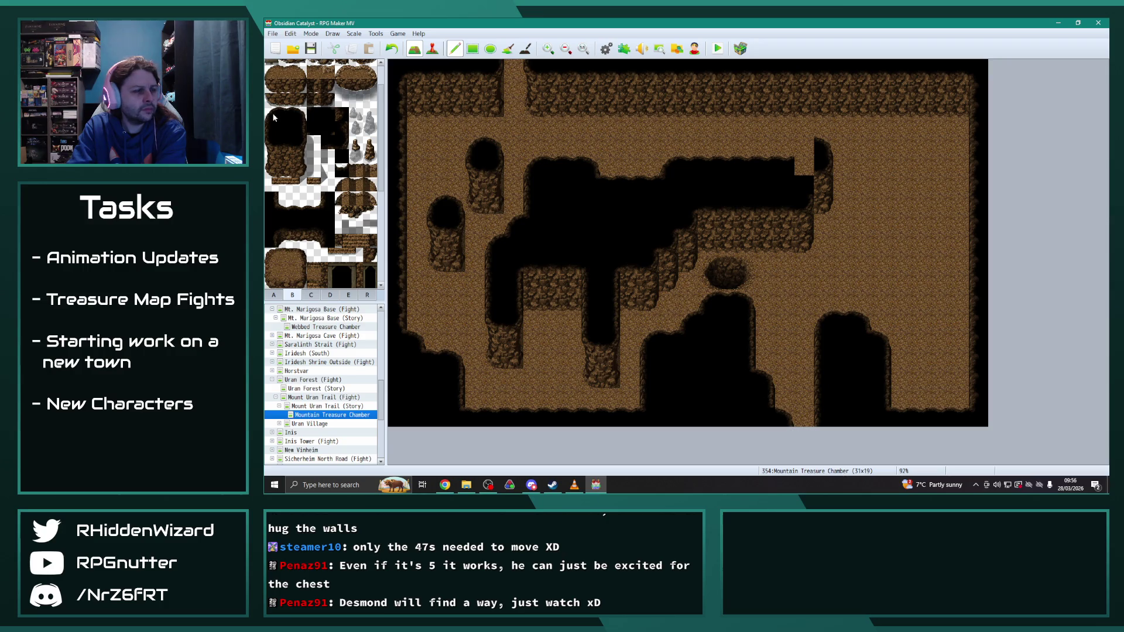
pyautogui.click(785, 165)
# Step: Blacken the ceiling tiles above the wall and paint stepped shadow tiles below its right end
pyautogui.click(273, 114)
pyautogui.click(784, 146)
pyautogui.click(313, 114)
pyautogui.click(785, 166)
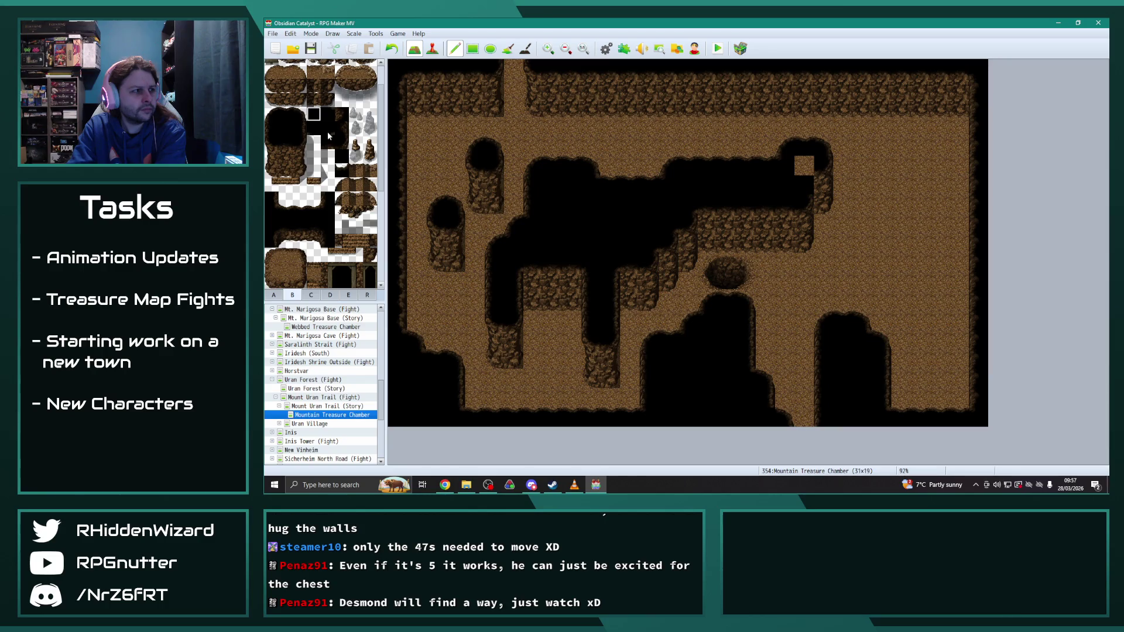
pyautogui.click(803, 165)
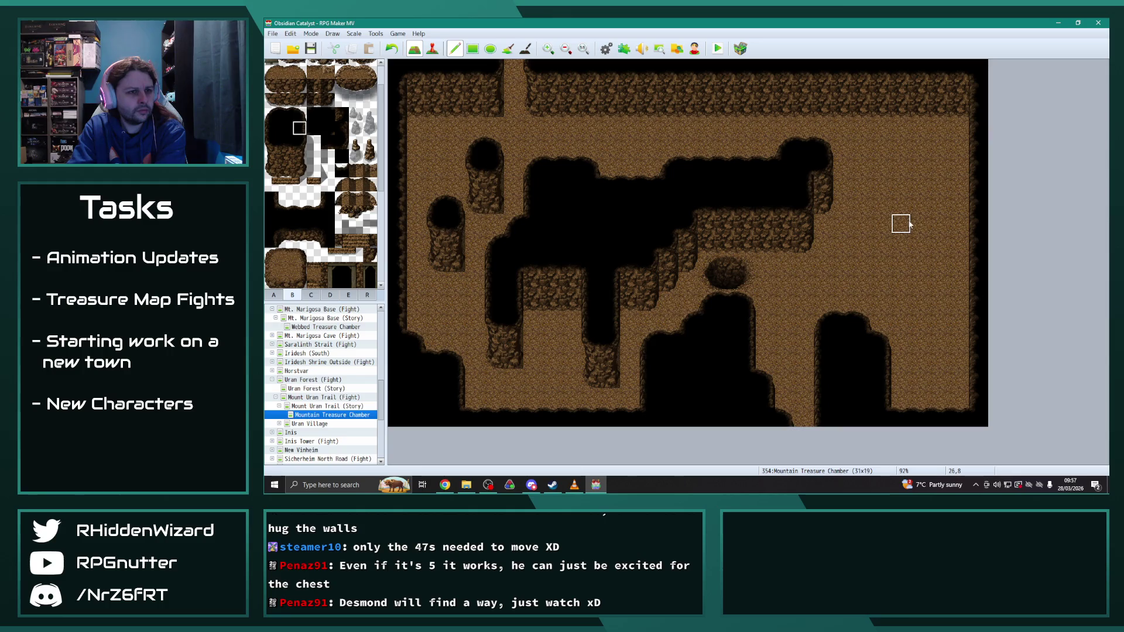
pyautogui.rightClick(408, 148)
pyautogui.rightClick(476, 164)
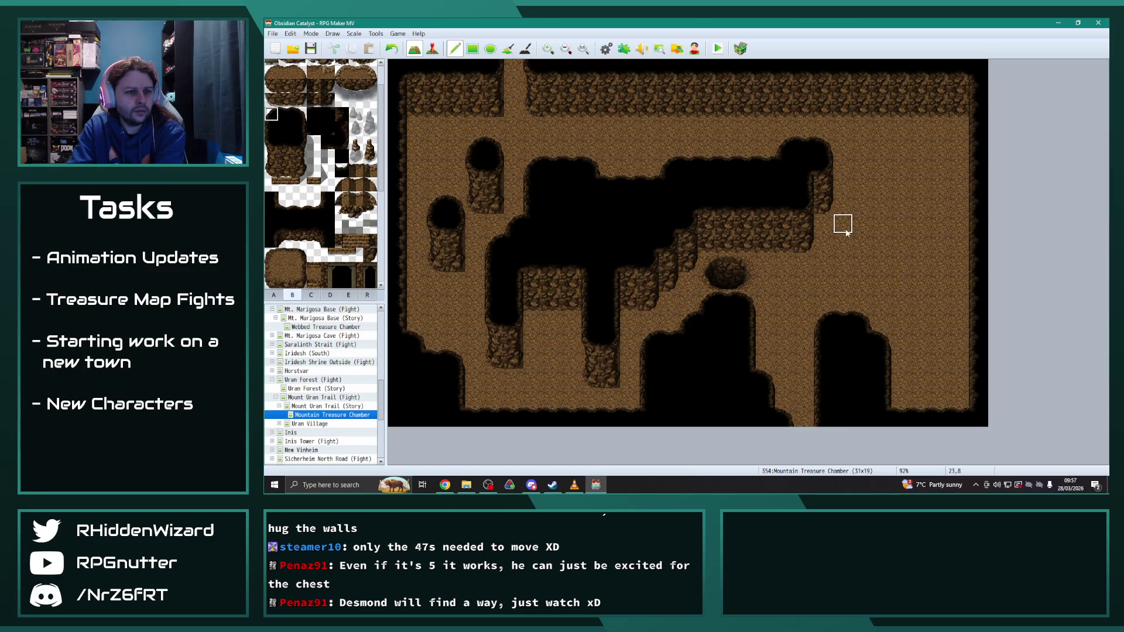
pyautogui.click(844, 243)
pyautogui.click(862, 225)
pyautogui.rightClick(785, 165)
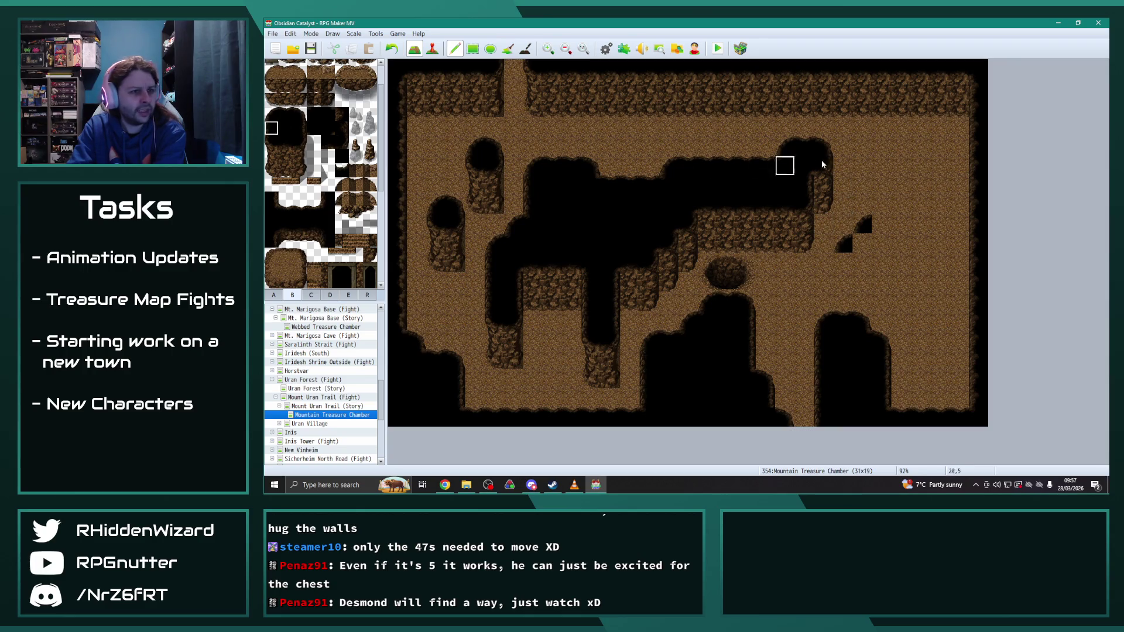
# Step: Paint black shadow tiles near the wall's right end and floor over the top-right corner wall
pyautogui.moveTo(869, 203); pyautogui.dragTo(865, 183)
pyautogui.rightClick(900, 145)
pyautogui.moveTo(882, 88)
pyautogui.mouseDown()
pyautogui.moveTo(878, 69)
pyautogui.moveTo(960, 69)
pyautogui.moveTo(889, 107)
pyautogui.moveTo(938, 87)
pyautogui.mouseUp()
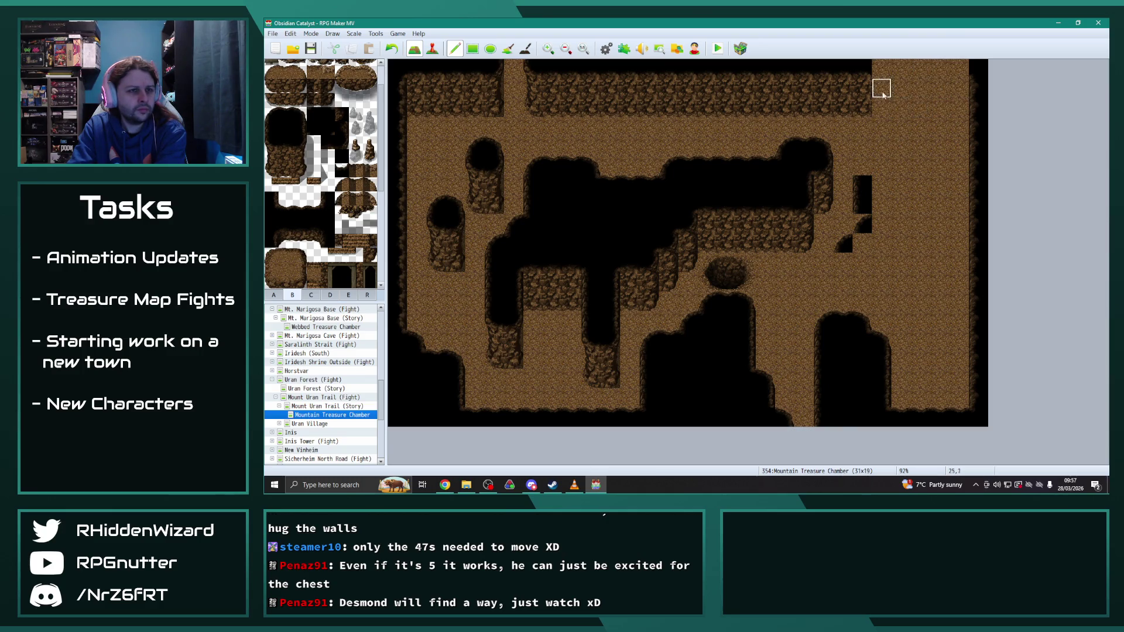
pyautogui.rightClick(862, 193)
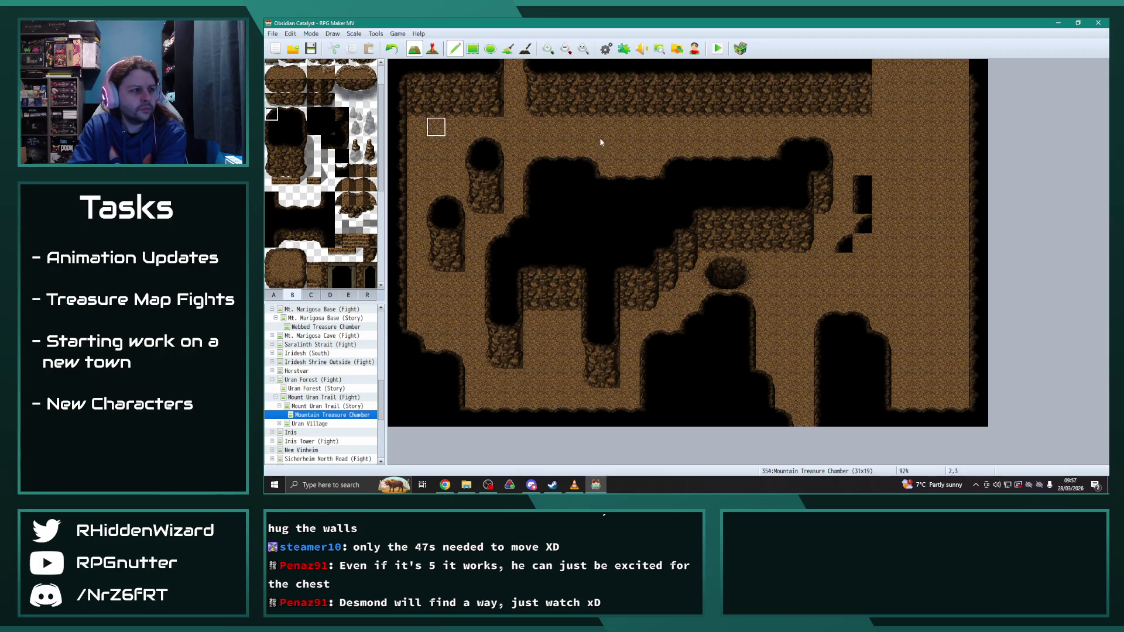
pyautogui.click(862, 166)
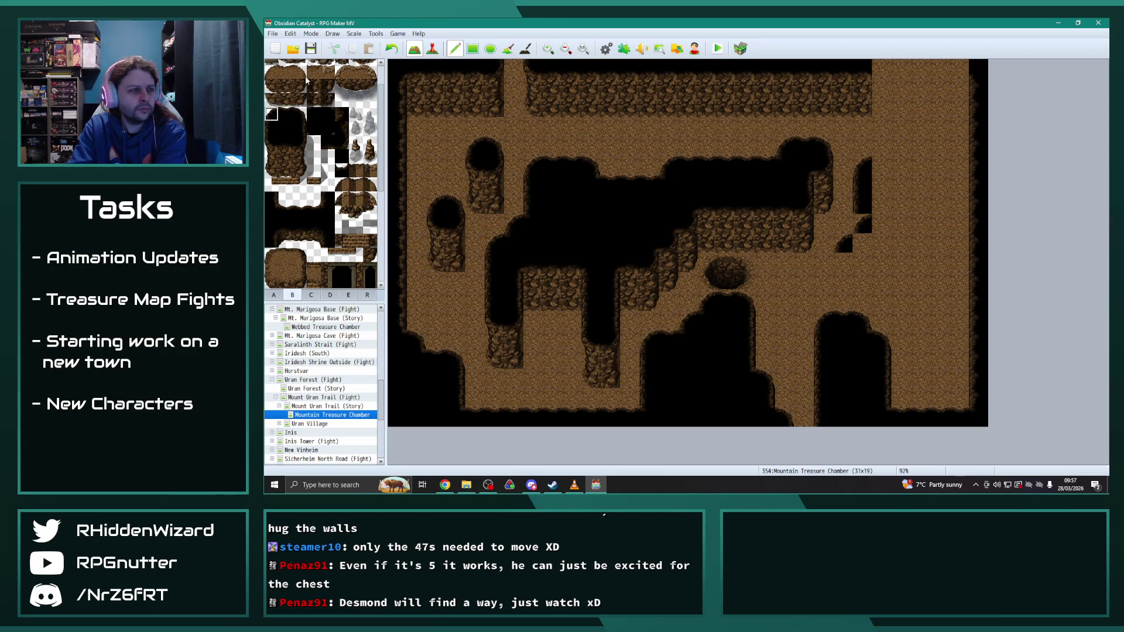
pyautogui.click(883, 165)
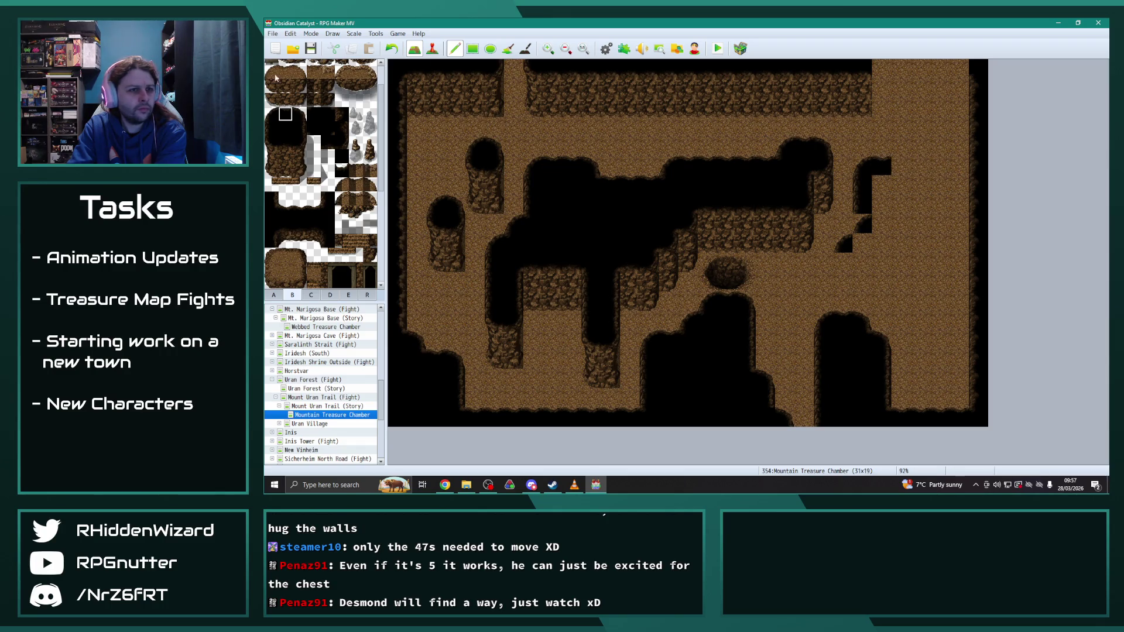
pyautogui.click(311, 119)
pyautogui.click(899, 166)
pyautogui.click(270, 129)
pyautogui.moveTo(900, 148); pyautogui.dragTo(903, 132)
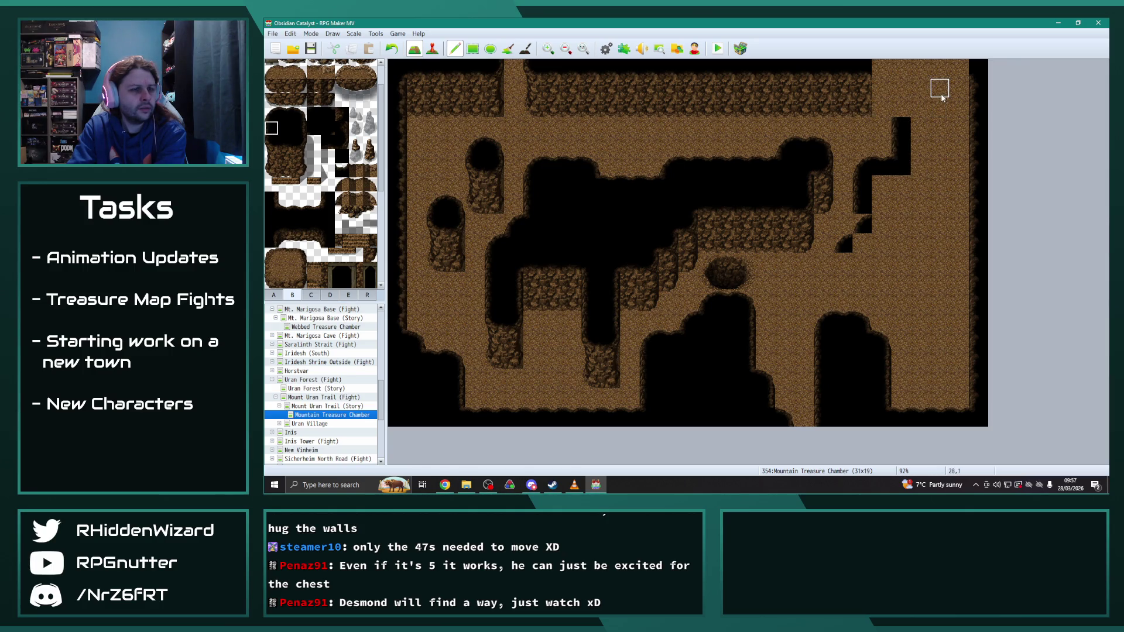
# Step: Turn the top rock-wall tile into cave floor, fix a stray tile, and open Webbed Treasure Chamber
pyautogui.rightClick(869, 111)
pyautogui.click(860, 89)
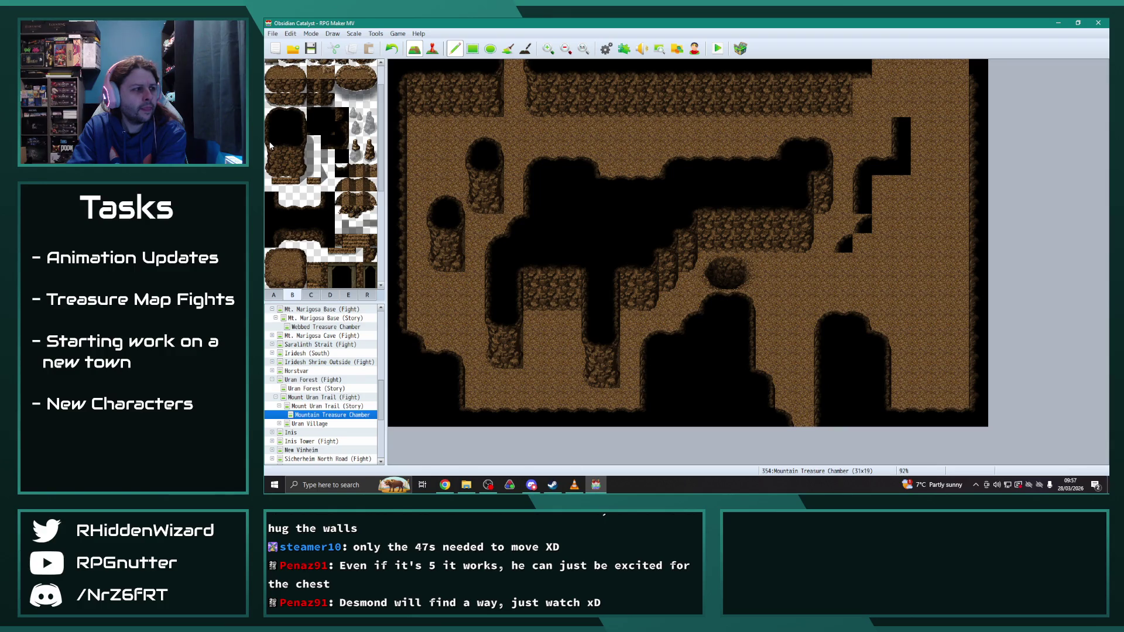
pyautogui.click(882, 107)
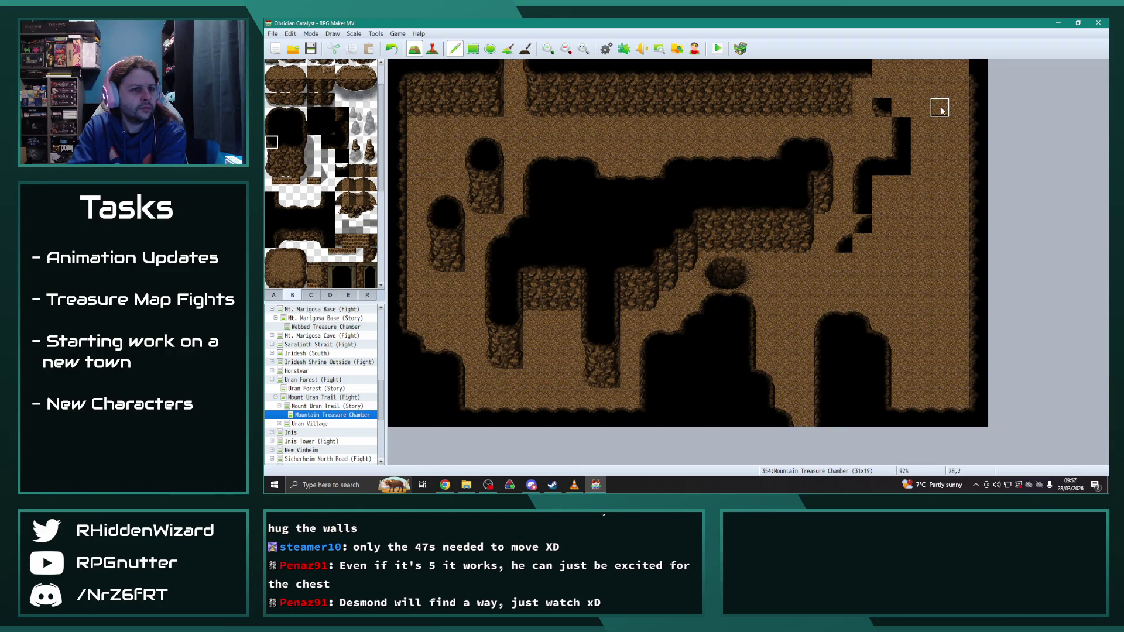
pyautogui.rightClick(920, 107)
pyautogui.click(882, 107)
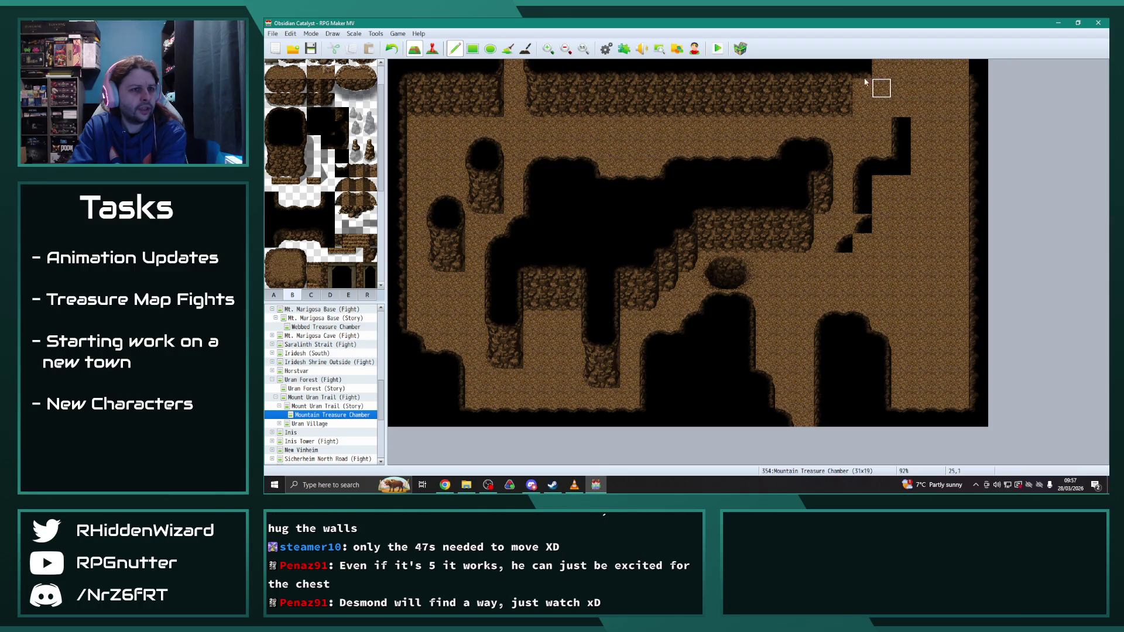
pyautogui.click(268, 142)
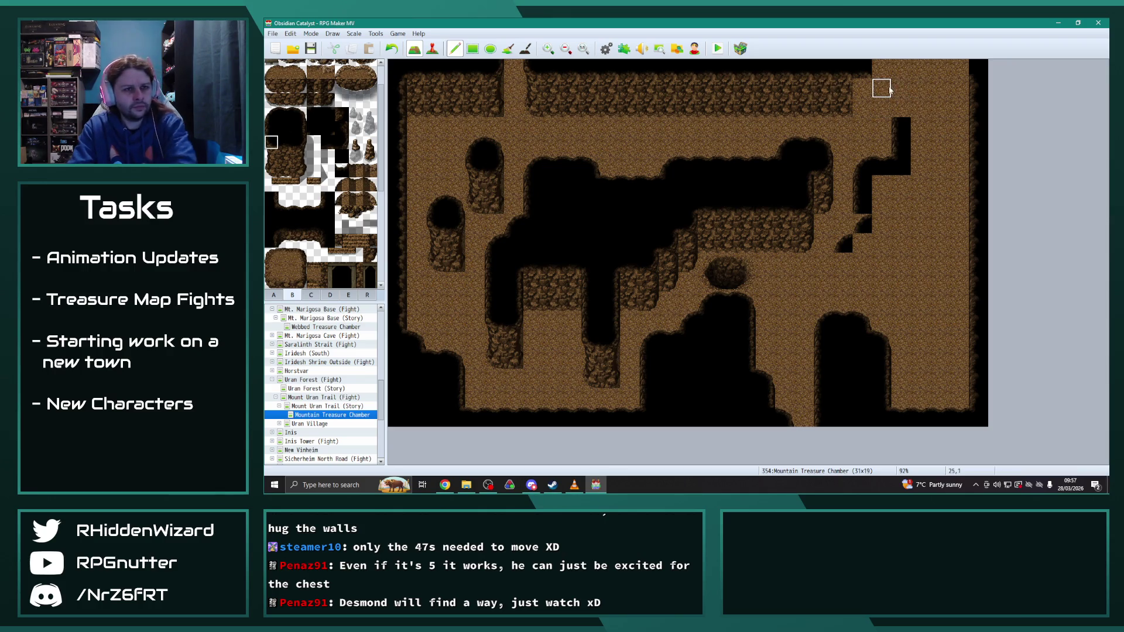
pyautogui.rightClick(919, 100)
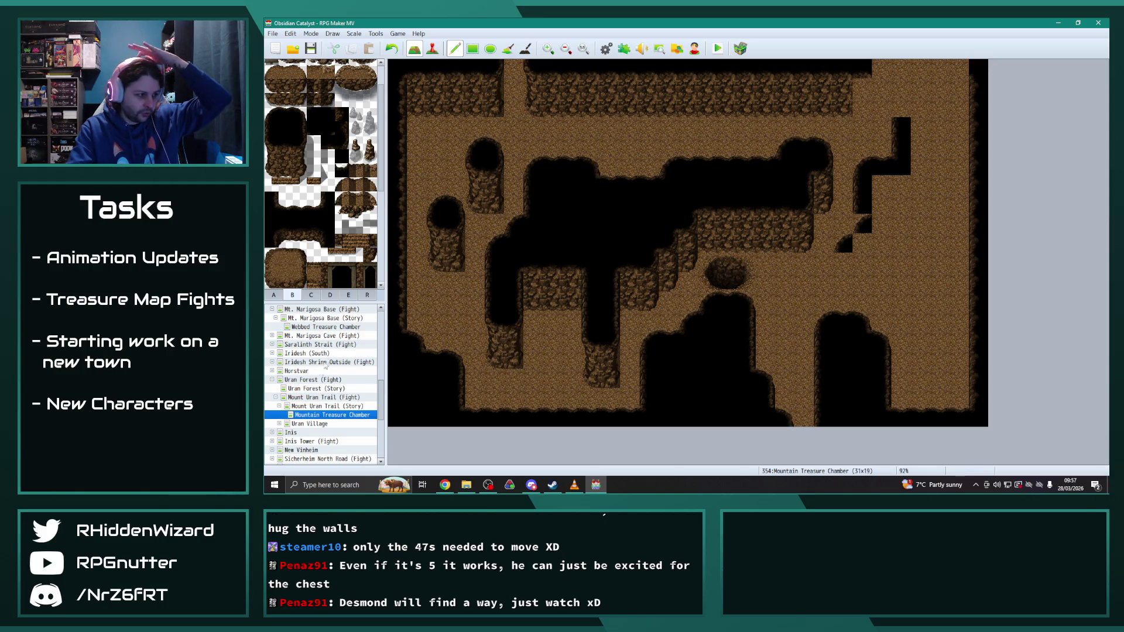
pyautogui.click(317, 327)
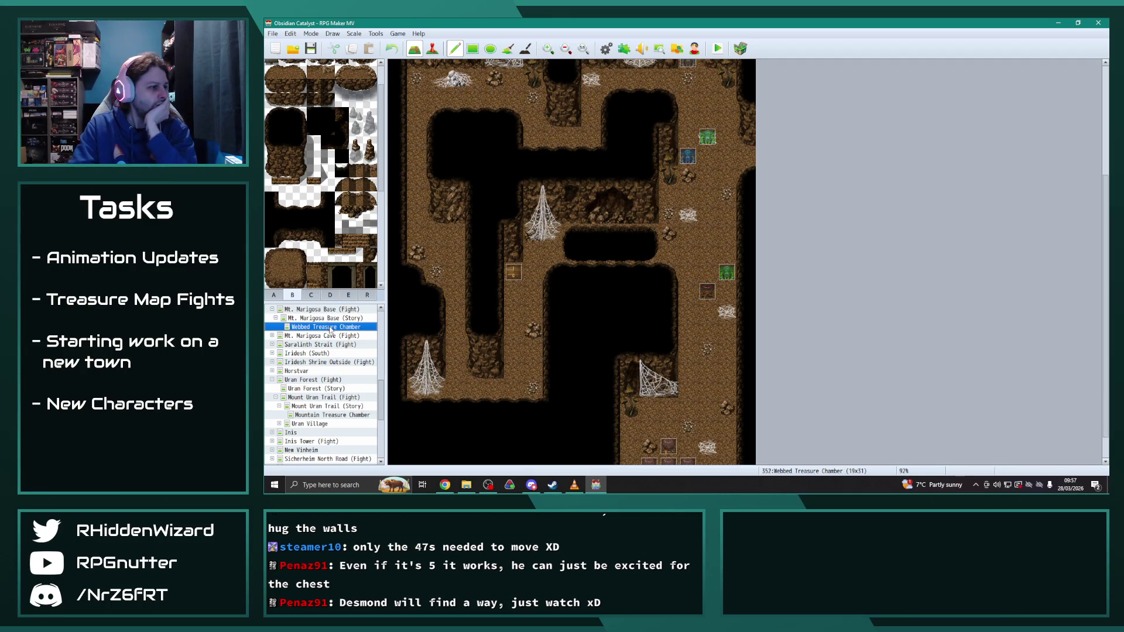
# Step: View Mt. Marigosa Base (Story), Webbed Treasure Chamber and Mt. Marigosa Cave (Fight), then reopen Mountain Treasure Chamber
pyautogui.click(329, 319)
pyautogui.click(329, 327)
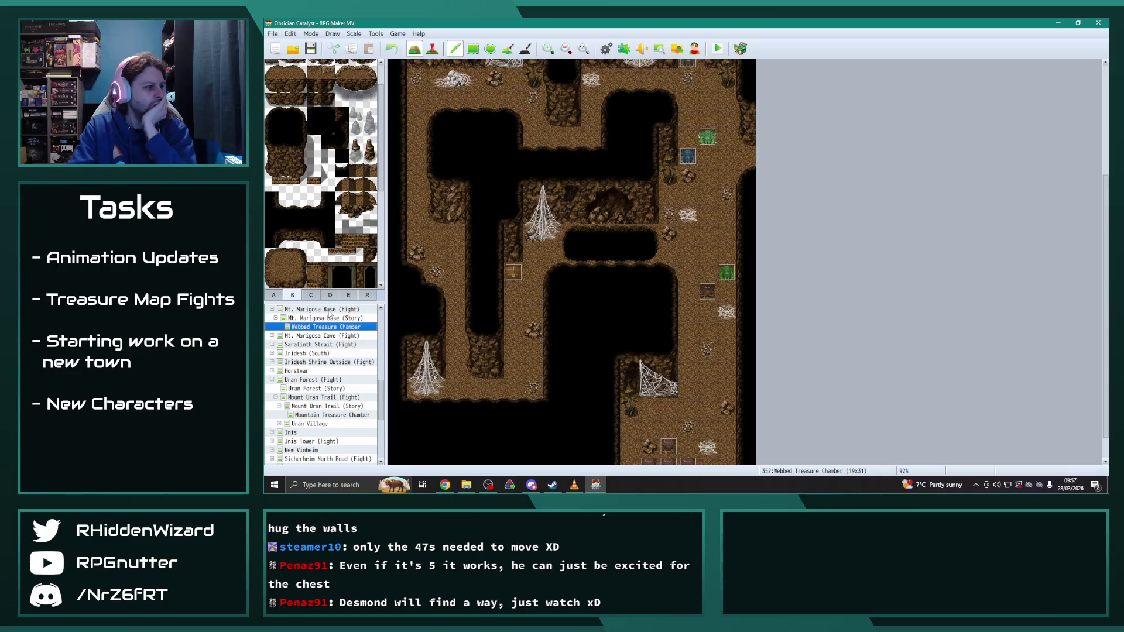
pyautogui.click(333, 337)
pyautogui.scroll(3, 624, 246)
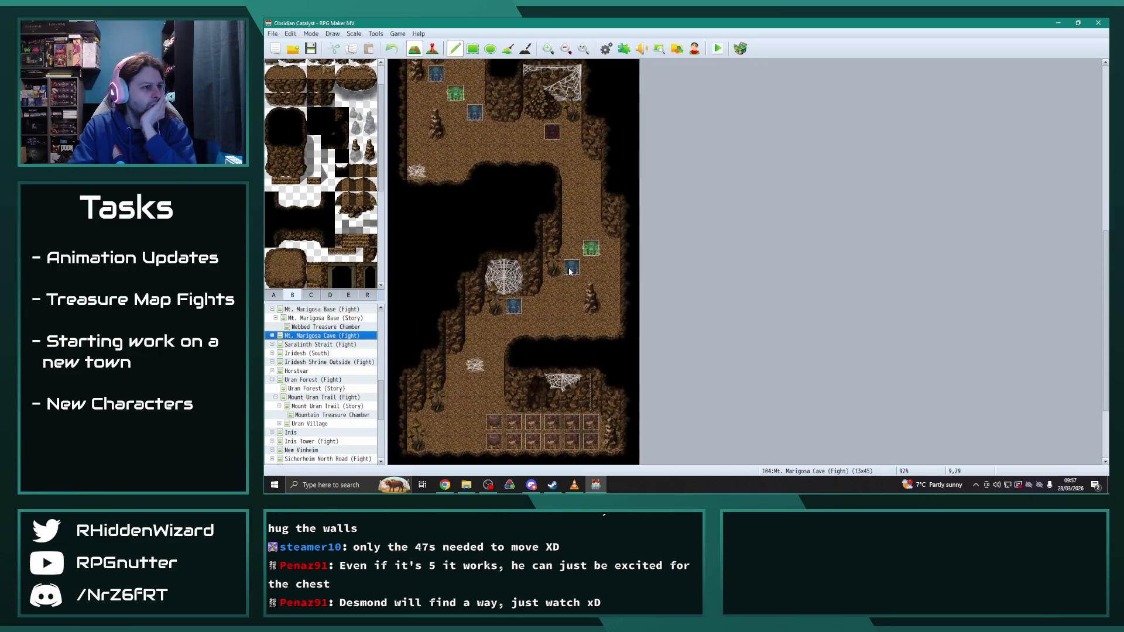
pyautogui.click(332, 414)
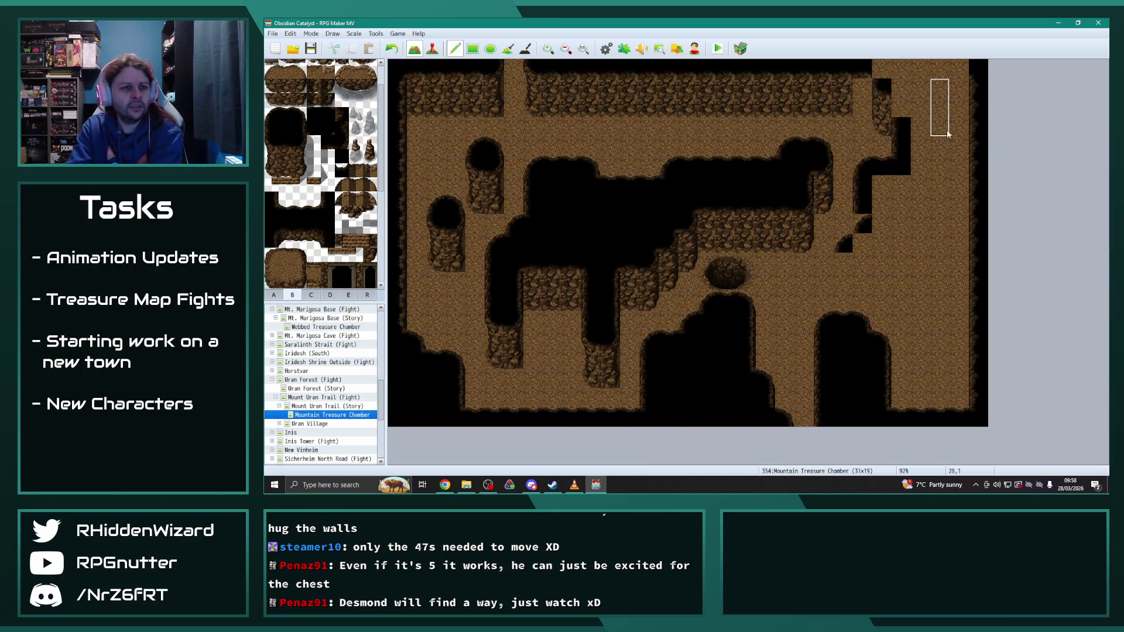
# Step: Fill the top-right corner and corridor with solid black wall tiles
pyautogui.rightClick(843, 68)
pyautogui.click(862, 98)
pyautogui.rightClick(939, 87)
pyautogui.click(313, 130)
pyautogui.click(881, 69)
pyautogui.click(904, 91)
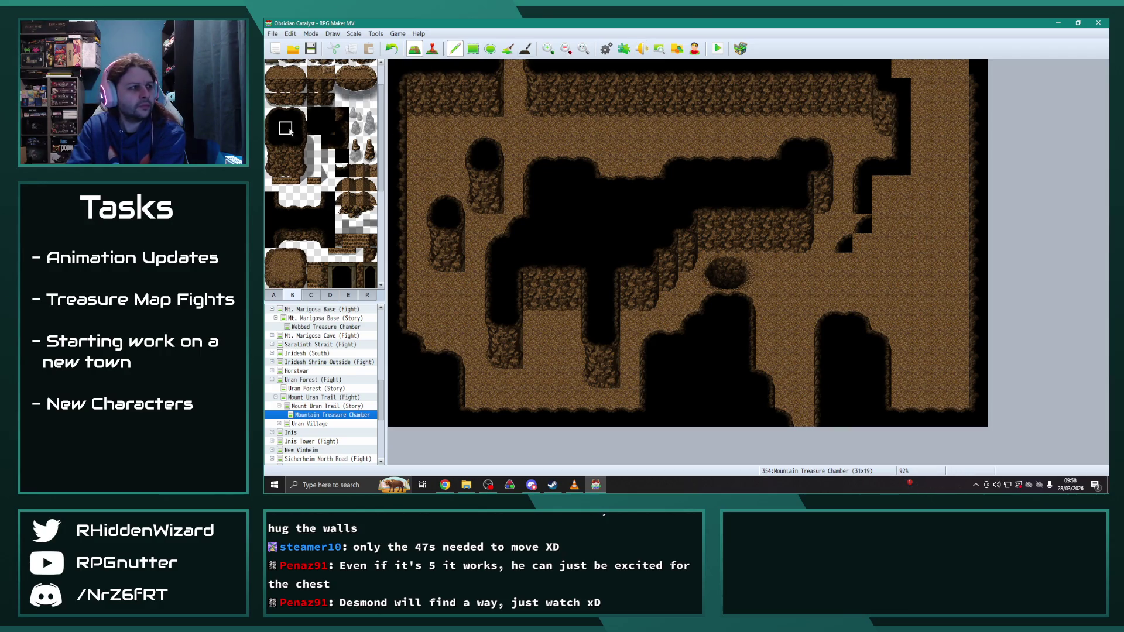
pyautogui.moveTo(907, 61)
pyautogui.mouseDown()
pyautogui.moveTo(960, 67)
pyautogui.moveTo(940, 163)
pyautogui.moveTo(937, 88)
pyautogui.moveTo(940, 144)
pyautogui.moveTo(974, 83)
pyautogui.moveTo(973, 142)
pyautogui.moveTo(978, 85)
pyautogui.mouseUp()
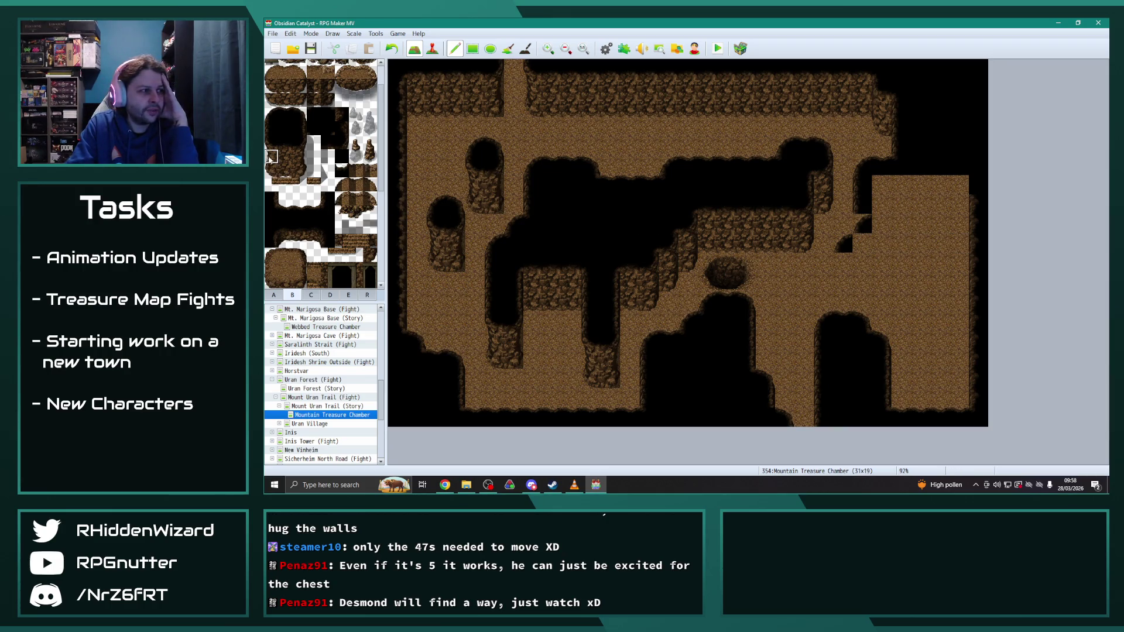
# Step: Square off the right room's left edge, repainting misplaced wall as floor and blackening edge tiles
pyautogui.click(843, 269)
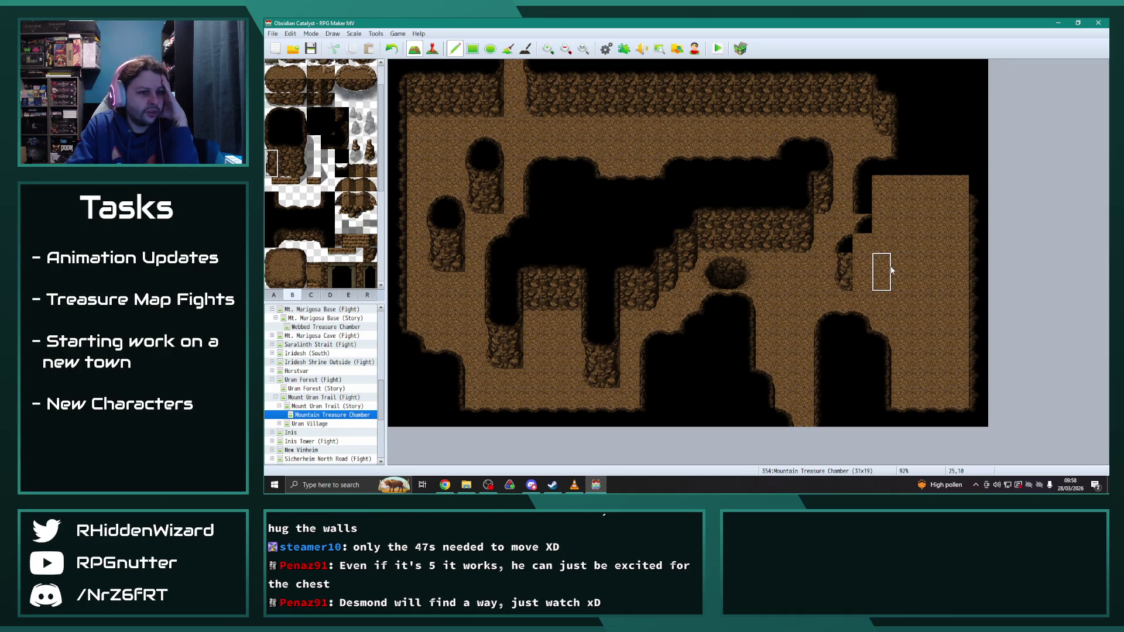
pyautogui.rightClick(891, 269)
pyautogui.moveTo(845, 260); pyautogui.dragTo(832, 302)
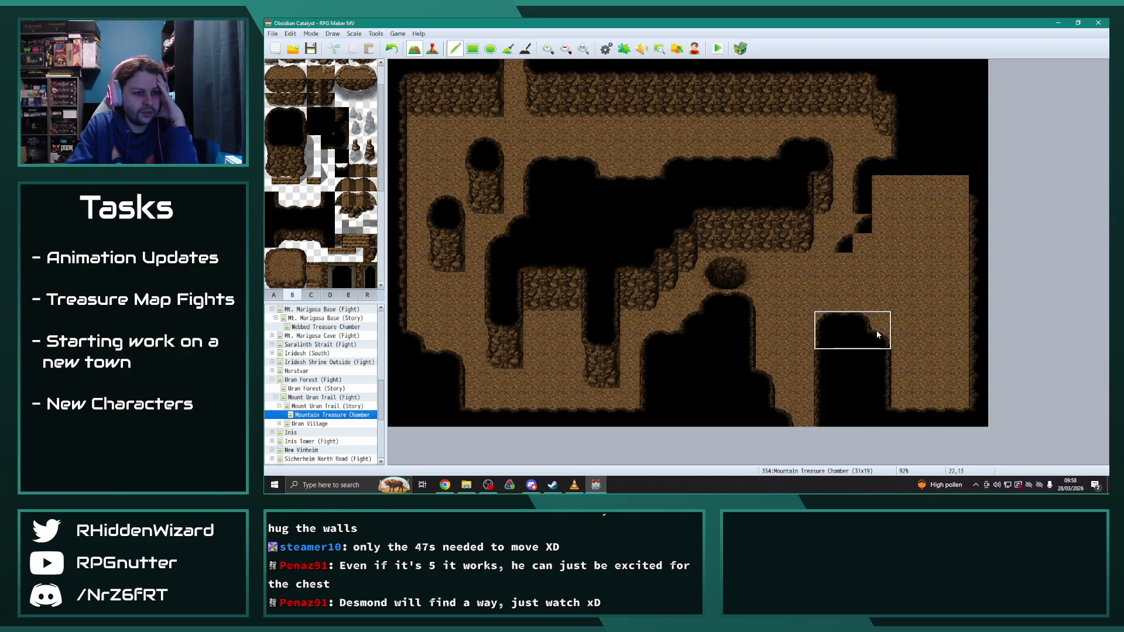
pyautogui.click(873, 353)
pyautogui.rightClick(918, 301)
pyautogui.click(823, 321)
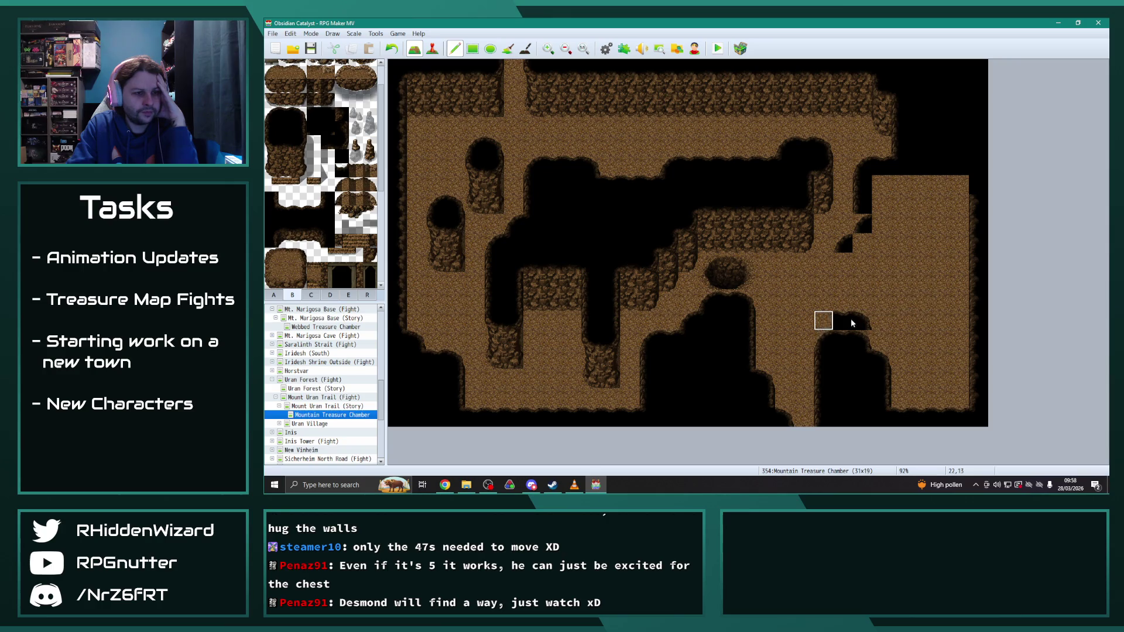
pyautogui.moveTo(852, 323); pyautogui.dragTo(842, 302)
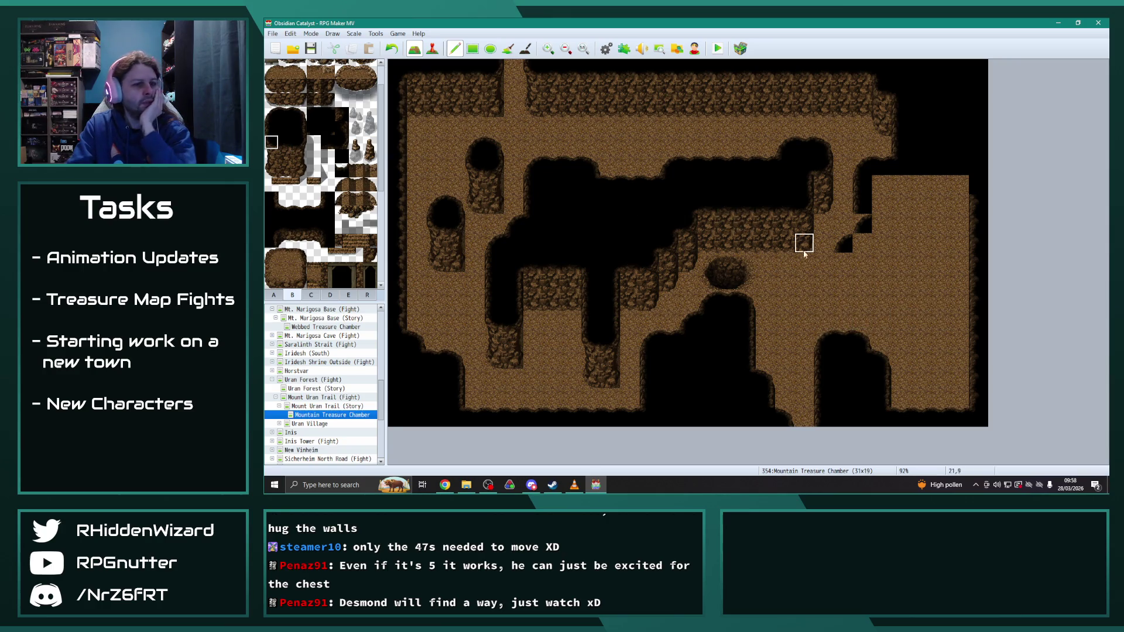
pyautogui.click(843, 262)
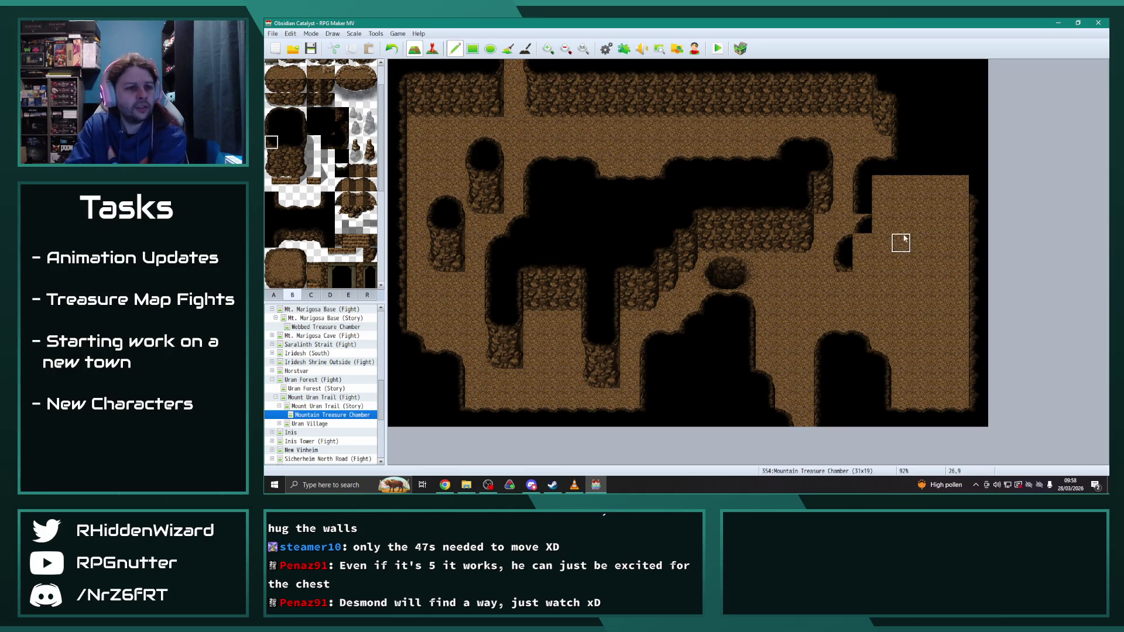
pyautogui.click(869, 224)
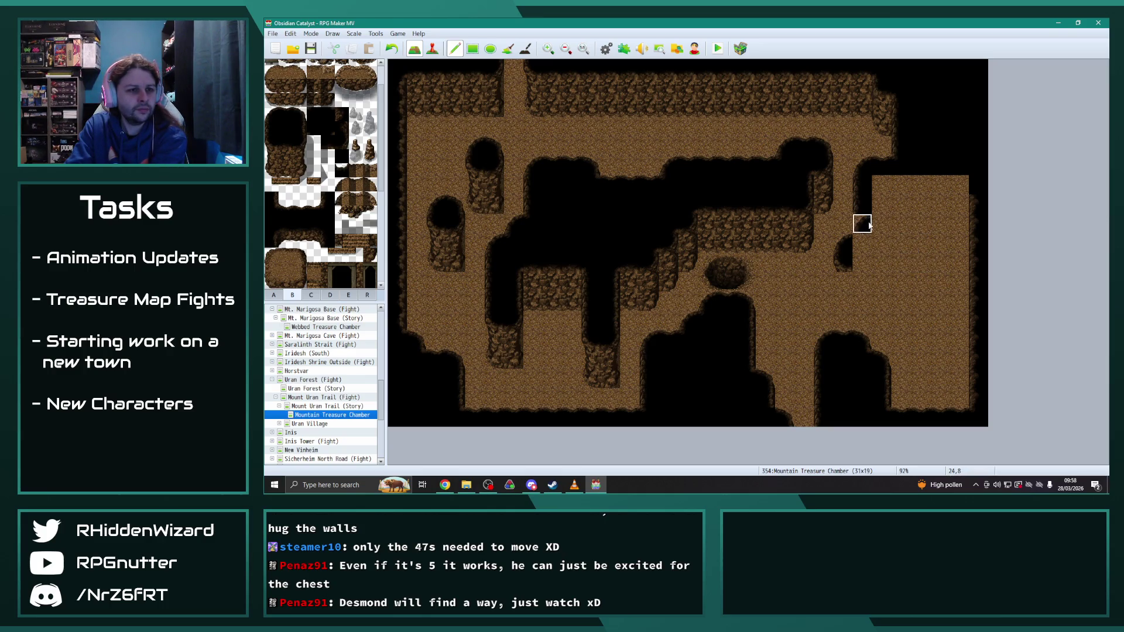
pyautogui.click(874, 226)
pyautogui.click(276, 126)
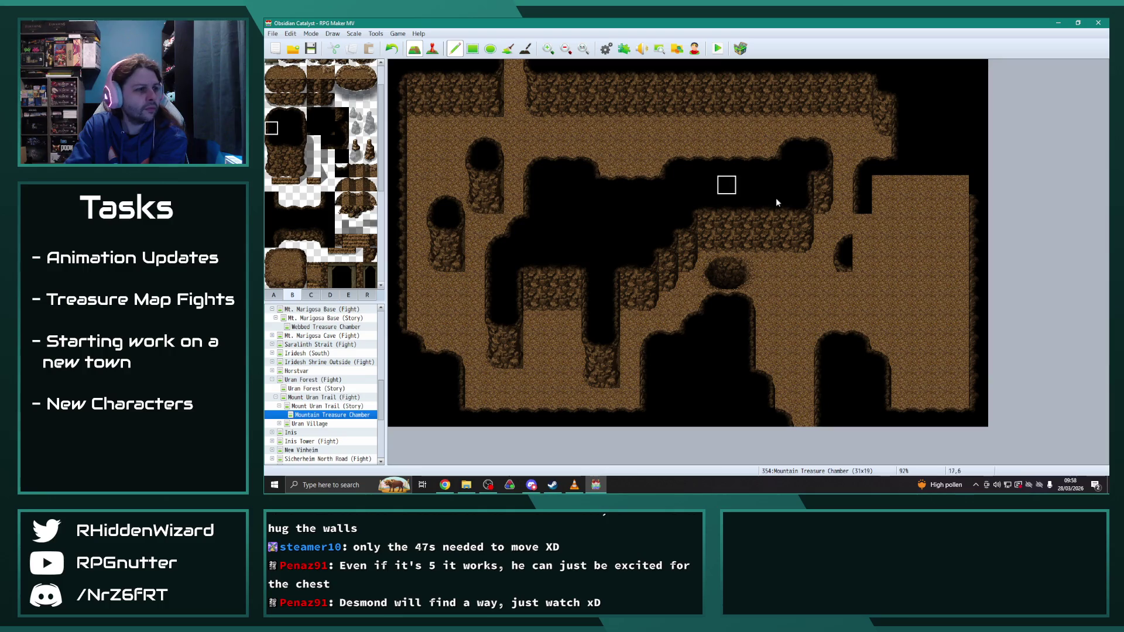
pyautogui.click(862, 223)
# Step: Black out the right room's left edge, bottom floor row, top row and right column
pyautogui.moveTo(855, 264); pyautogui.dragTo(871, 246)
pyautogui.moveTo(271, 162); pyautogui.dragTo(271, 171)
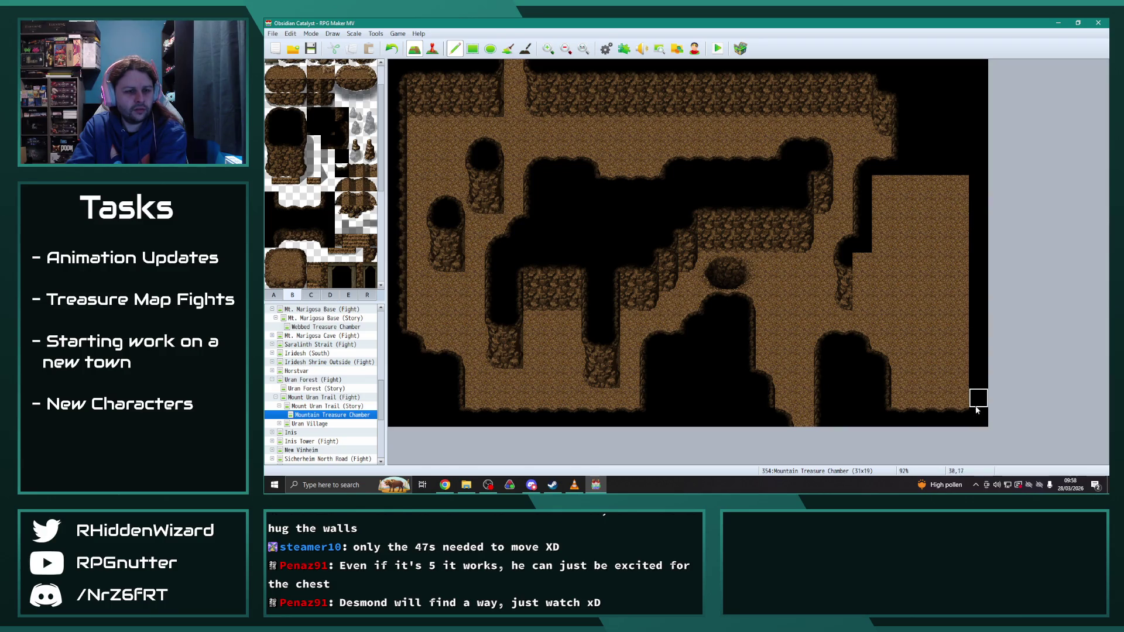
pyautogui.moveTo(898, 415); pyautogui.dragTo(975, 416)
pyautogui.moveTo(882, 184)
pyautogui.mouseDown()
pyautogui.moveTo(940, 188)
pyautogui.moveTo(960, 205)
pyautogui.moveTo(966, 274)
pyautogui.moveTo(882, 223)
pyautogui.moveTo(958, 204)
pyautogui.moveTo(883, 227)
pyautogui.moveTo(947, 240)
pyautogui.moveTo(902, 262)
pyautogui.moveTo(958, 259)
pyautogui.moveTo(938, 285)
pyautogui.moveTo(961, 288)
pyautogui.mouseUp()
pyautogui.moveTo(902, 387)
pyautogui.mouseDown()
pyautogui.moveTo(920, 399)
pyautogui.moveTo(921, 385)
pyautogui.mouseUp()
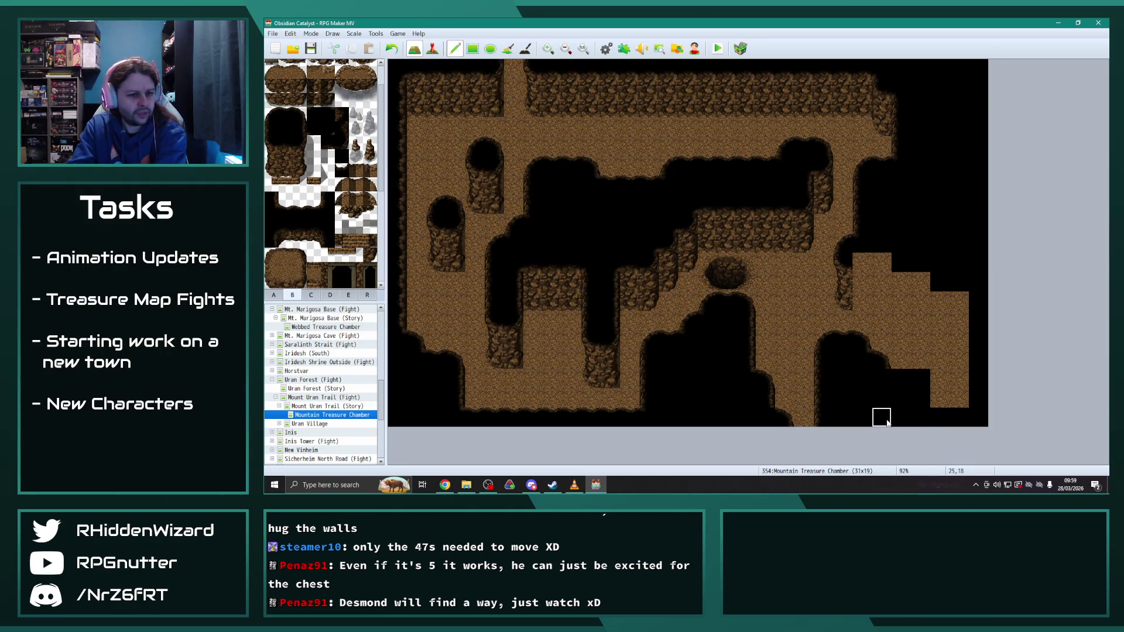
pyautogui.rightClick(902, 381)
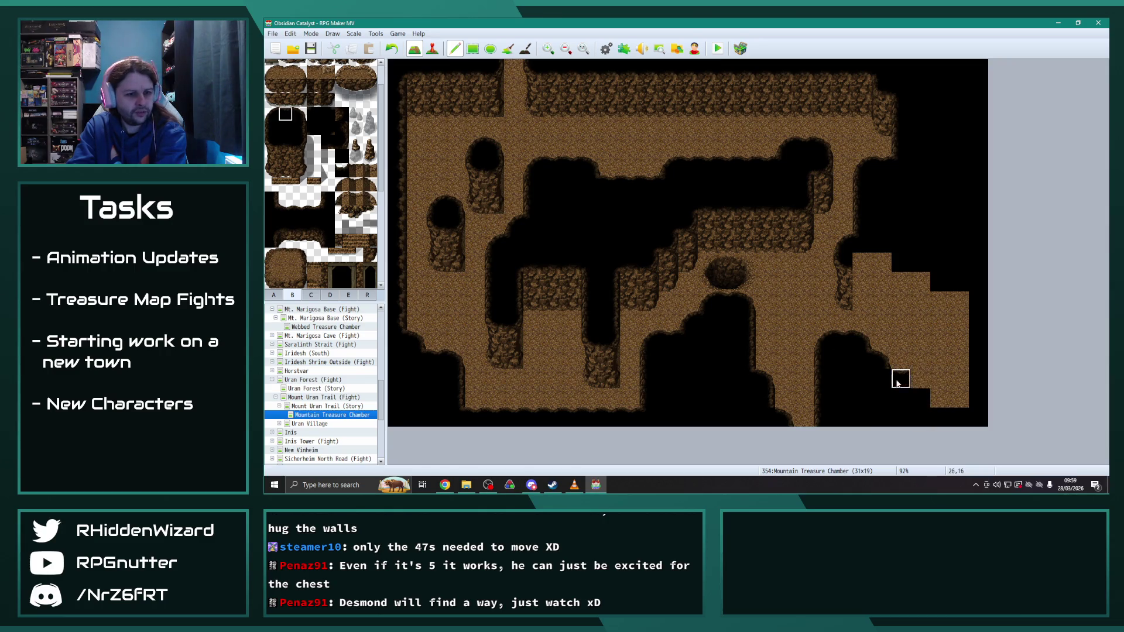
pyautogui.click(299, 114)
pyautogui.click(940, 378)
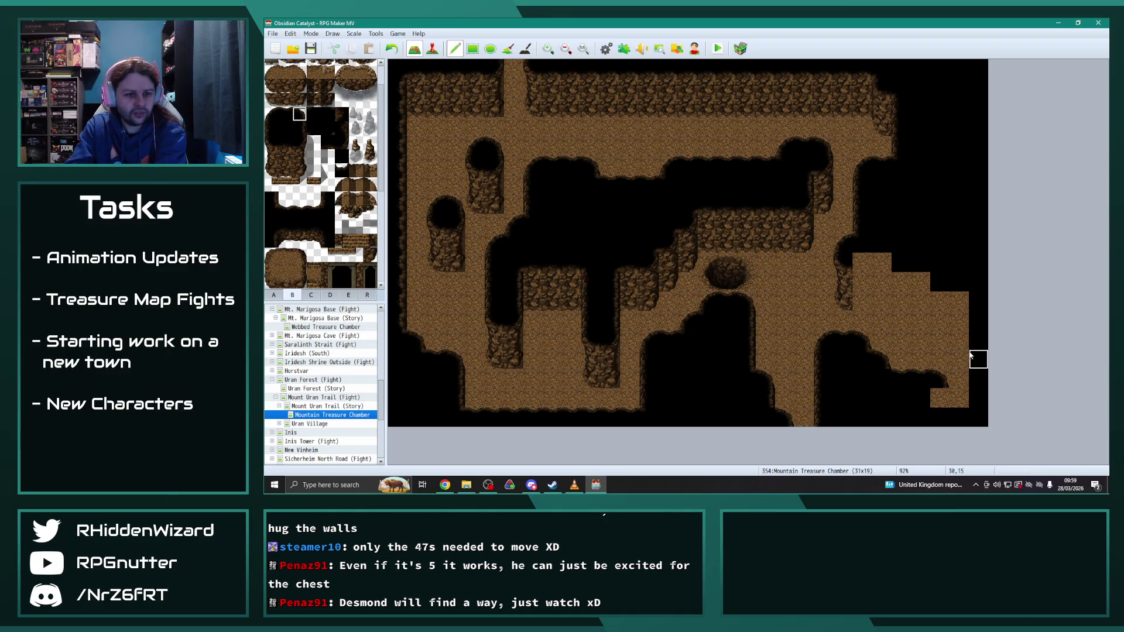
# Step: Restore floor at the bottom-right, then black out the right edge column and lower-right corner tiles
pyautogui.rightClick(935, 338)
pyautogui.moveTo(937, 375); pyautogui.dragTo(921, 379)
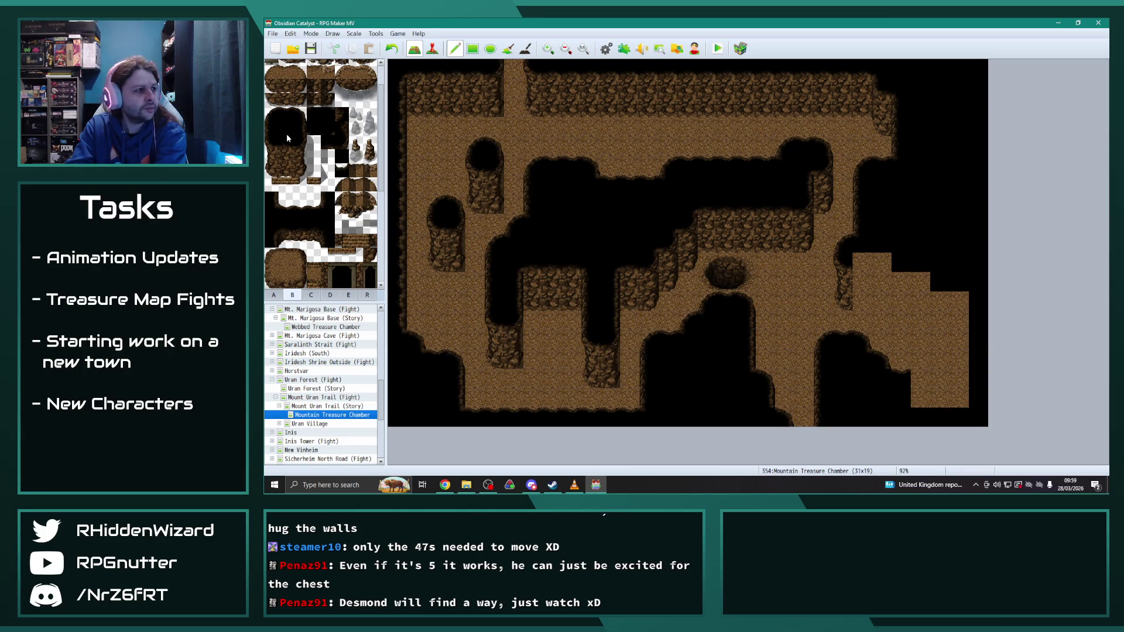
pyautogui.moveTo(964, 301); pyautogui.dragTo(966, 378)
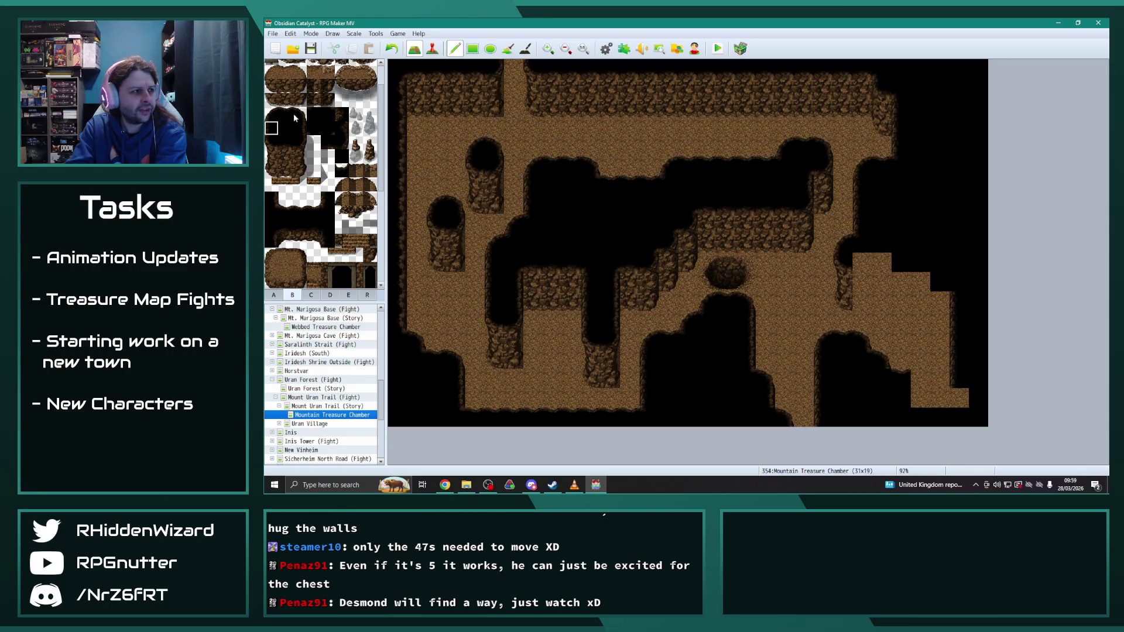
pyautogui.click(939, 398)
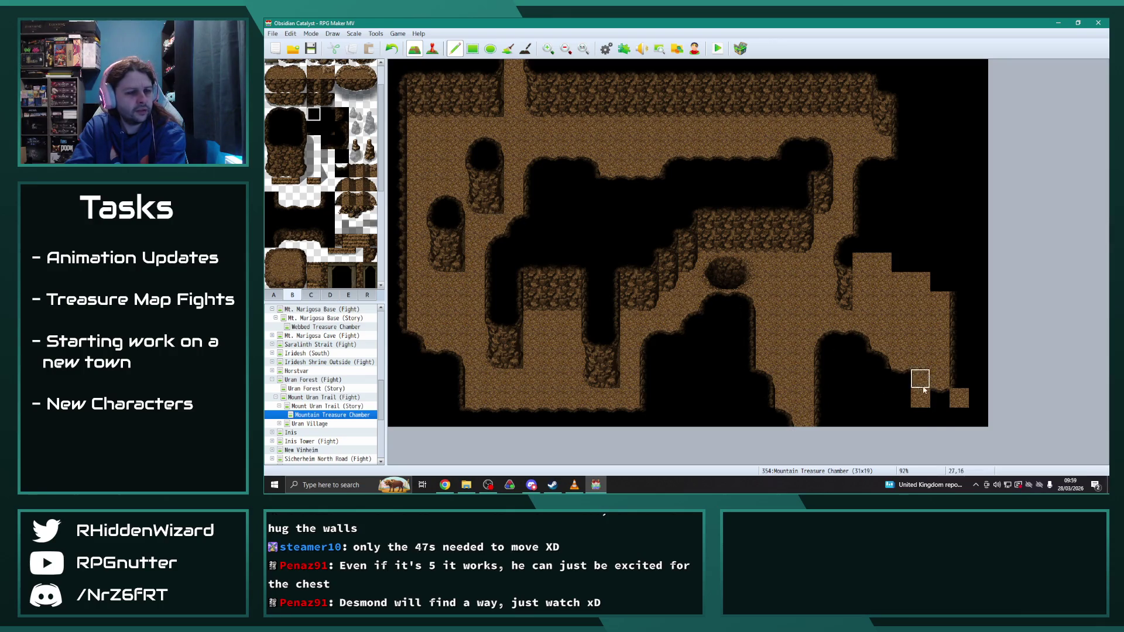
pyautogui.click(959, 398)
pyautogui.click(574, 486)
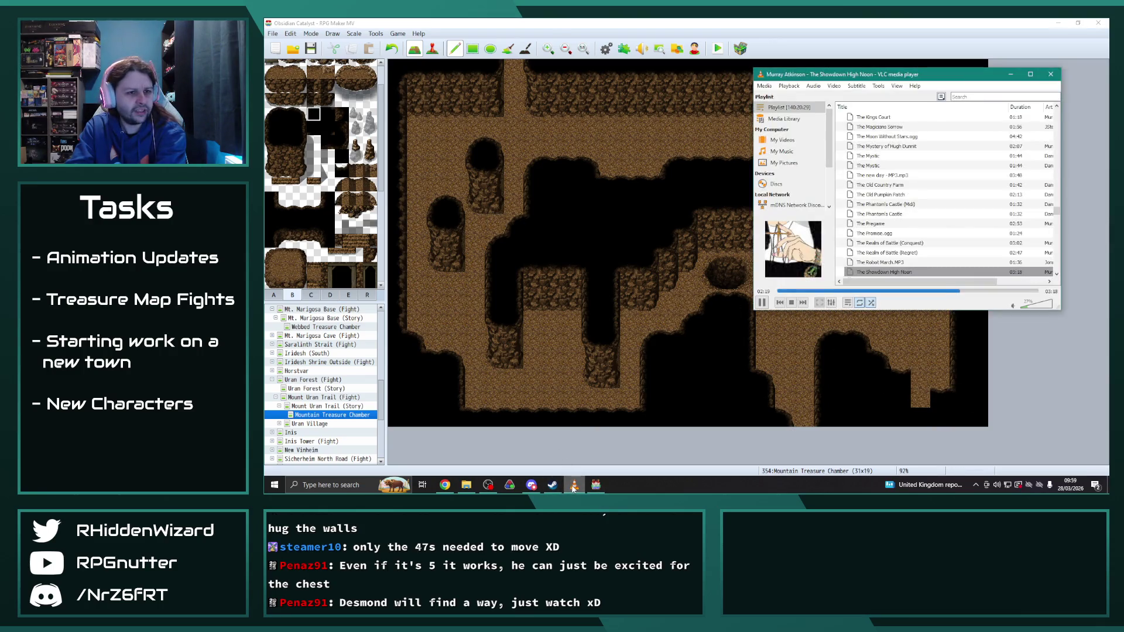
pyautogui.click(597, 194)
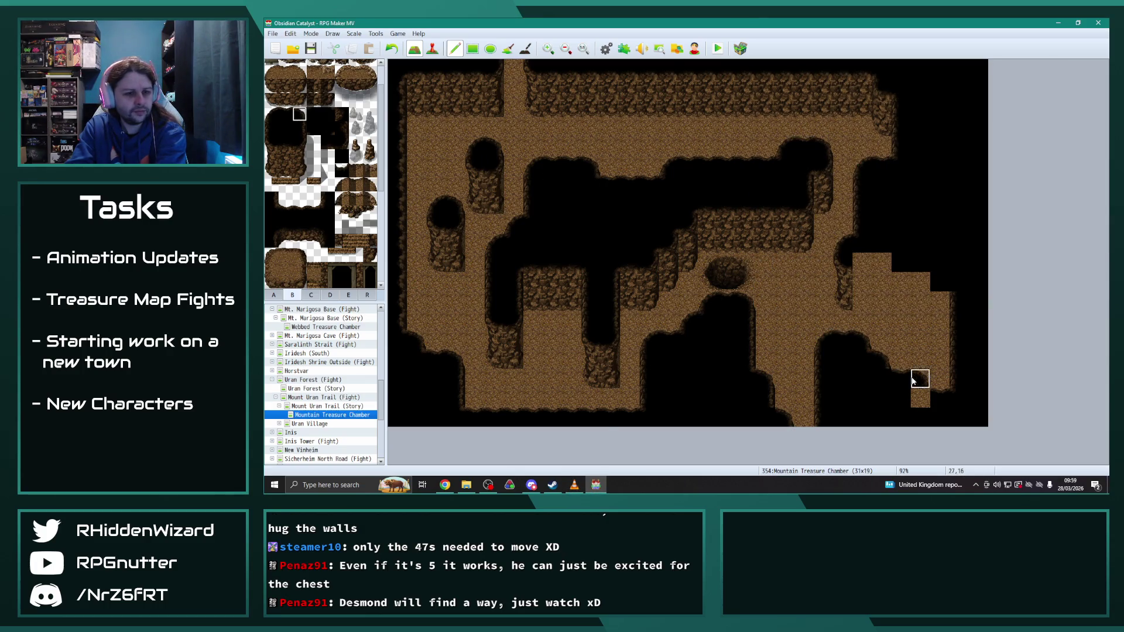
pyautogui.click(921, 398)
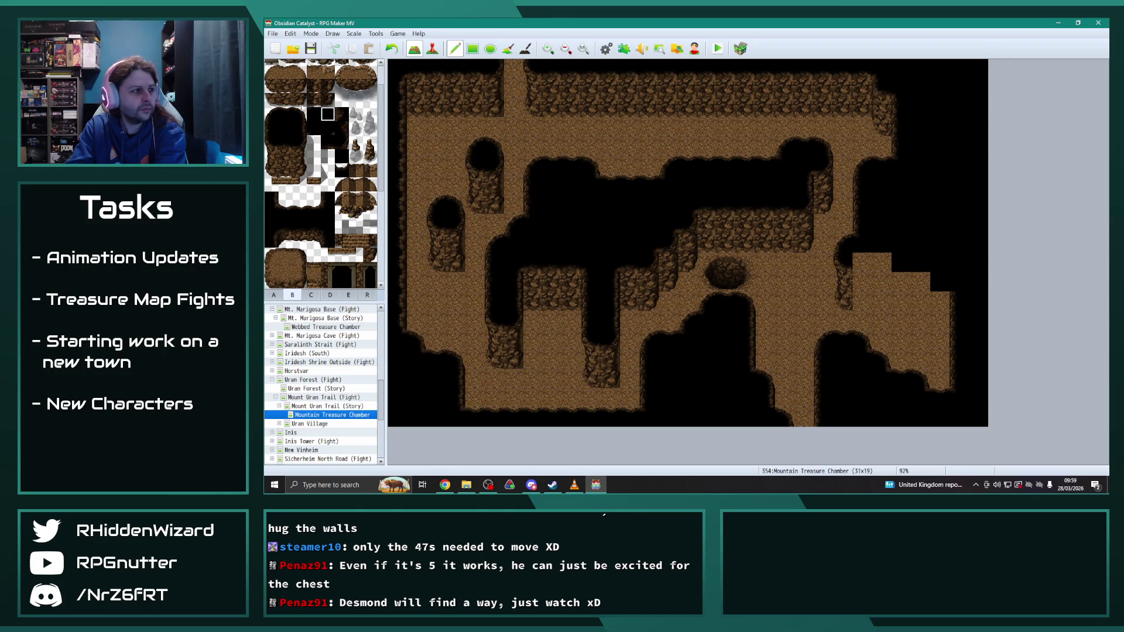
# Step: Black out a top-edge tile and paint a rock cliff wall along the room's top edge
pyautogui.click(285, 147)
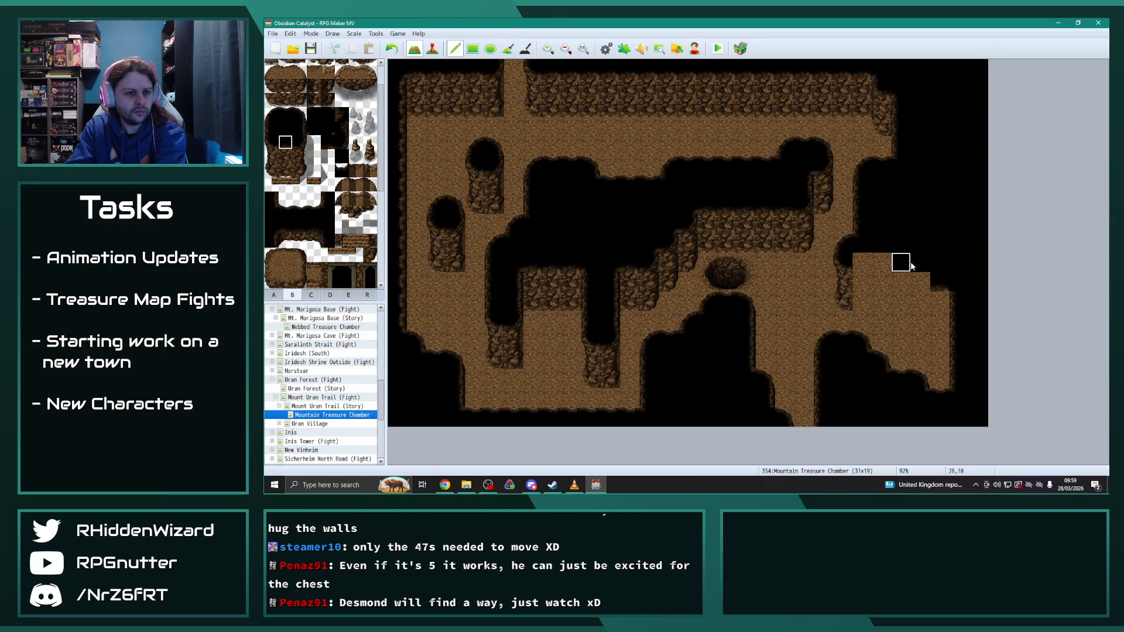
pyautogui.click(863, 262)
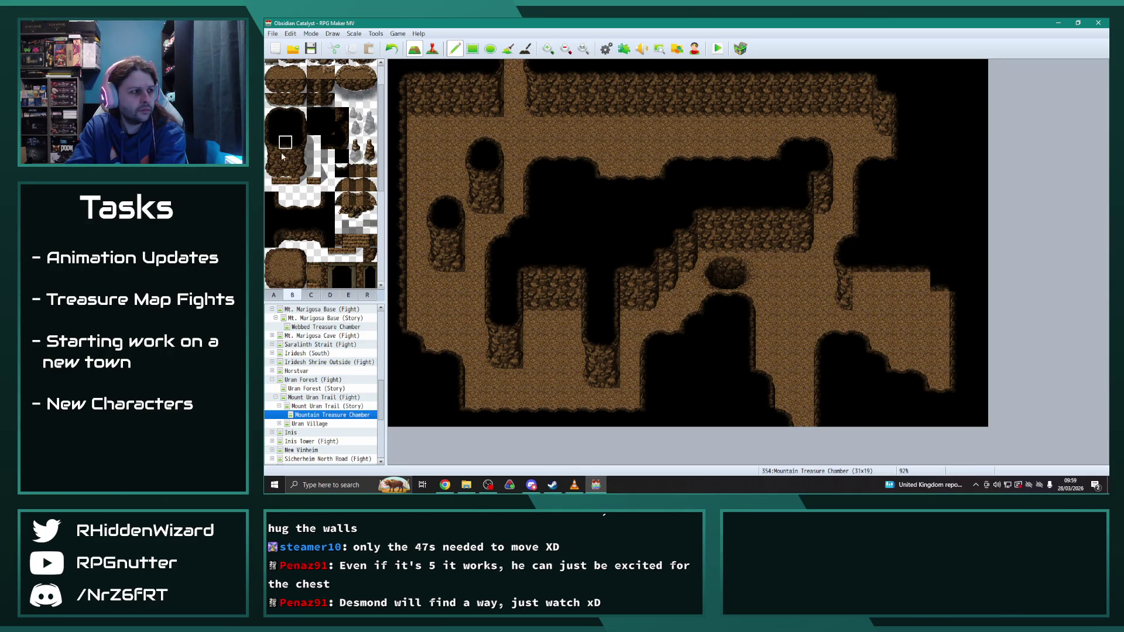
pyautogui.moveTo(860, 276); pyautogui.dragTo(921, 278)
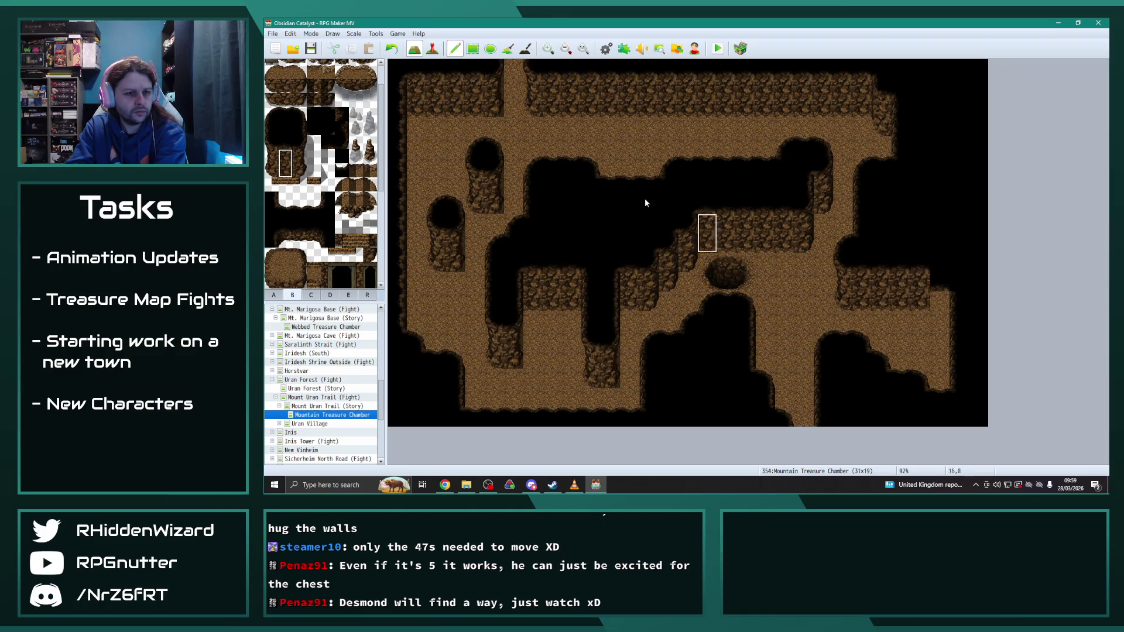
pyautogui.rightClick(884, 129)
pyautogui.click(883, 108)
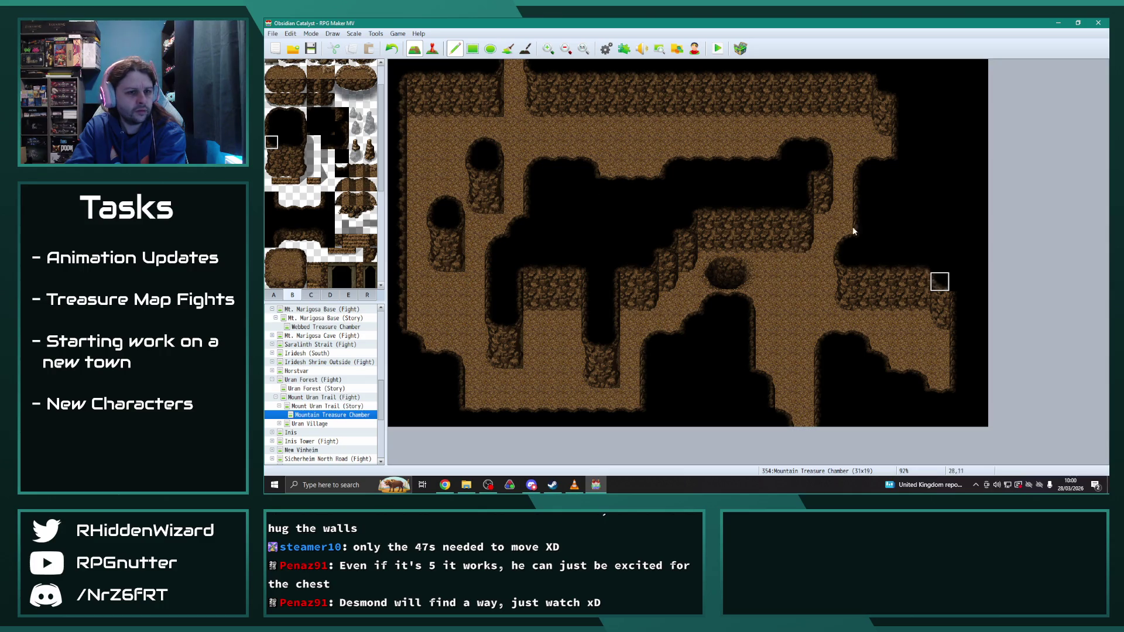
pyautogui.click(314, 127)
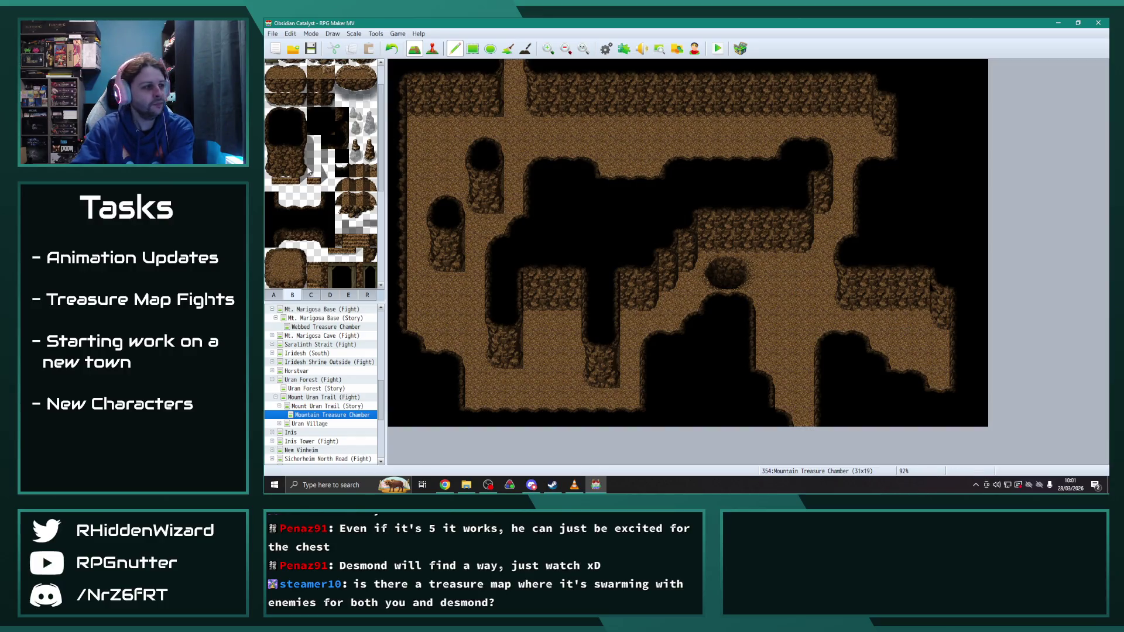
# Step: Pick a glowing mushroom tile from tab C and paint two mushroom tufts on the cave's right side
pyautogui.scroll(-5, 324, 241)
pyautogui.scroll(-3, 324, 242)
pyautogui.click(311, 295)
pyautogui.scroll(-3, 349, 228)
pyautogui.click(299, 132)
pyautogui.click(925, 299)
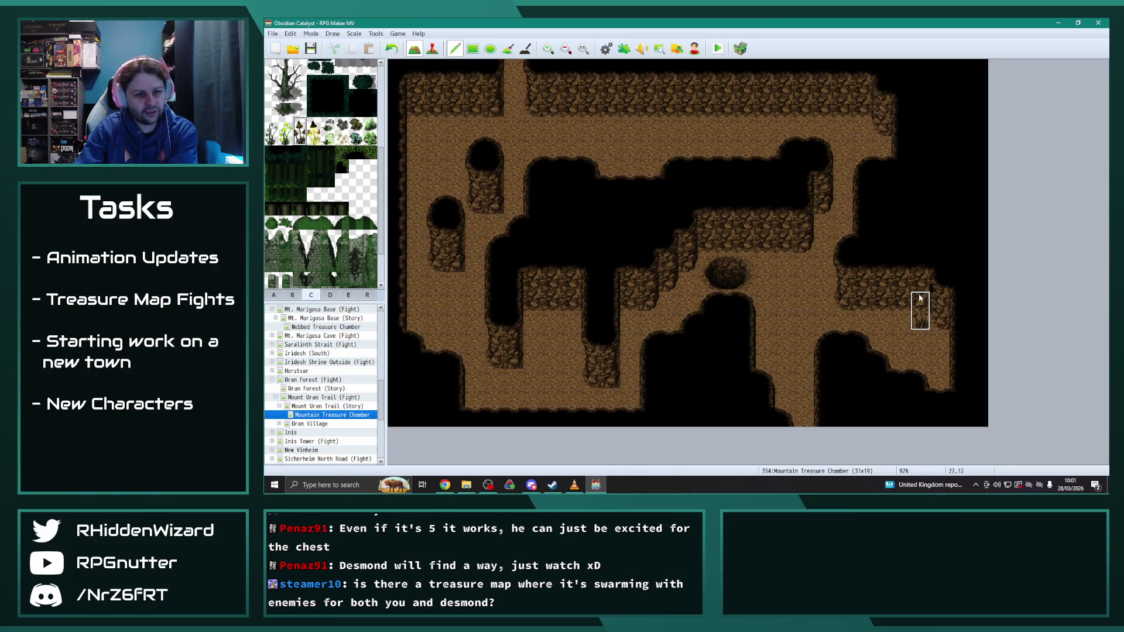
pyautogui.click(944, 317)
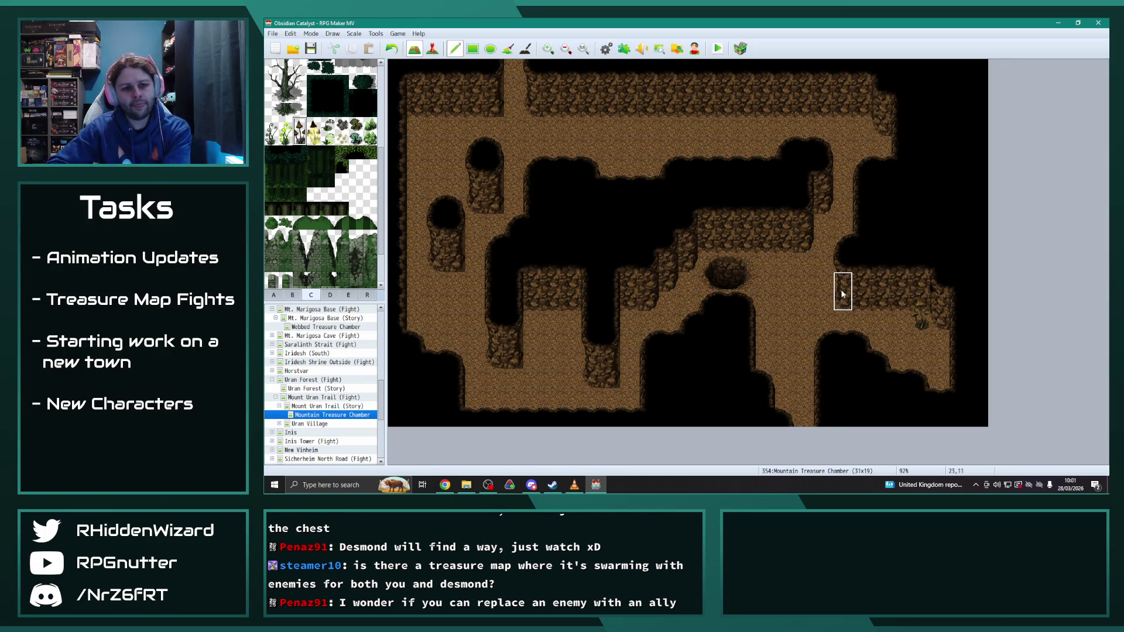
# Step: Scatter plant tufts along the cave floor, top edge, left rock pillar and lower rock edges
pyautogui.click(769, 246)
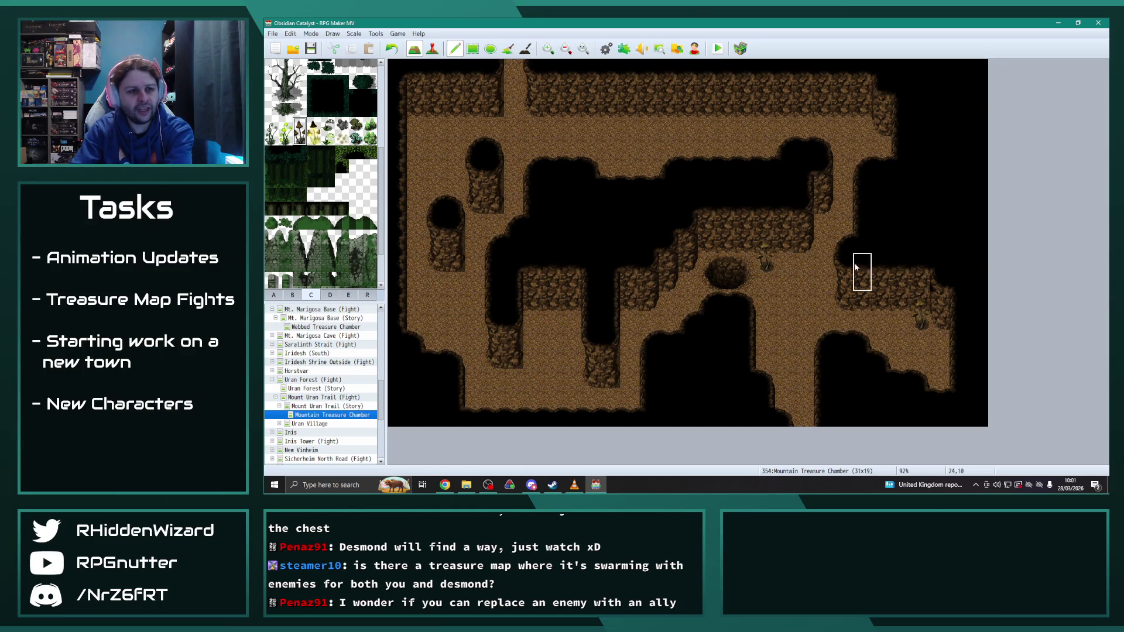
pyautogui.click(878, 128)
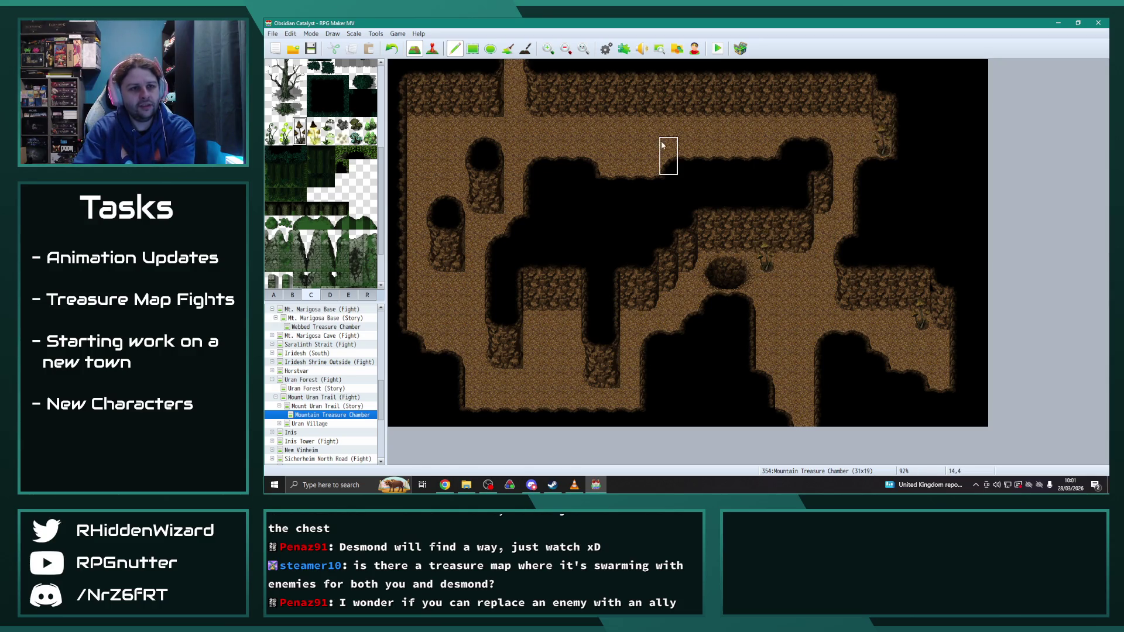
pyautogui.click(468, 205)
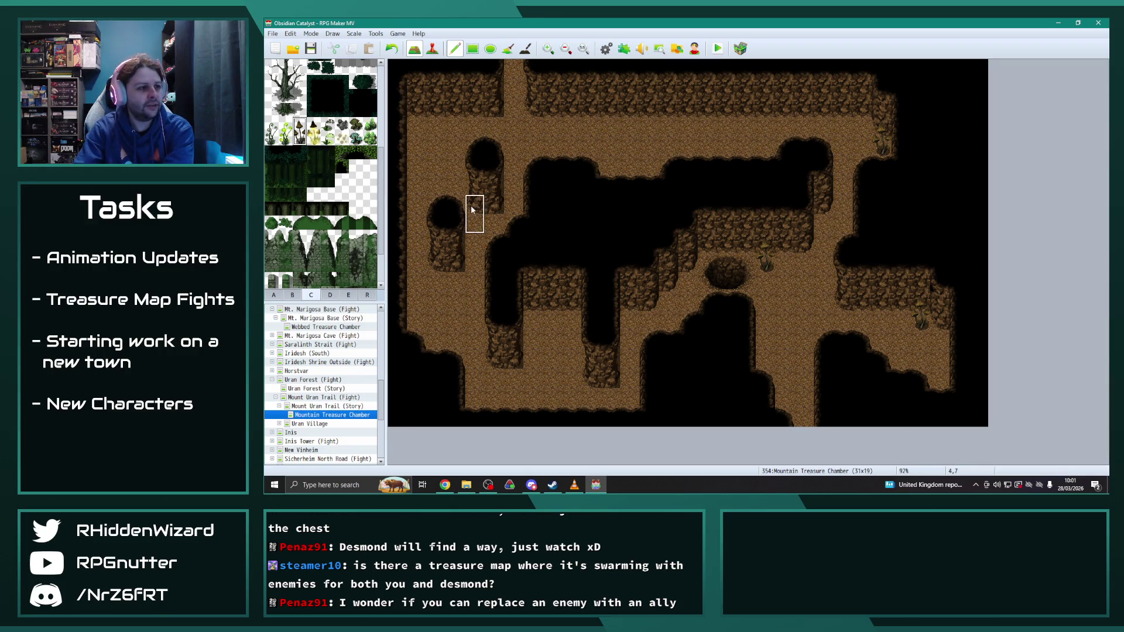
pyautogui.click(417, 117)
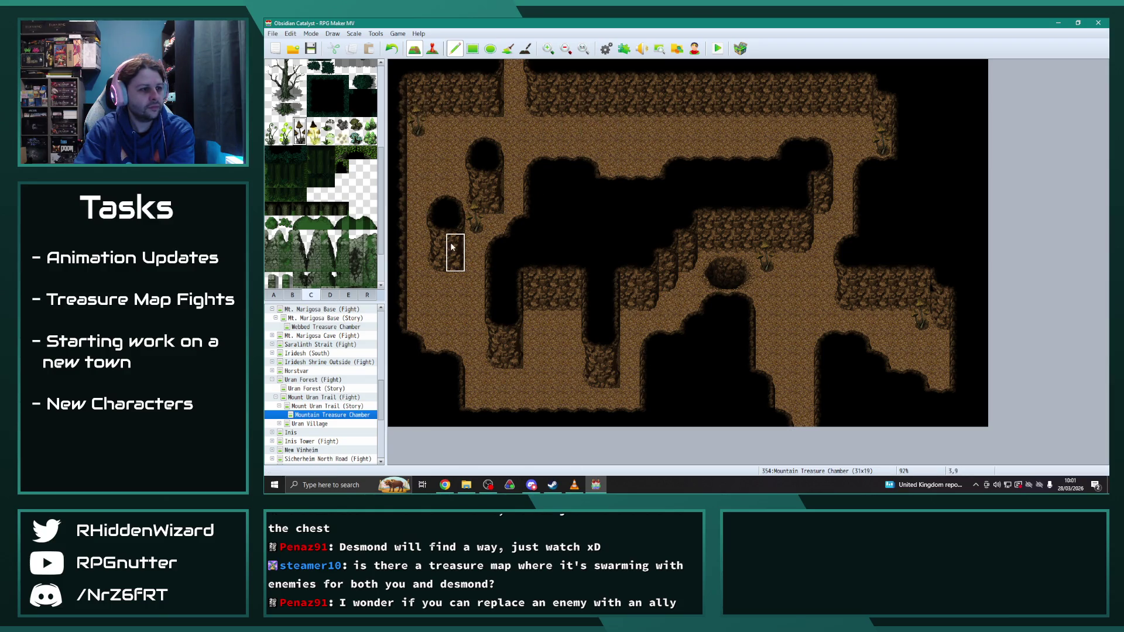
pyautogui.click(532, 317)
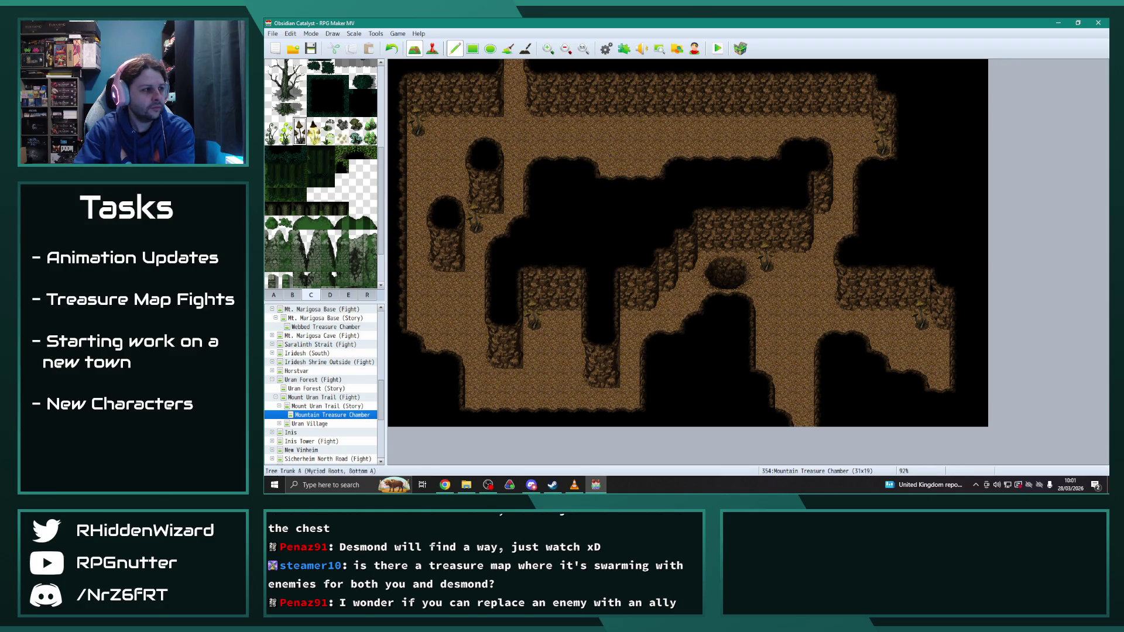
# Step: Place a boulder on the cave floor, then open the Webbed Treasure Chamber map
pyautogui.click(355, 124)
pyautogui.click(533, 127)
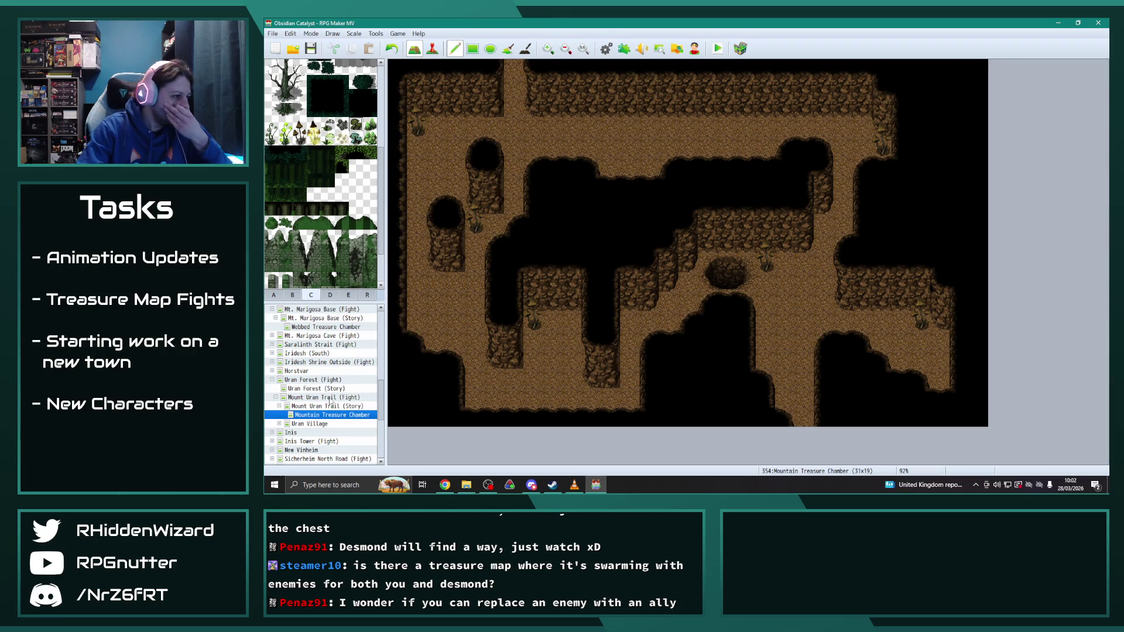
pyautogui.click(337, 327)
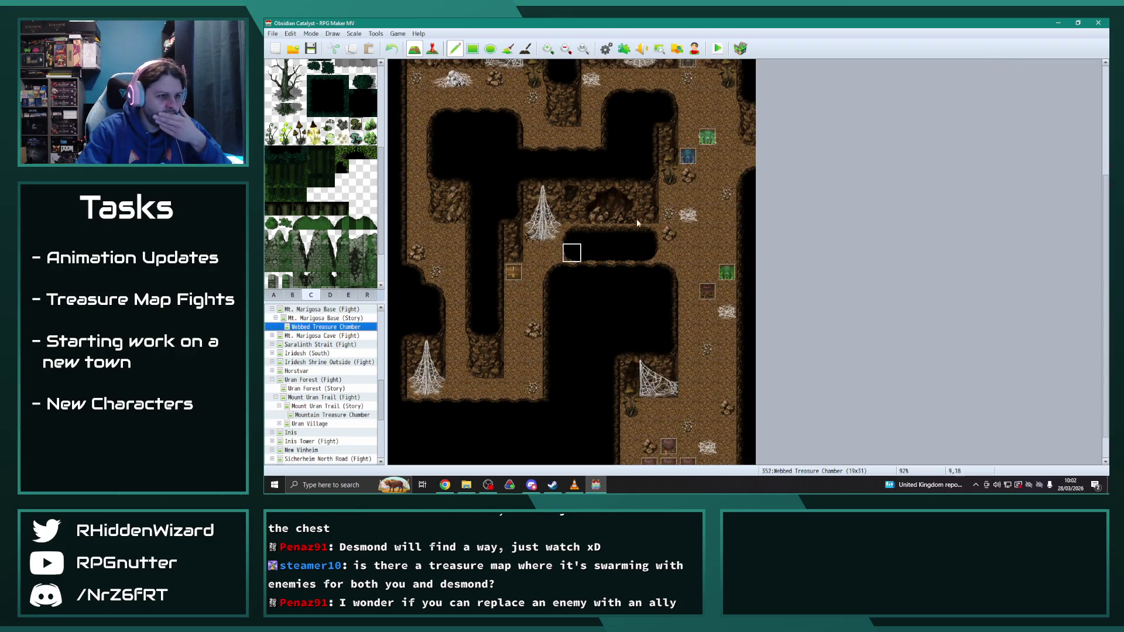
# Step: Look over Webbed Treasure Chamber, switch the palette to tab B then A, and reopen Mountain Treasure Chamber
pyautogui.scroll(1, 525, 284)
pyautogui.scroll(-1, 525, 284)
pyautogui.scroll(1, 526, 286)
pyautogui.scroll(-1, 530, 288)
pyautogui.click(293, 295)
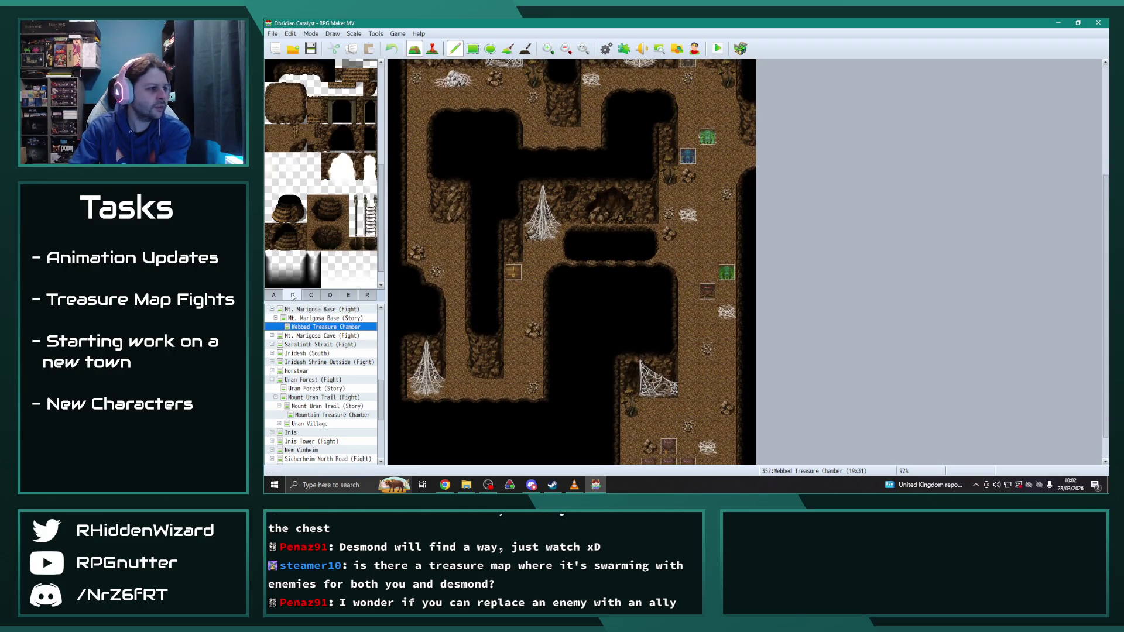
pyautogui.click(273, 295)
pyautogui.scroll(-1, 312, 239)
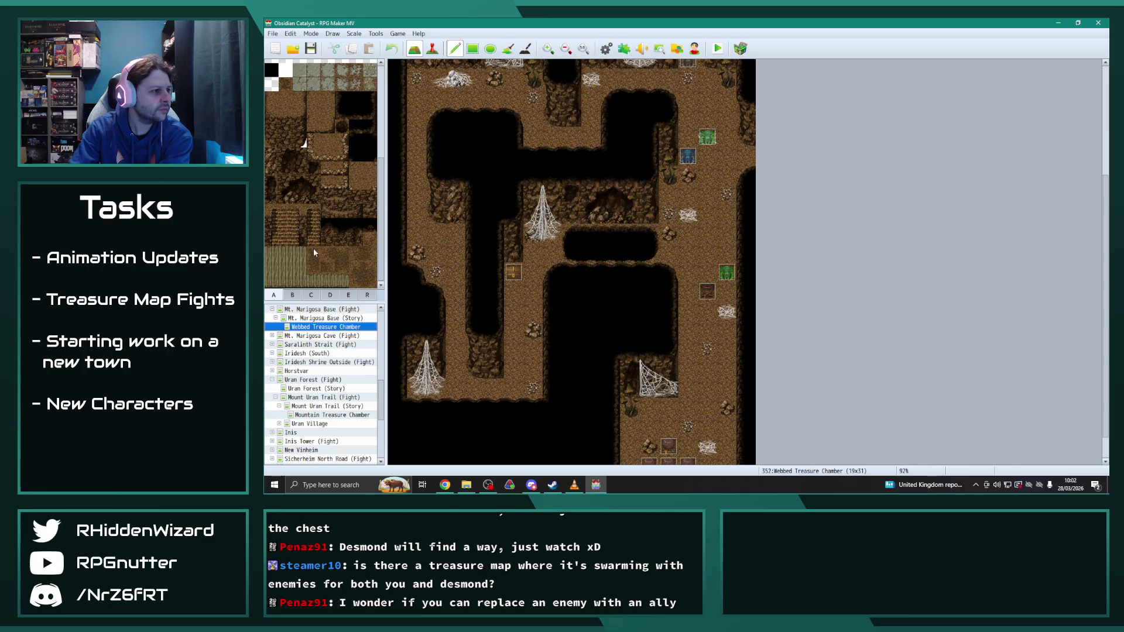
pyautogui.click(333, 415)
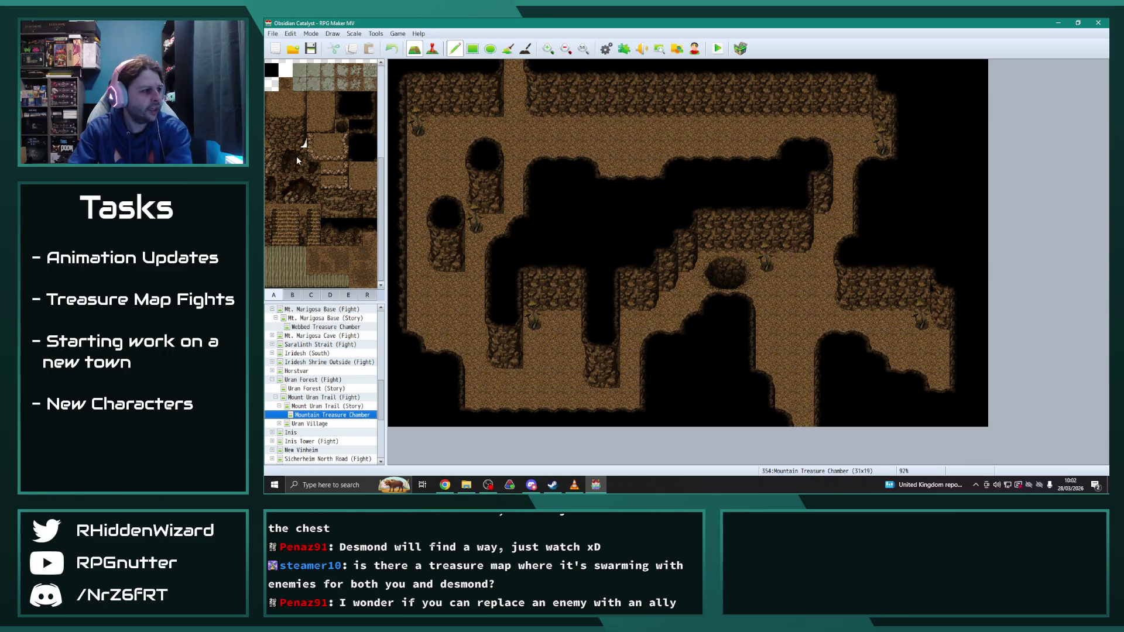
# Step: Paint a two-tile wall piece and a dark cracked patch onto the central cliff wall
pyautogui.click(291, 160)
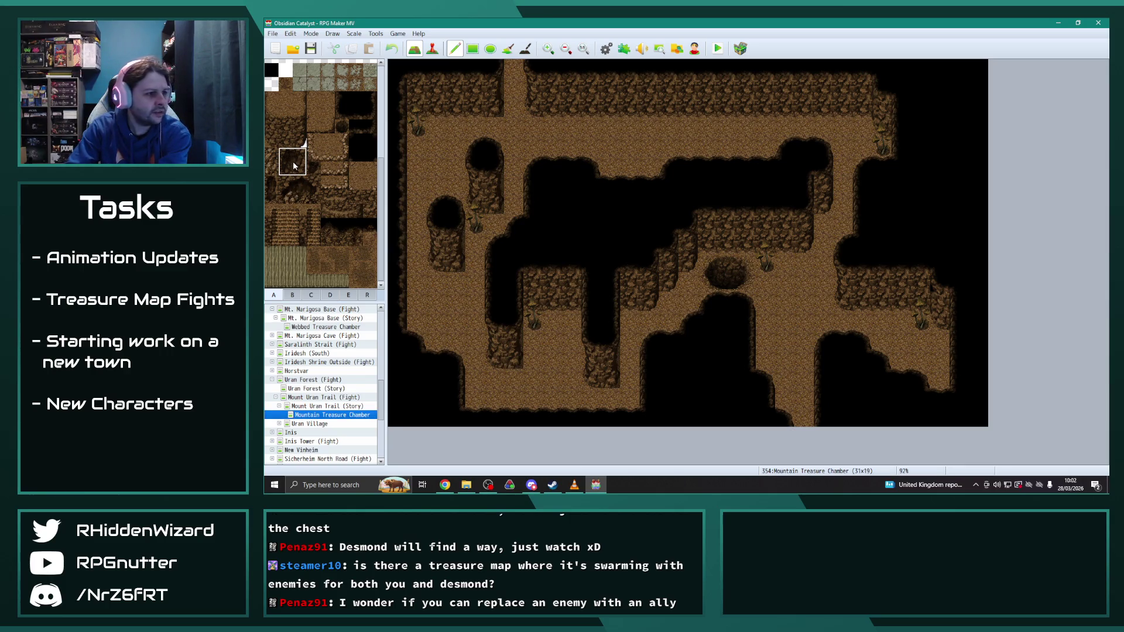
pyautogui.click(550, 292)
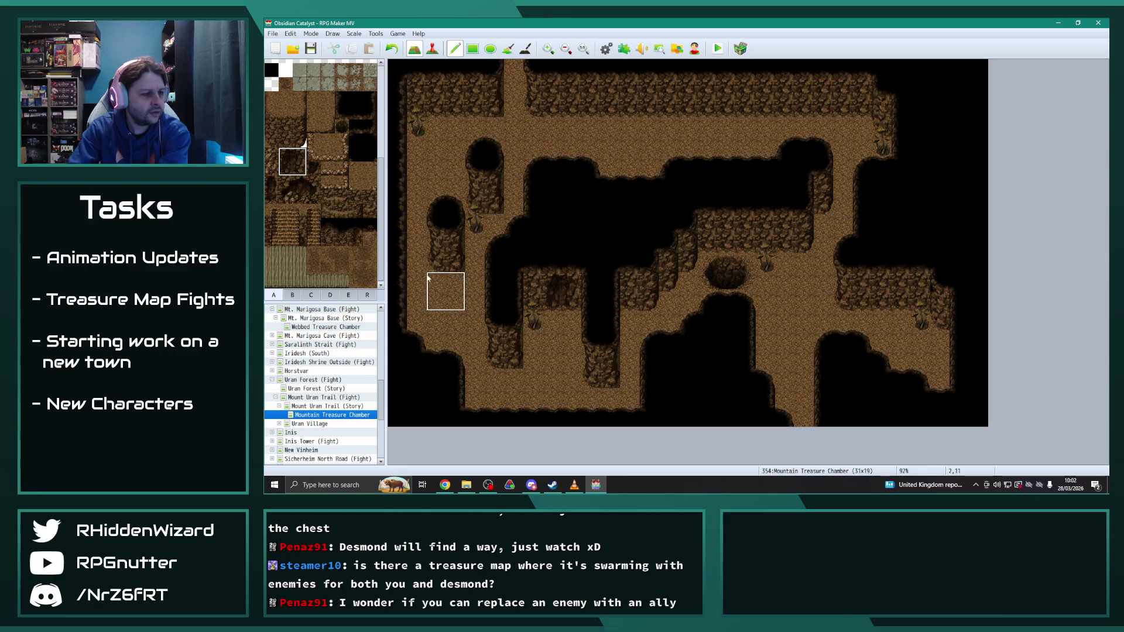
pyautogui.moveTo(267, 154); pyautogui.dragTo(269, 169)
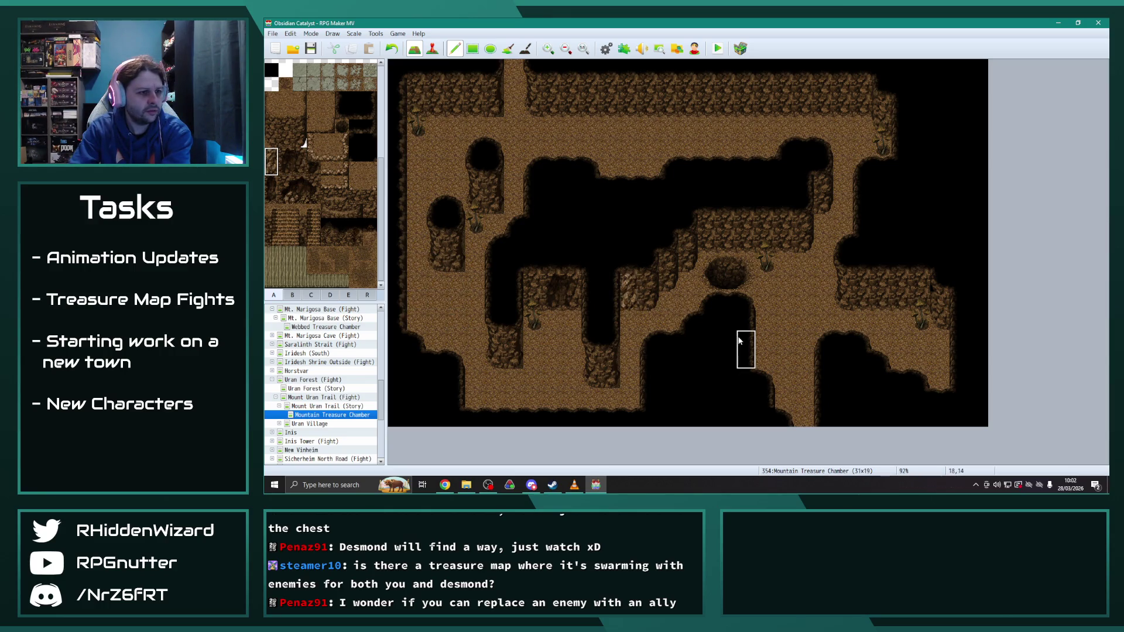
pyautogui.click(717, 233)
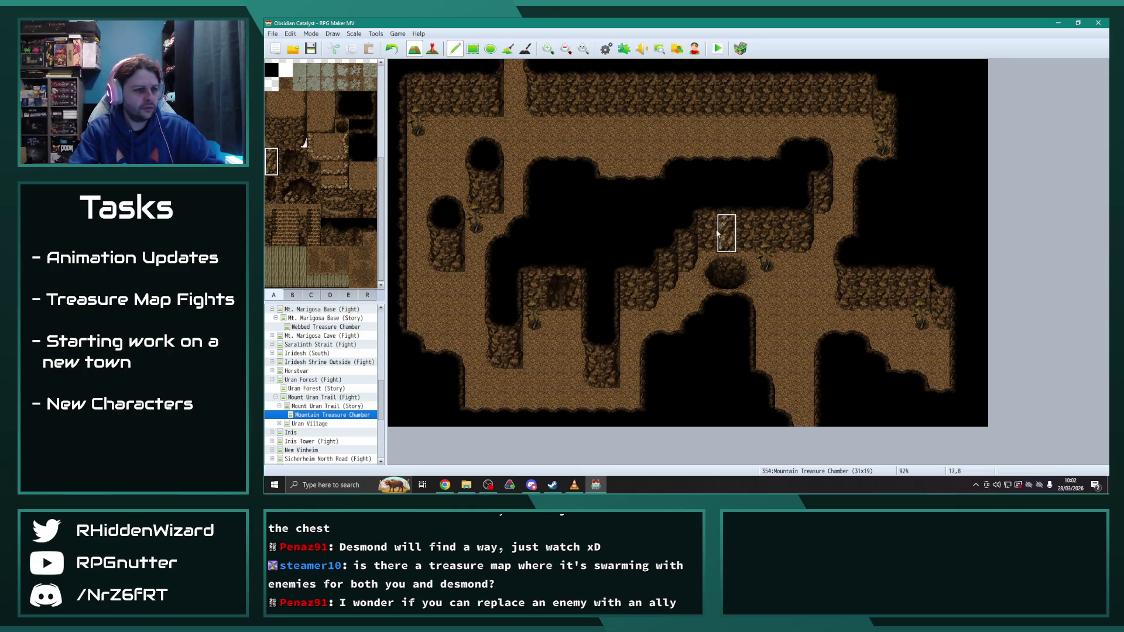
pyautogui.click(313, 169)
pyautogui.click(783, 243)
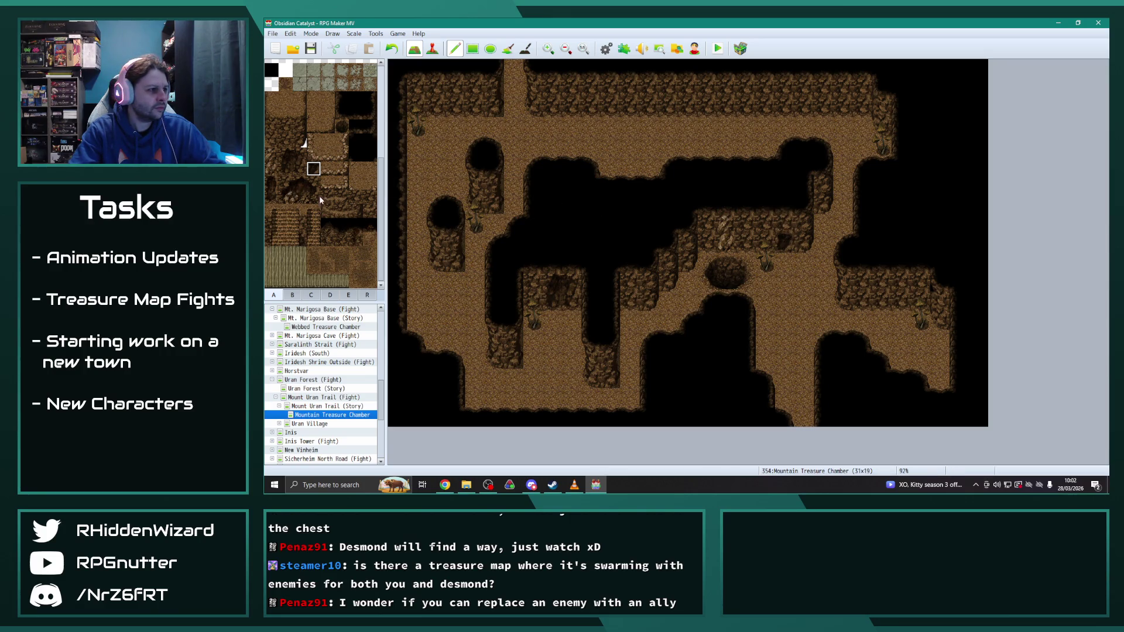
# Step: Paint a two-tile cave opening on the upper-left wall, undoing one misplaced upper-wall block
pyautogui.moveTo(287, 185); pyautogui.dragTo(310, 188)
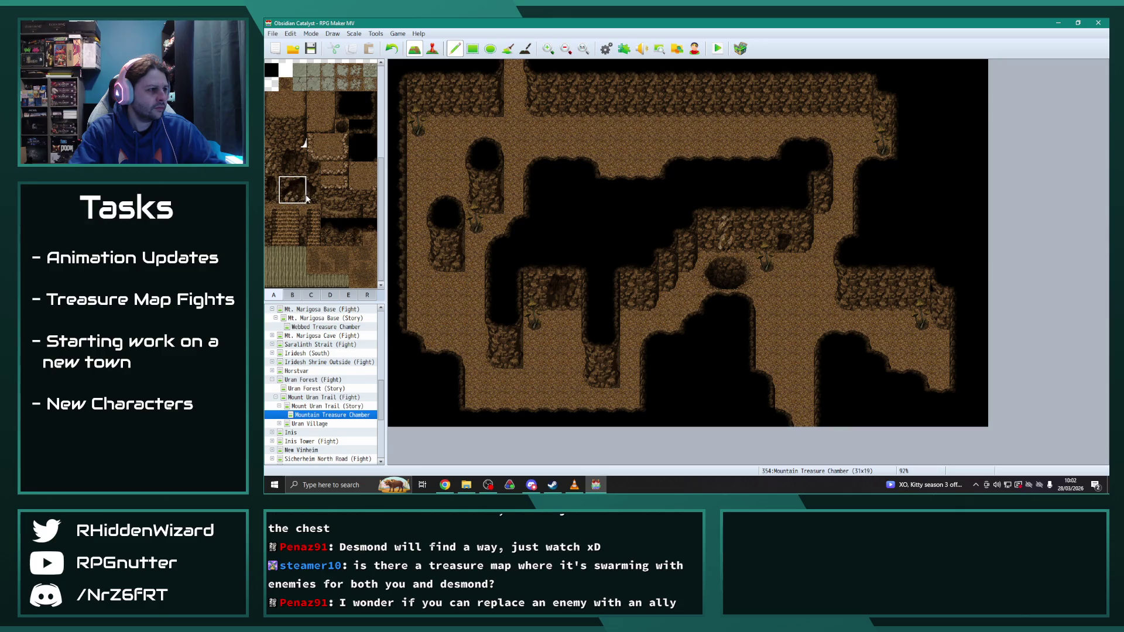
pyautogui.click(440, 97)
pyautogui.click(439, 217)
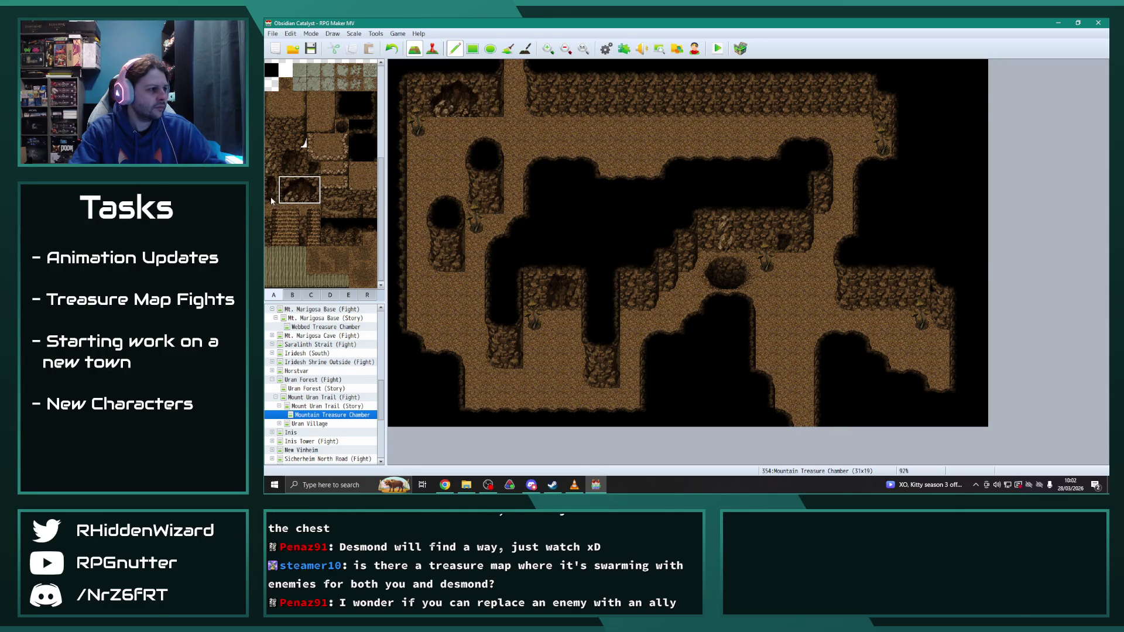
pyautogui.moveTo(324, 210); pyautogui.dragTo(360, 214)
pyautogui.click(585, 114)
pyautogui.hotkey('ctrl', 'z')
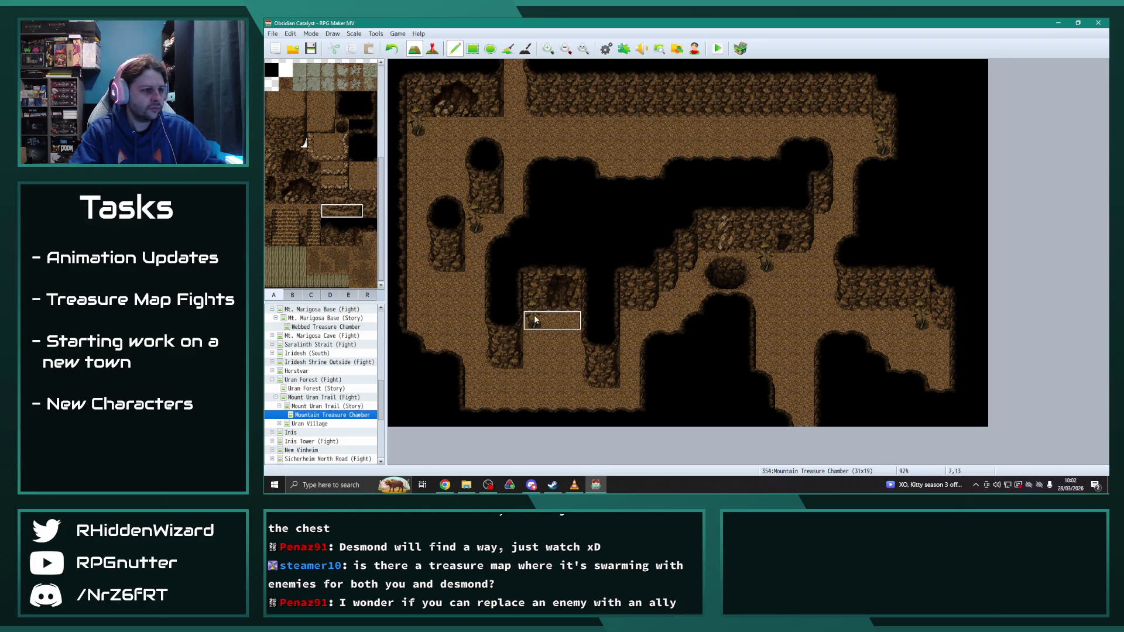
pyautogui.moveTo(327, 197); pyautogui.dragTo(342, 197)
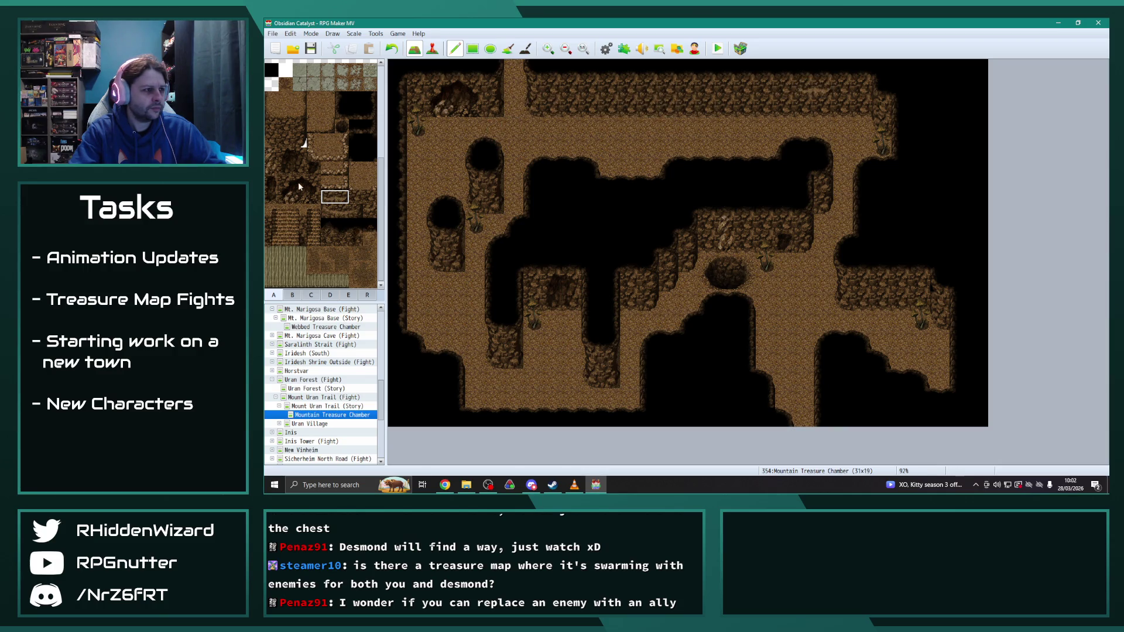
pyautogui.moveTo(355, 197); pyautogui.dragTo(370, 198)
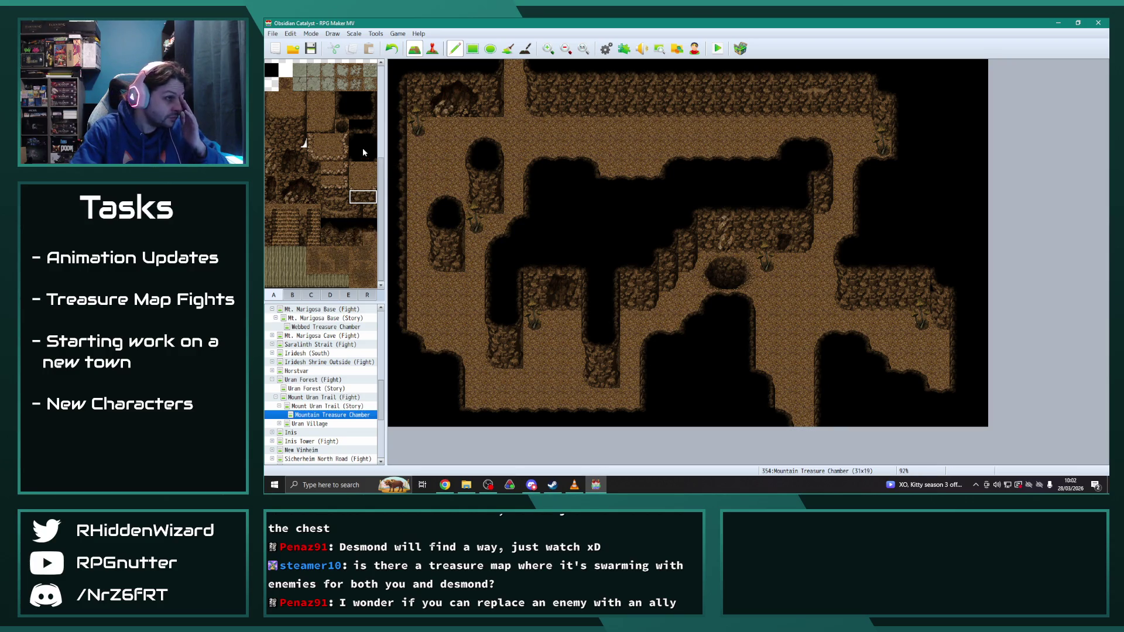
pyautogui.click(342, 126)
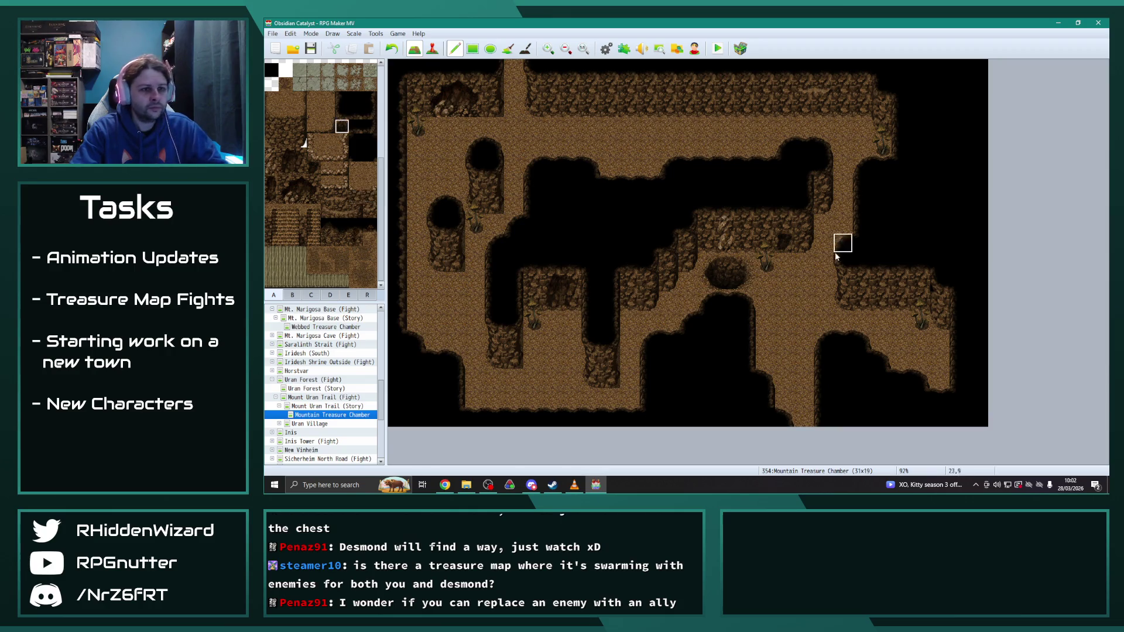
# Step: Dot three dark holes across the cave floor, then pick wall-crack tiles for the top wall
pyautogui.click(609, 127)
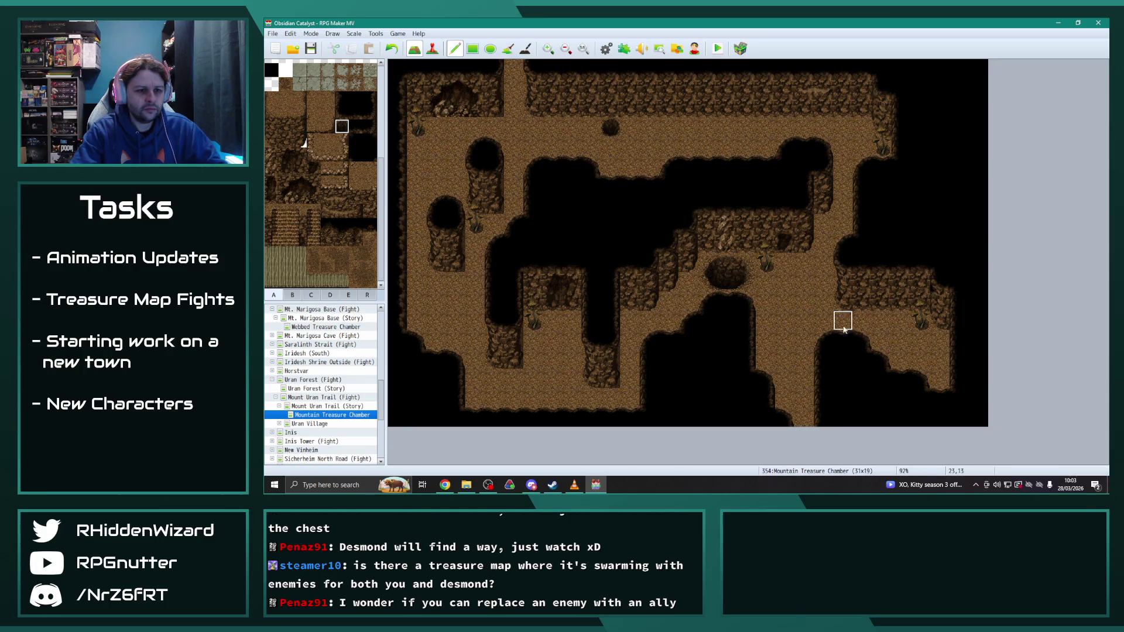
pyautogui.click(765, 340)
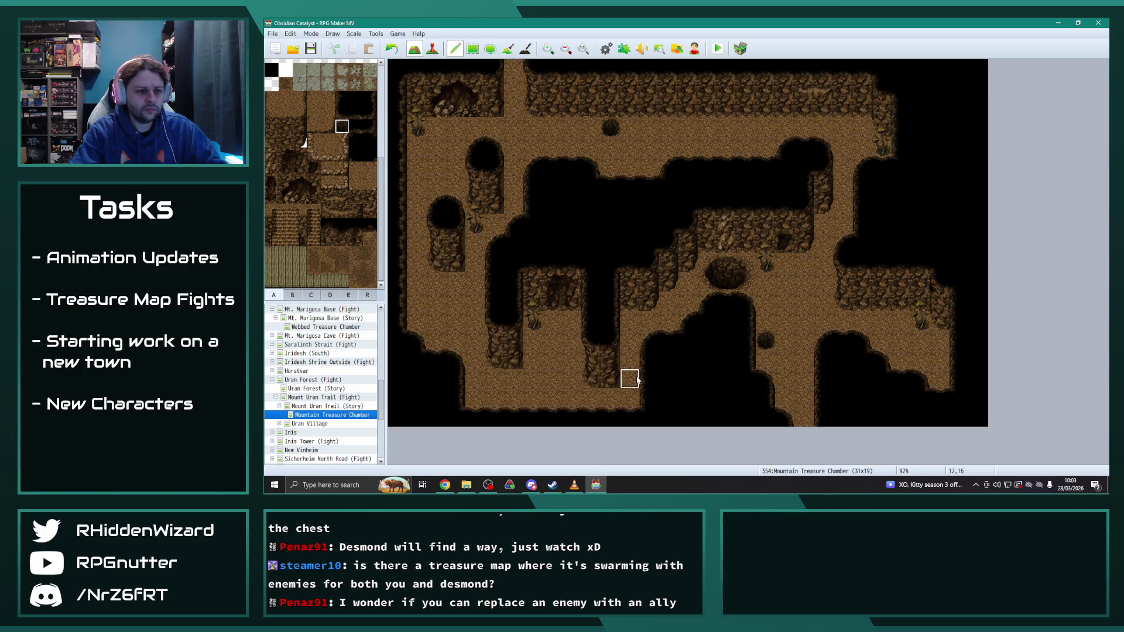
pyautogui.click(862, 132)
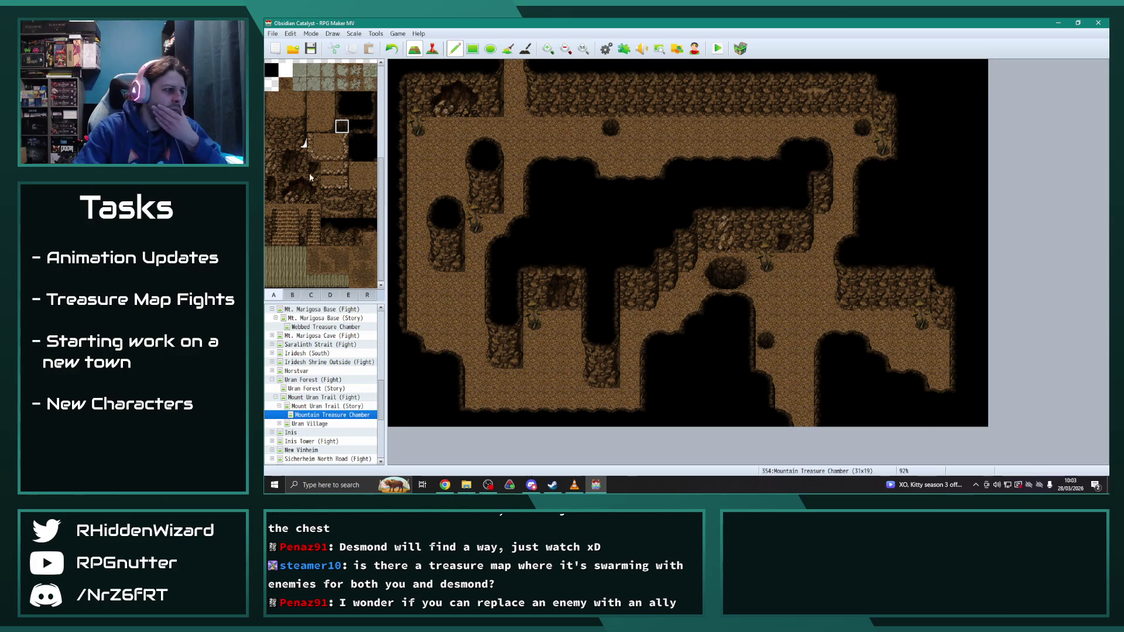
pyautogui.moveTo(274, 179); pyautogui.dragTo(273, 202)
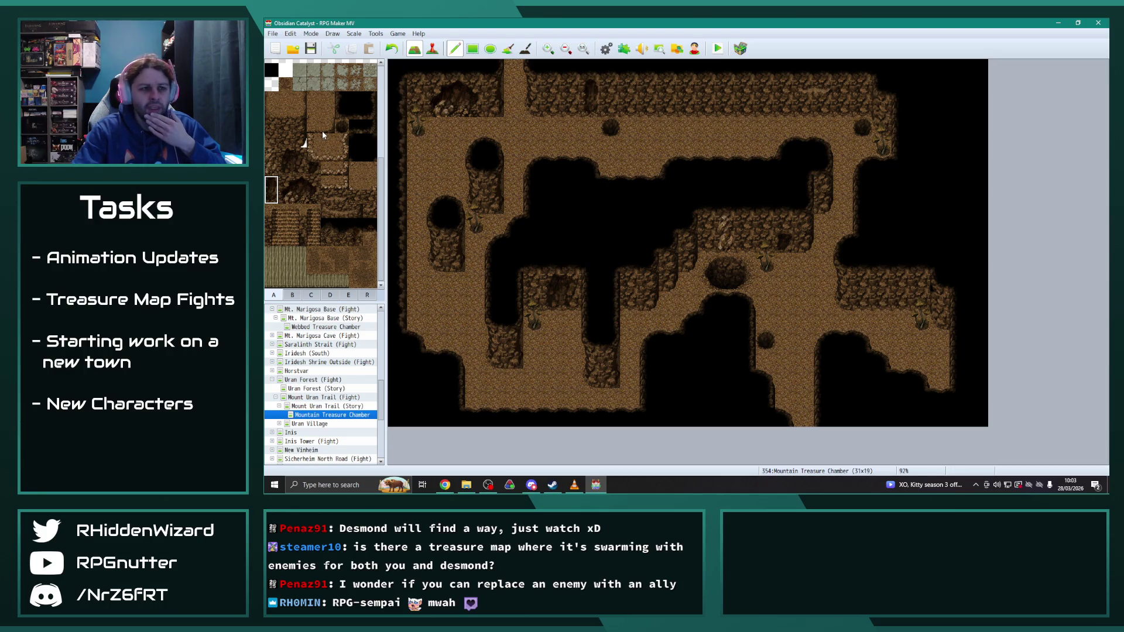
pyautogui.click(282, 156)
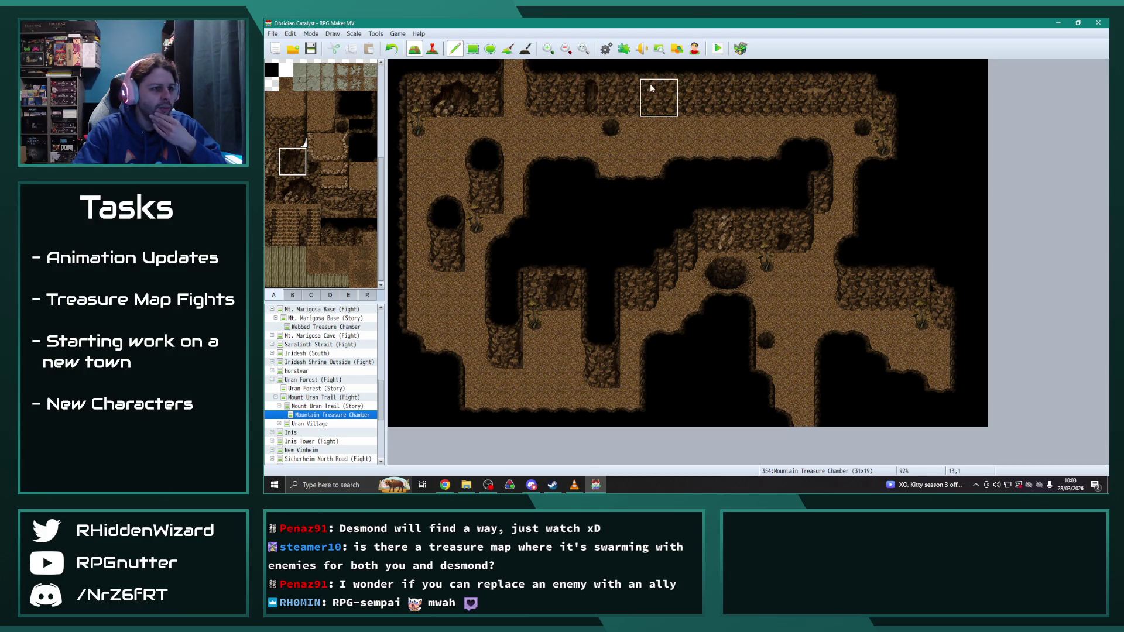
pyautogui.click(271, 161)
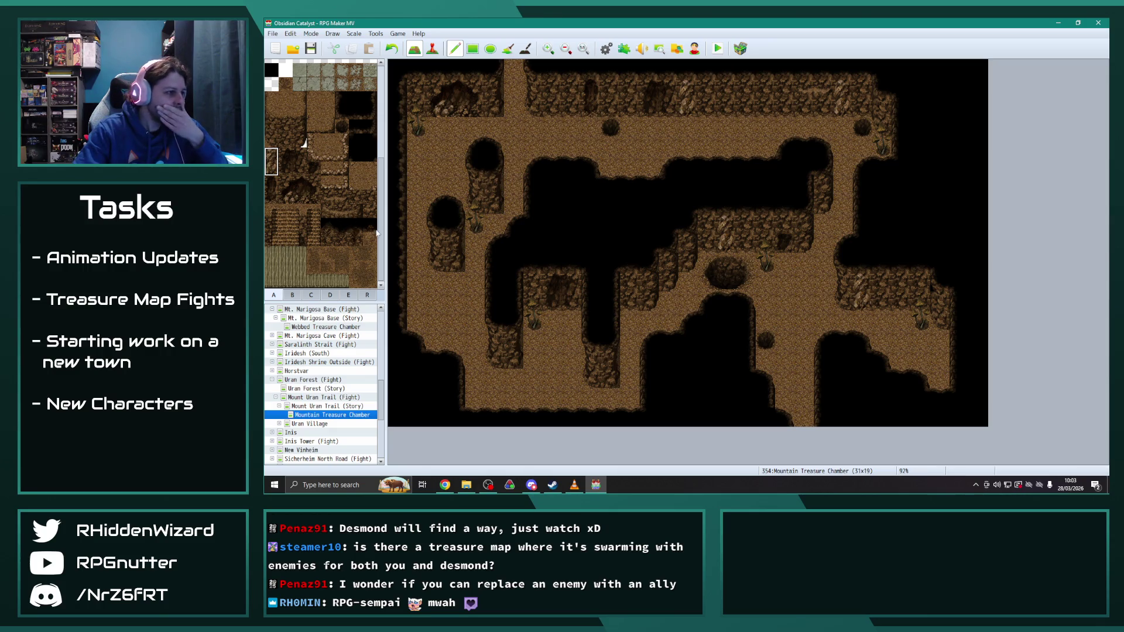
pyautogui.click(370, 212)
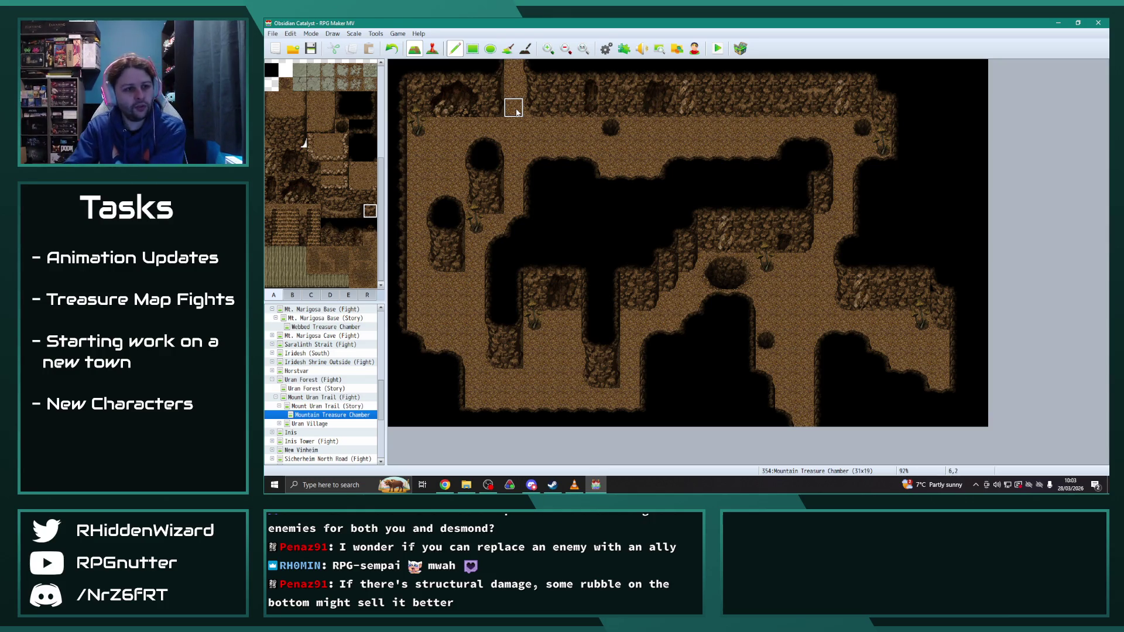
# Step: Paint two 2x2 rock piles from tab B in the upper-left chamber
pyautogui.click(292, 295)
pyautogui.scroll(5, 338, 233)
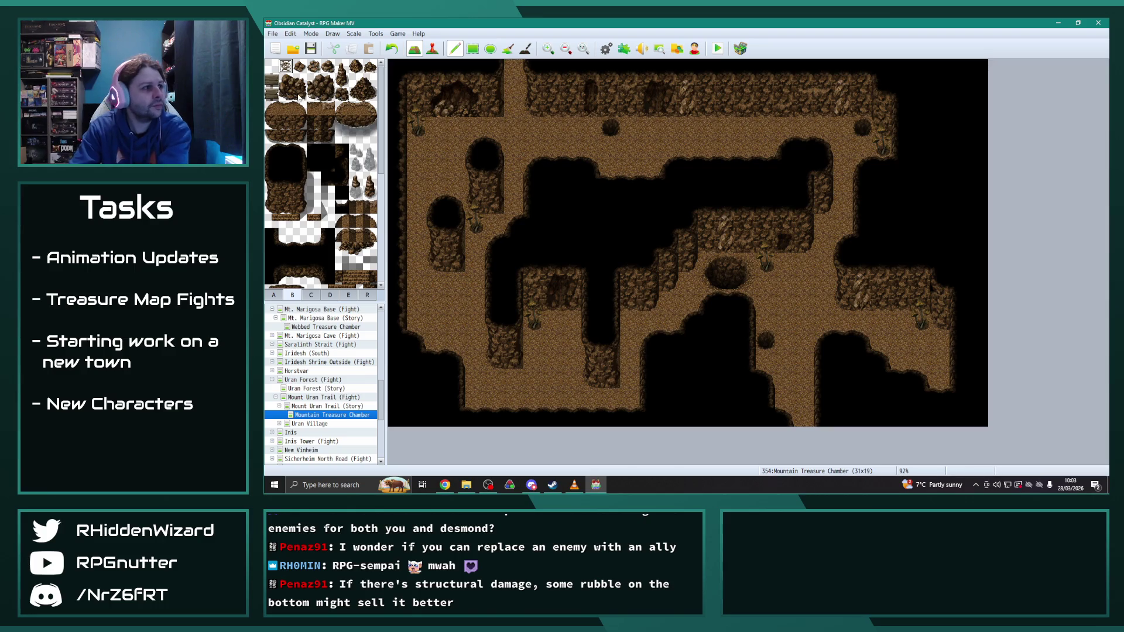
pyautogui.moveTo(355, 81); pyautogui.dragTo(366, 95)
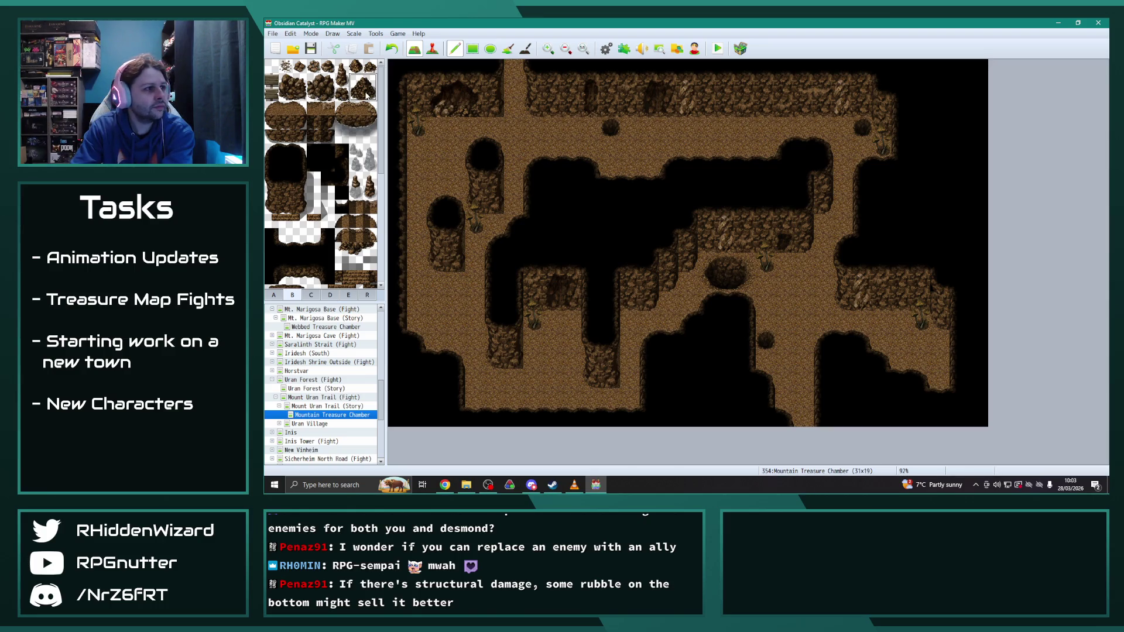
pyautogui.click(448, 115)
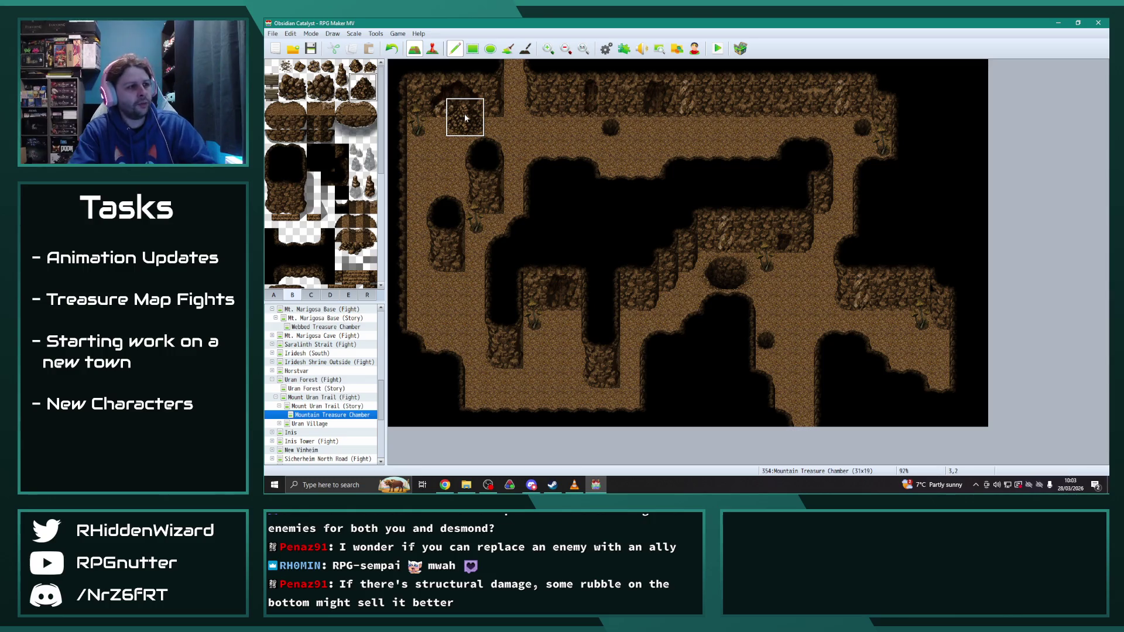
pyautogui.click(445, 119)
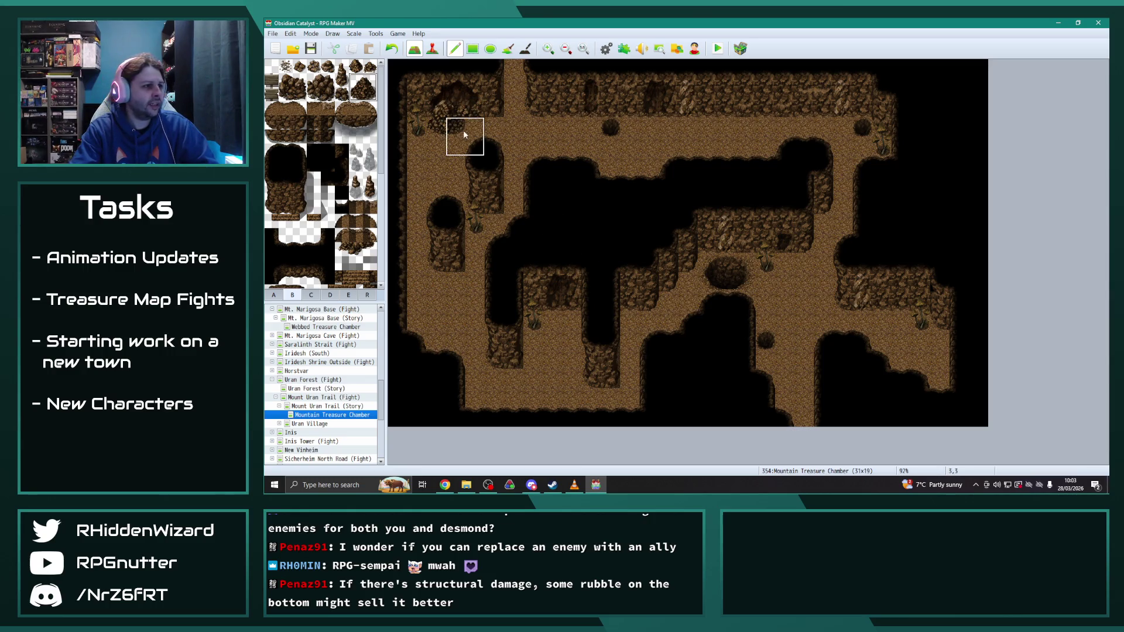
# Step: Sample a map tile and toggle region numbers before returning to the cave rock tiles
pyautogui.rightClick(515, 131)
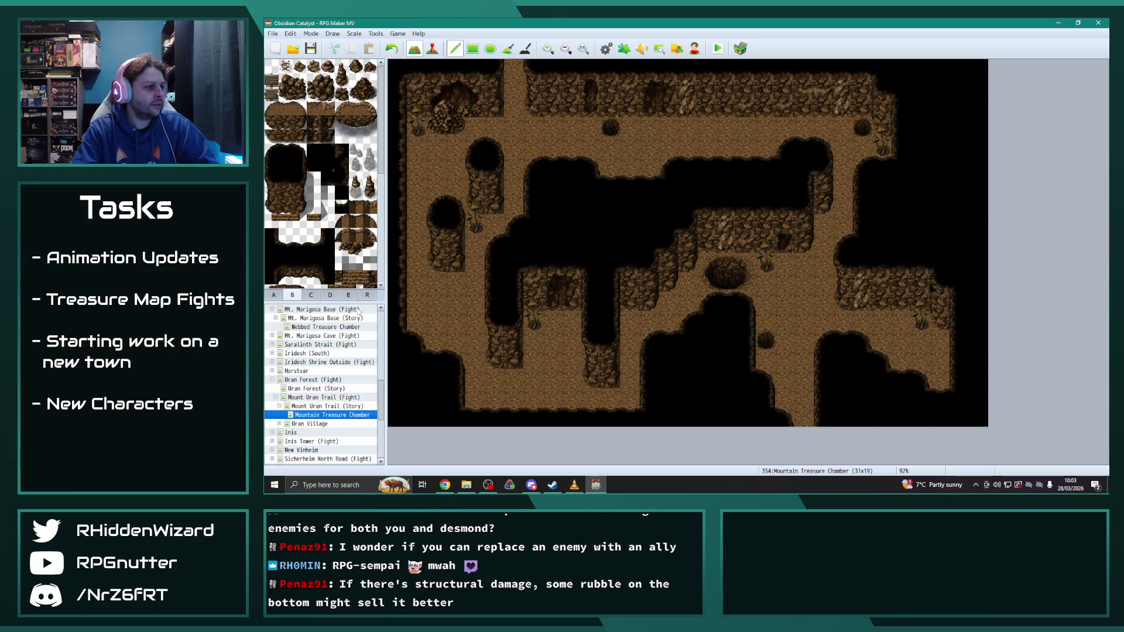
pyautogui.click(366, 295)
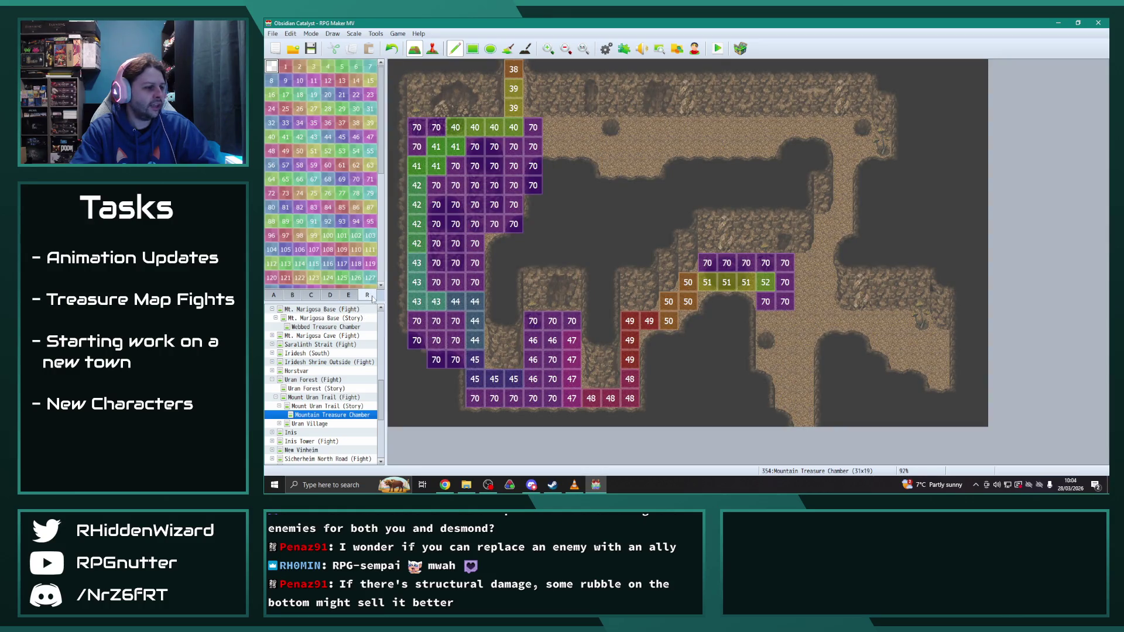
pyautogui.click(275, 296)
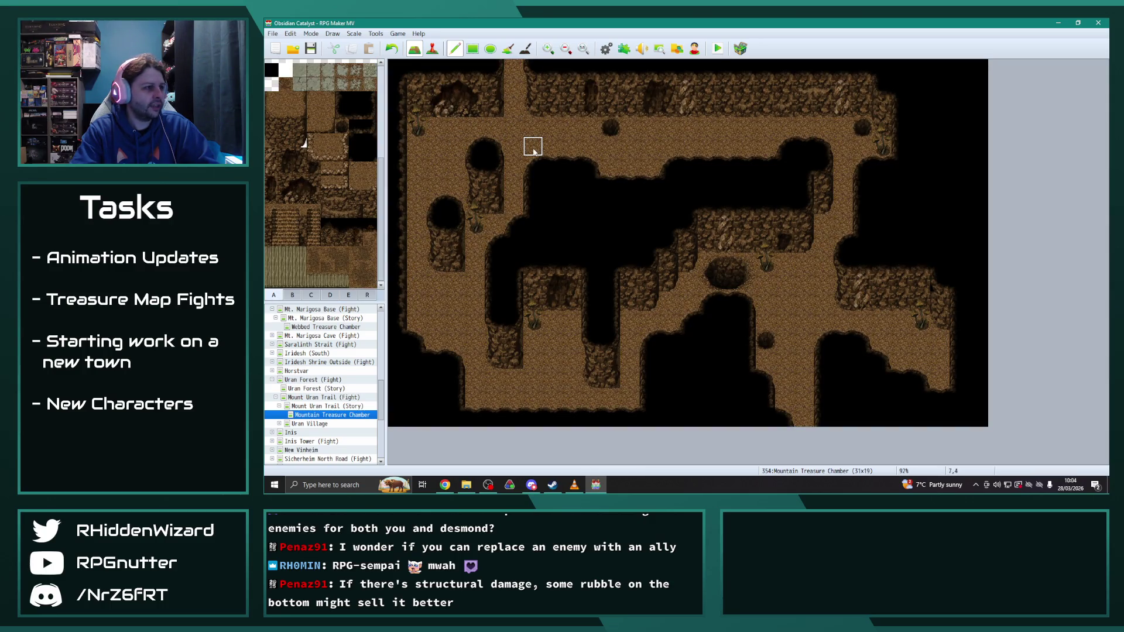
pyautogui.scroll(4, 278, 170)
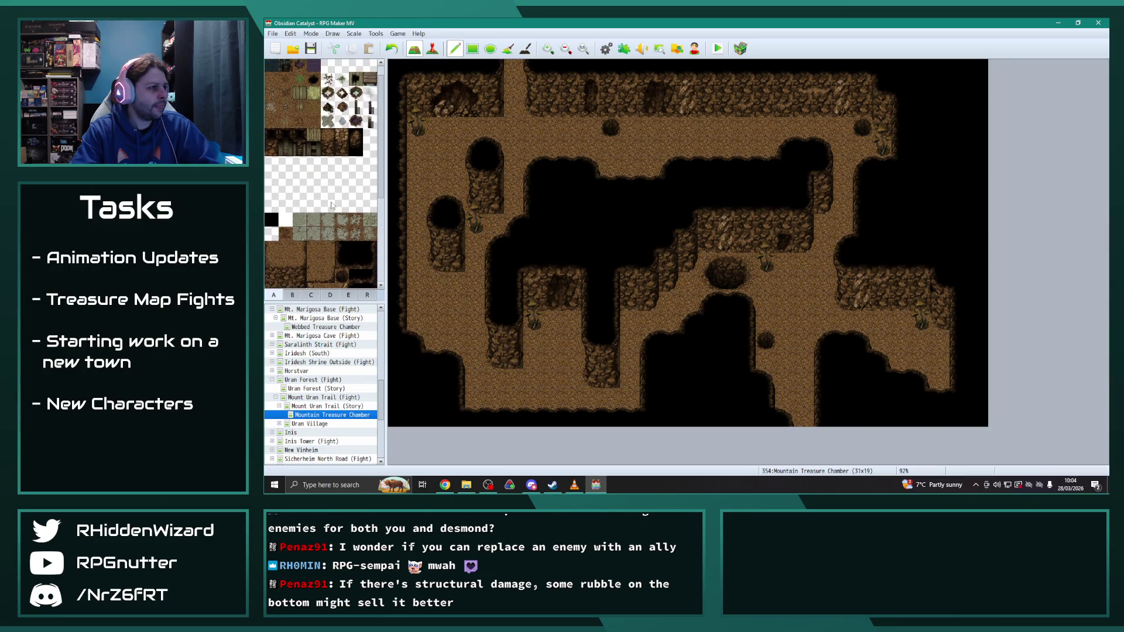
pyautogui.scroll(-3, 334, 206)
pyautogui.scroll(5, 322, 194)
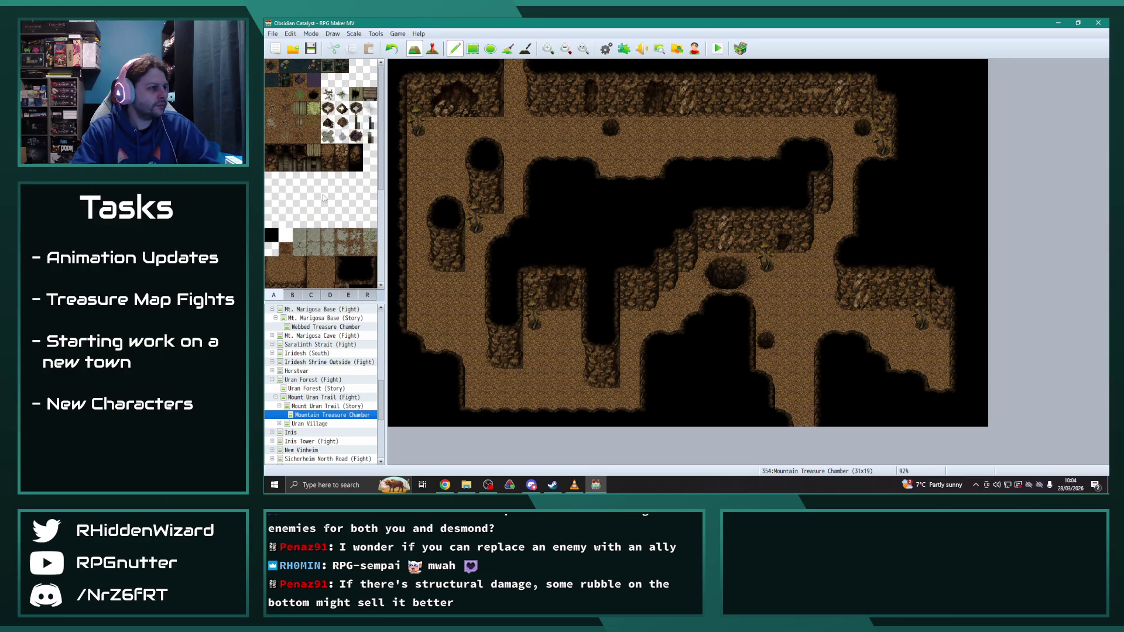
pyautogui.click(291, 295)
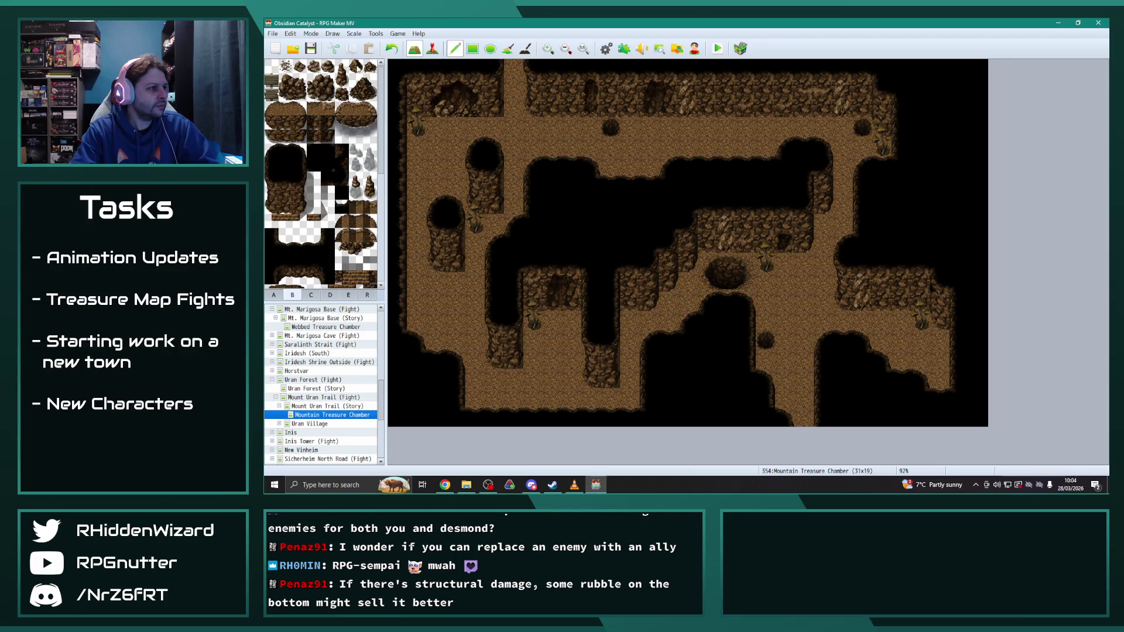
# Step: Scatter small rubble along the upper corridor floor and near the left corridor
pyautogui.click(435, 126)
pyautogui.click(285, 66)
pyautogui.click(436, 165)
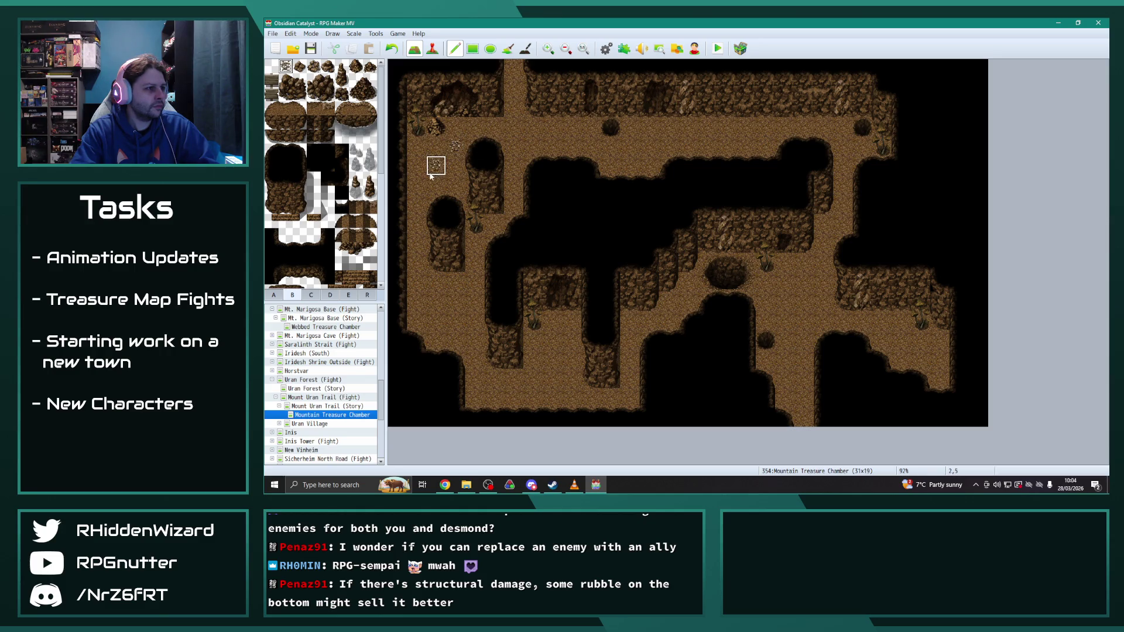
pyautogui.click(591, 126)
pyautogui.click(313, 66)
pyautogui.click(669, 126)
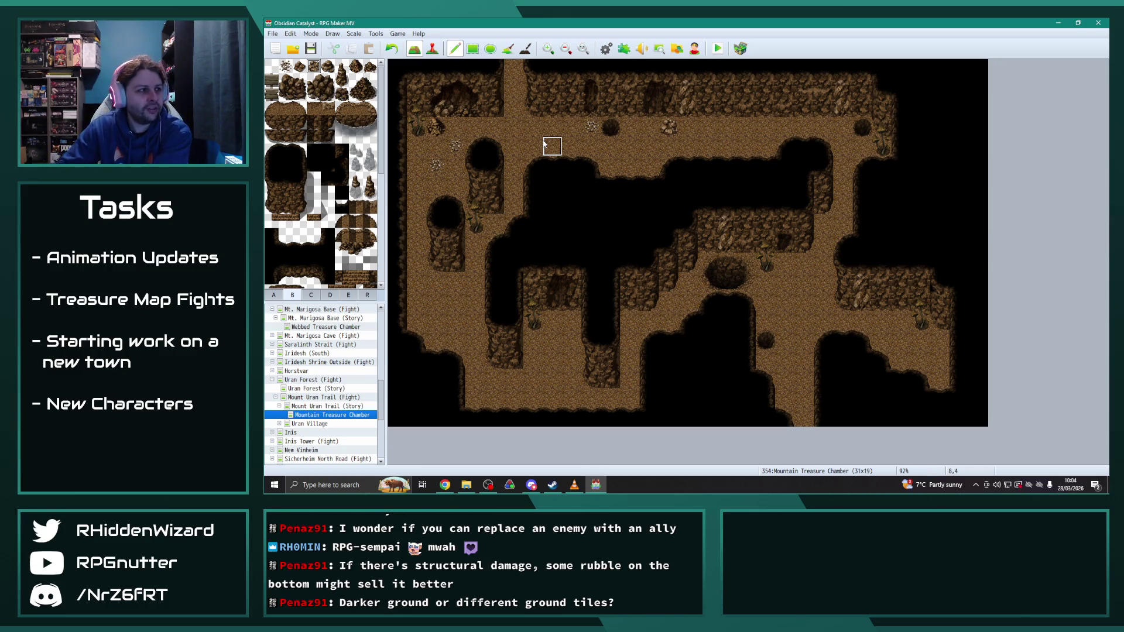
pyautogui.moveTo(342, 65); pyautogui.dragTo(341, 82)
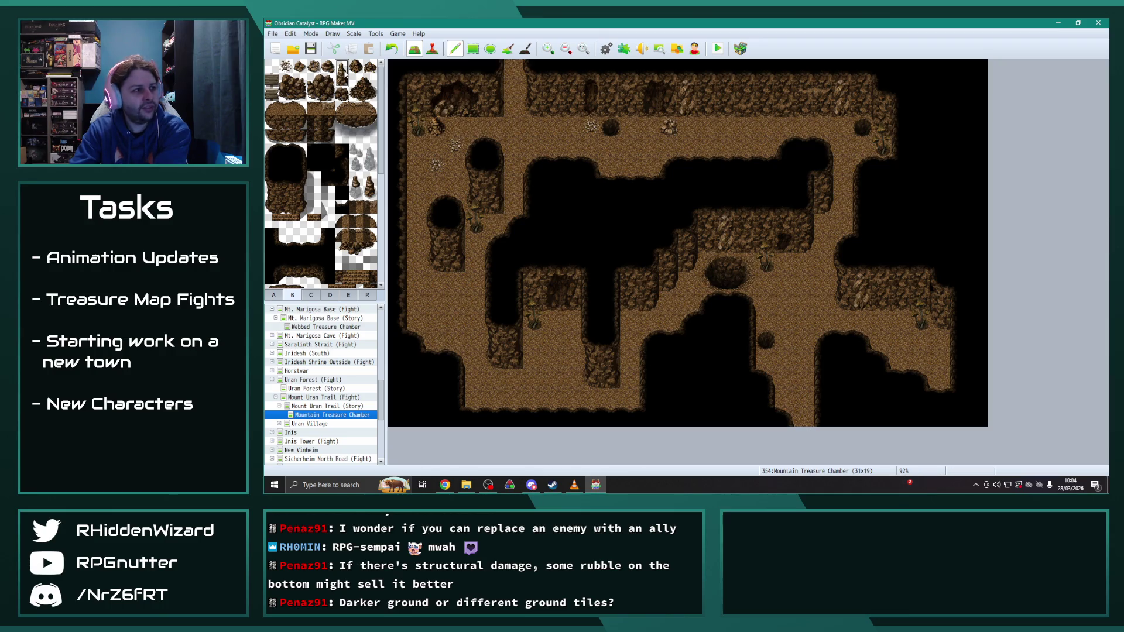
# Step: Place the tall rock beside the plant and add a few pebbles and rubble pieces
pyautogui.click(495, 214)
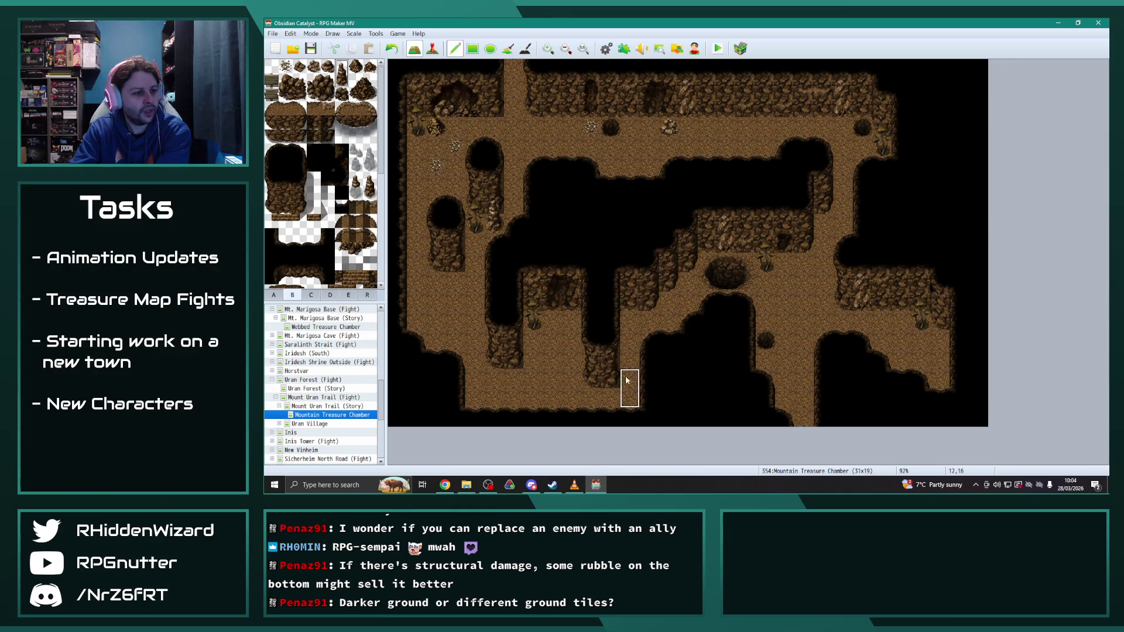
pyautogui.click(286, 65)
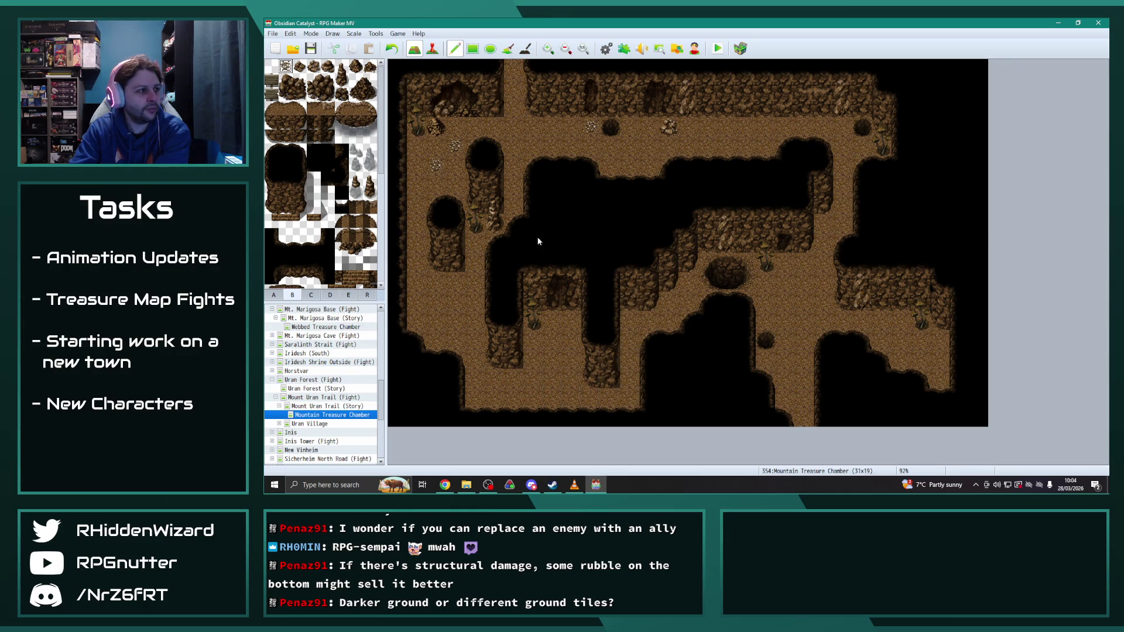
pyautogui.click(688, 282)
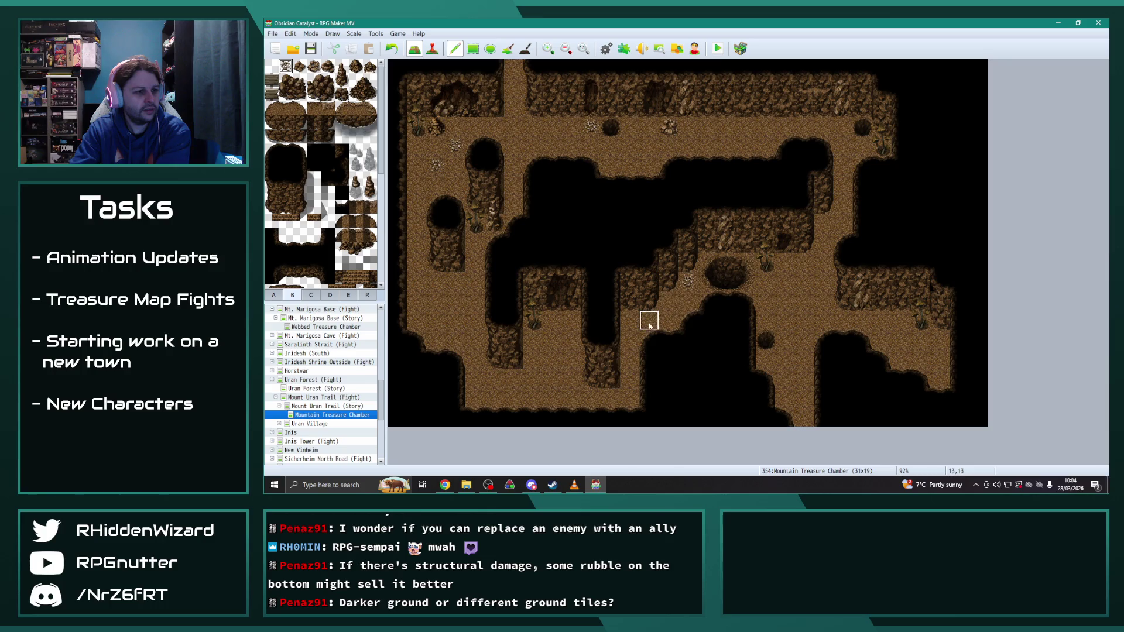
pyautogui.click(592, 396)
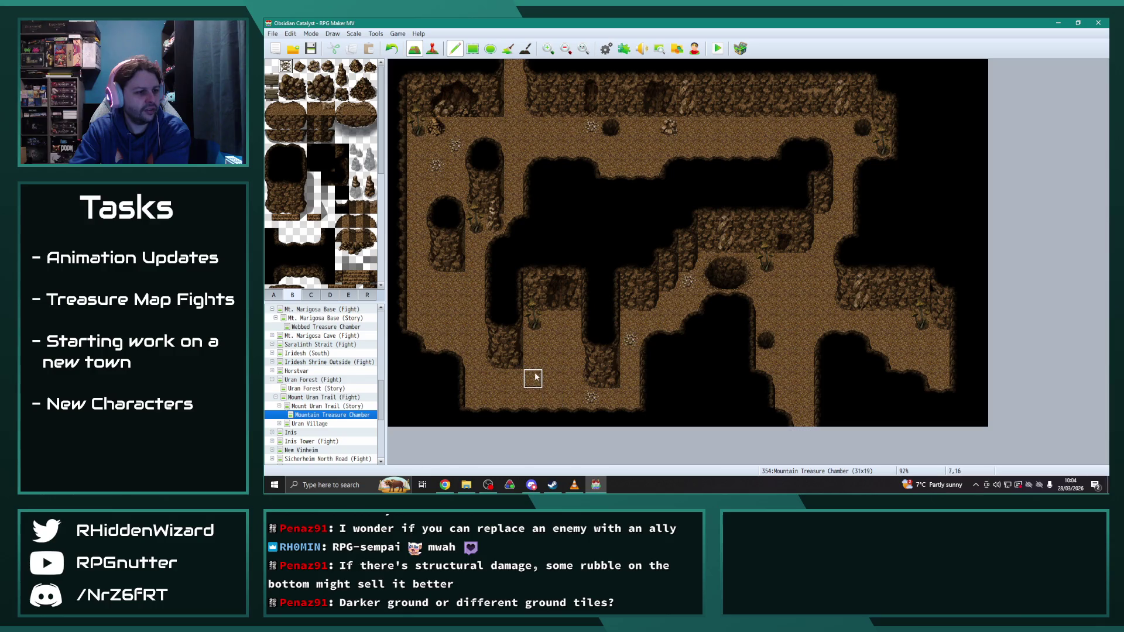
pyautogui.click(356, 66)
pyautogui.click(550, 360)
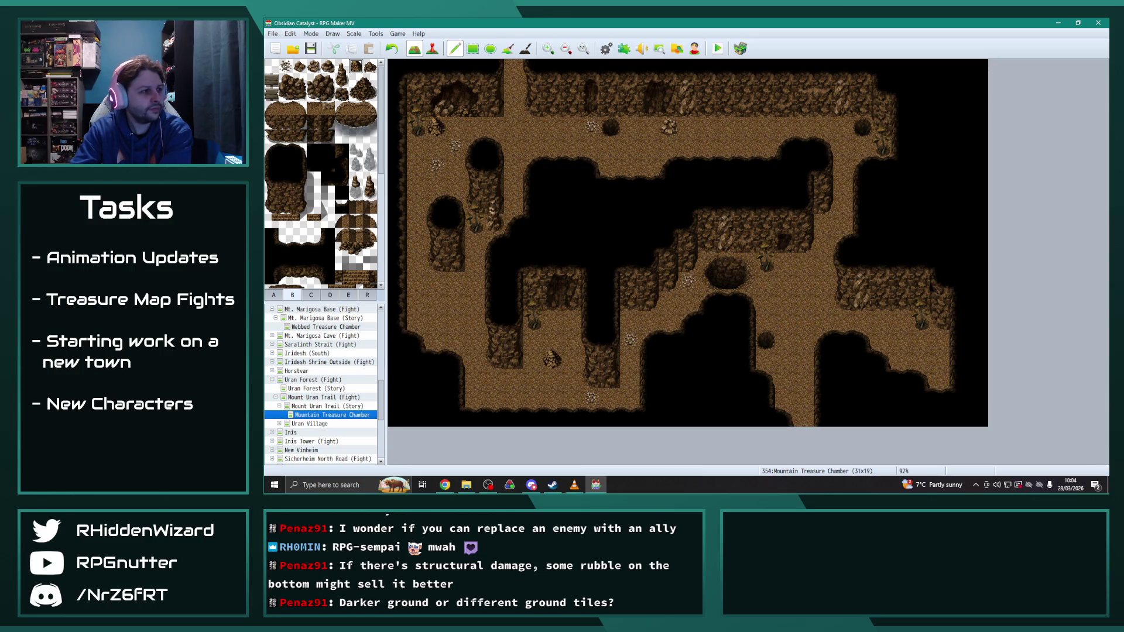
# Step: Scatter small pebbles across the lower, left, right floor and the upper corridor
pyautogui.click(286, 66)
pyautogui.click(533, 397)
pyautogui.click(436, 319)
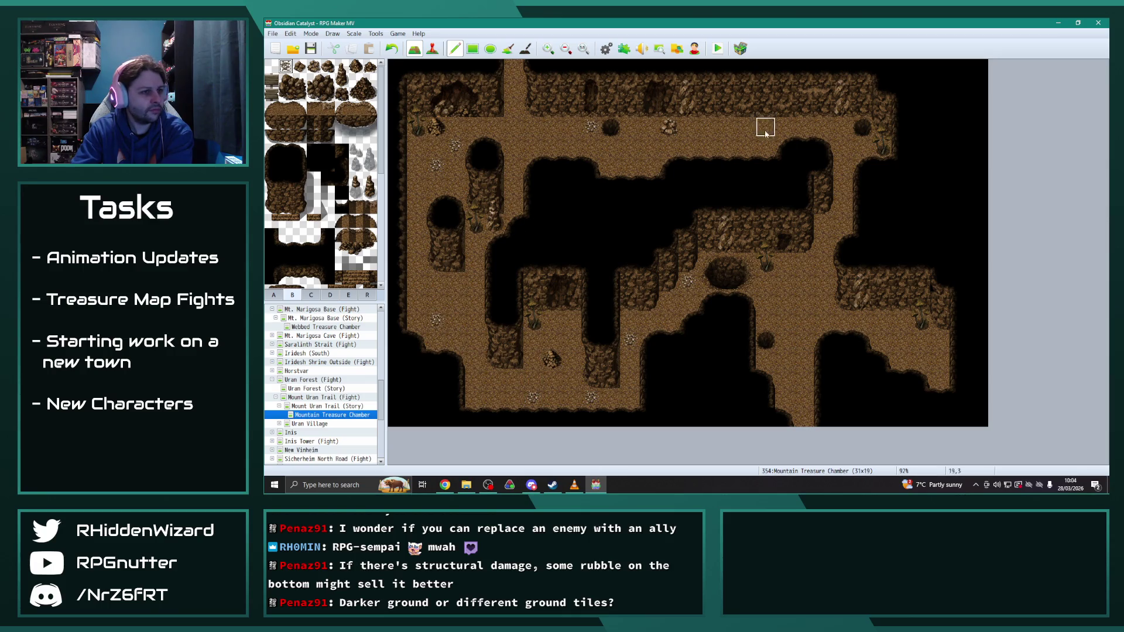
pyautogui.click(804, 320)
pyautogui.click(786, 358)
pyautogui.click(920, 358)
pyautogui.click(785, 282)
pyautogui.click(843, 147)
pyautogui.click(726, 128)
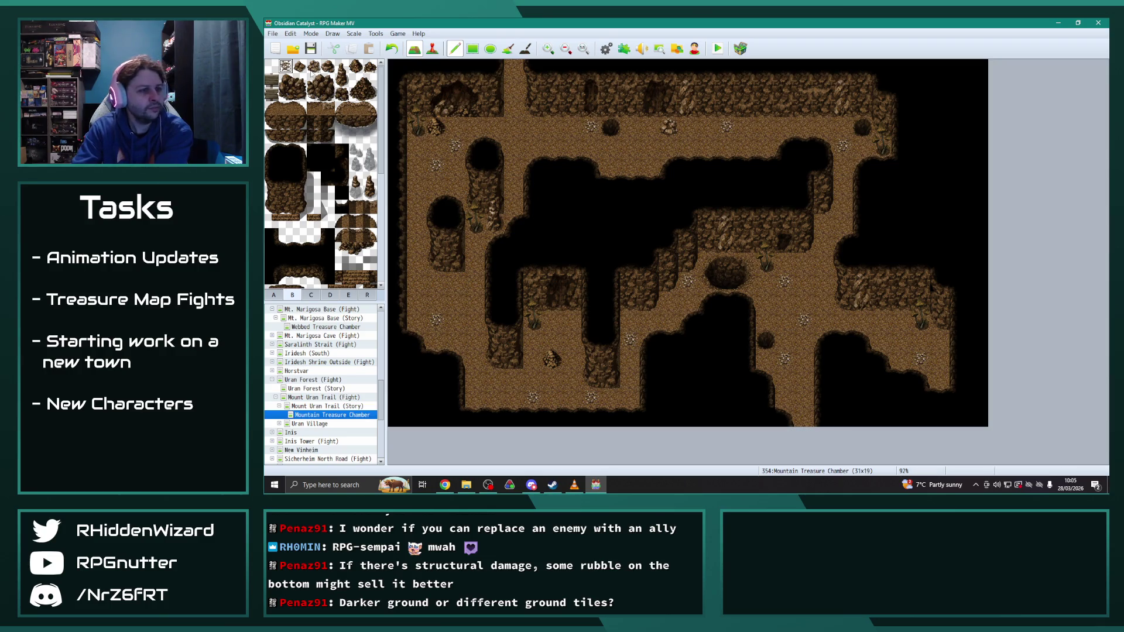
# Step: Add small rock piles on the upper, left and lower-left cave floor
pyautogui.click(327, 66)
pyautogui.click(630, 165)
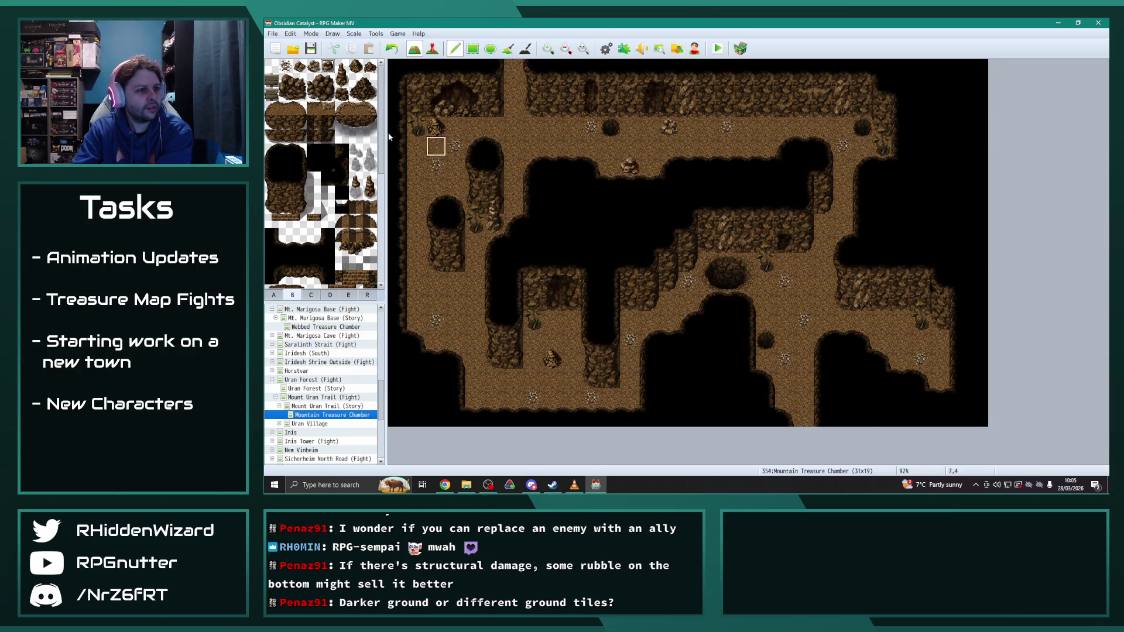
pyautogui.click(437, 146)
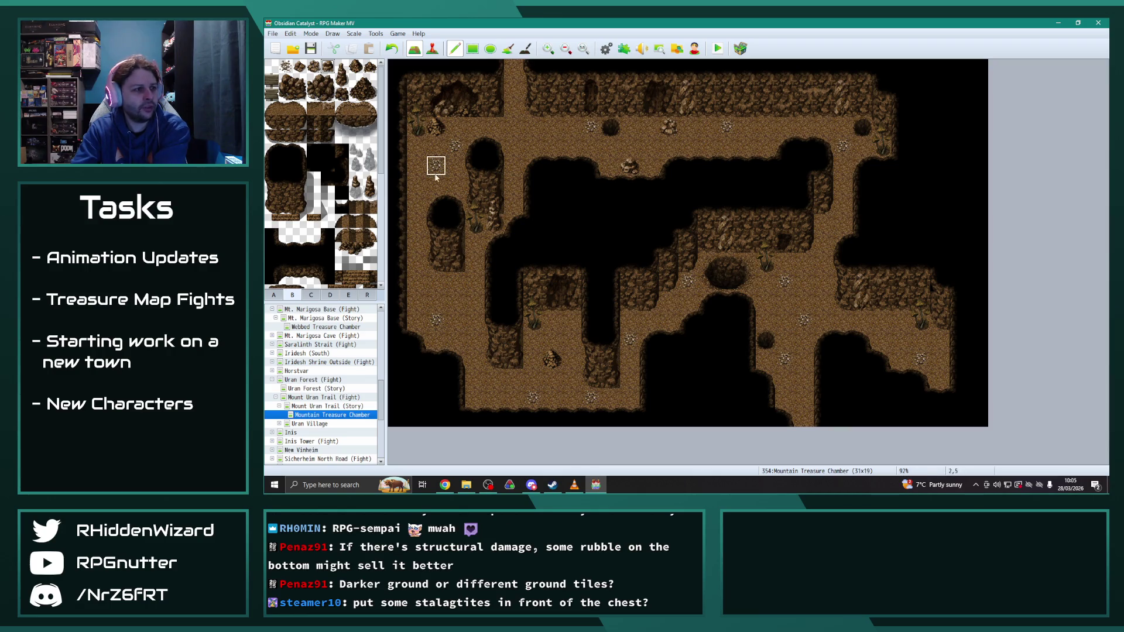
pyautogui.click(454, 184)
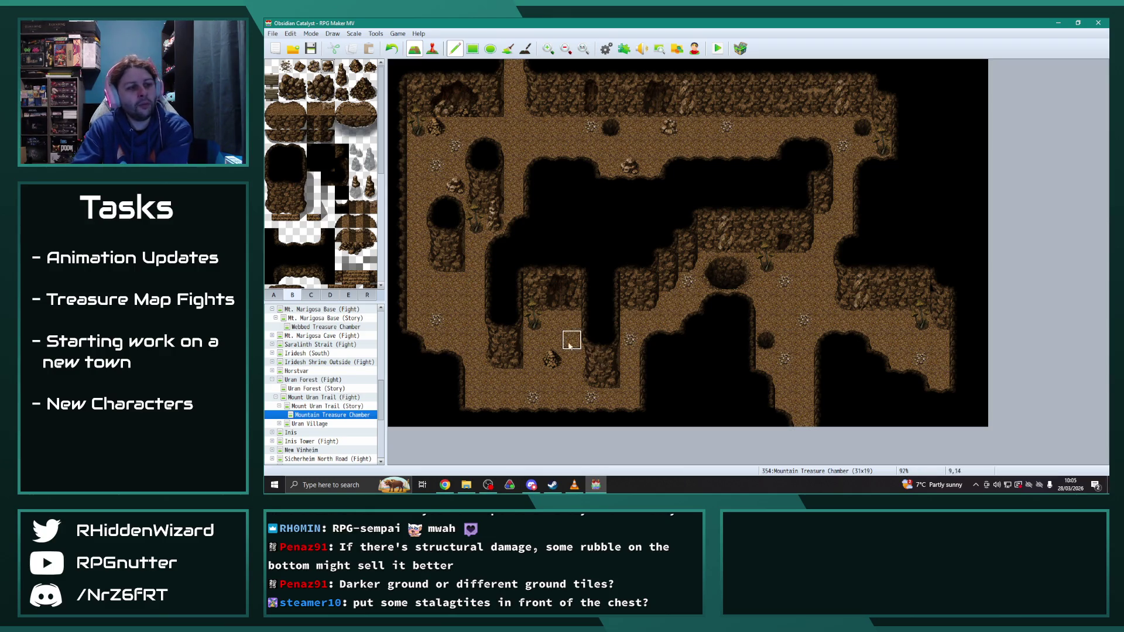
pyautogui.click(552, 362)
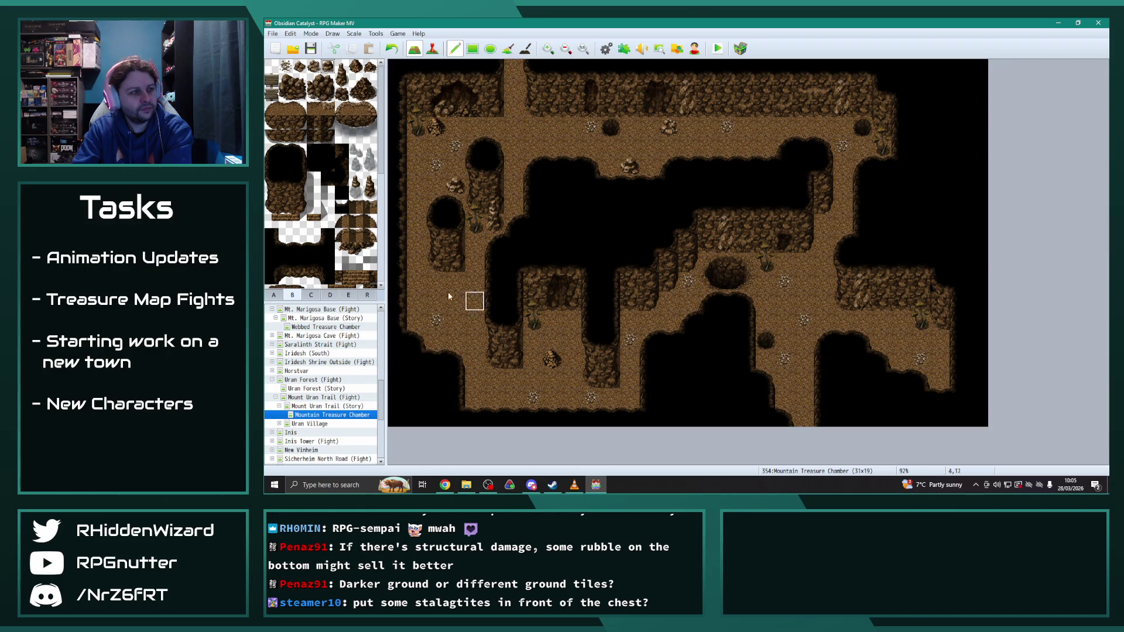
pyautogui.click(310, 294)
pyautogui.scroll(-2, 345, 234)
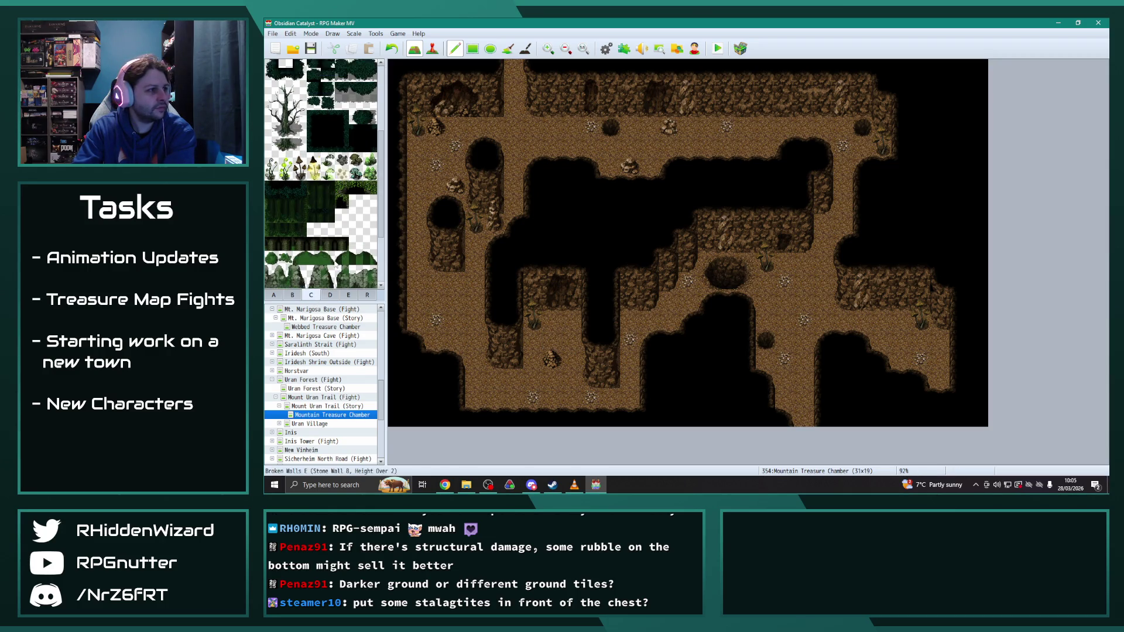
pyautogui.scroll(1, 353, 233)
pyautogui.click(342, 195)
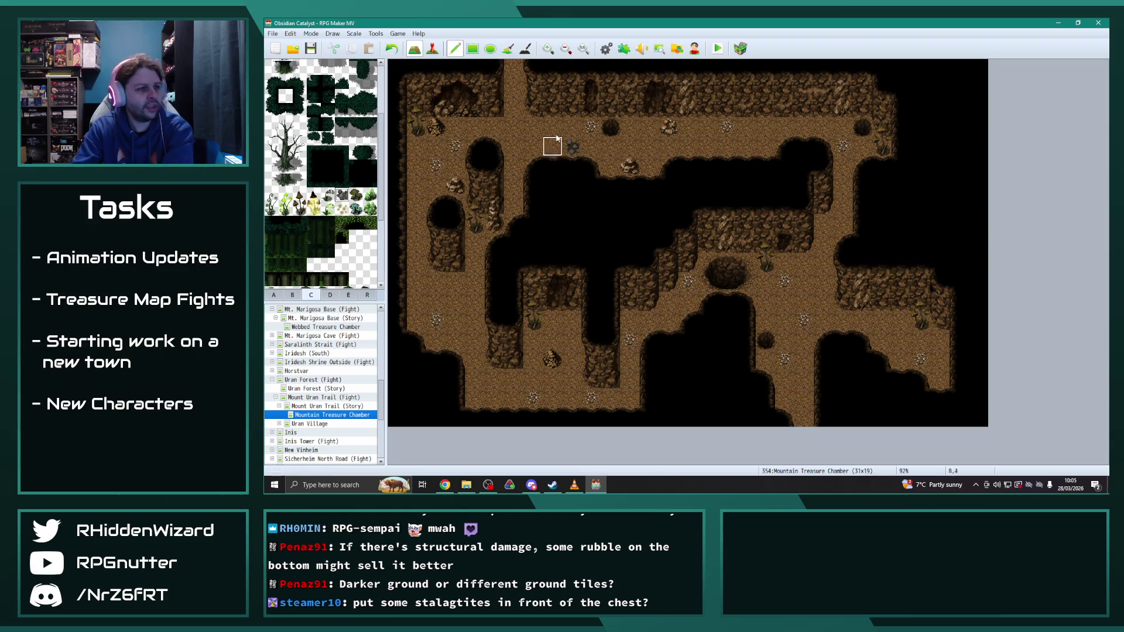
pyautogui.click(573, 147)
pyautogui.hotkey('ctrl', 'z')
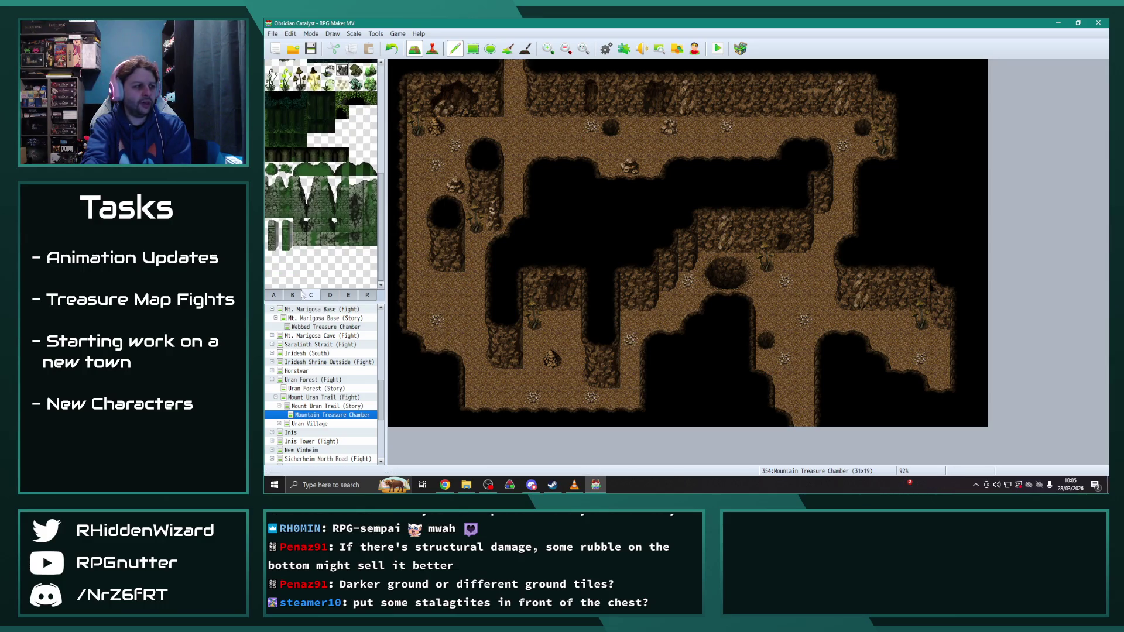
pyautogui.click(332, 295)
pyautogui.scroll(-5, 348, 231)
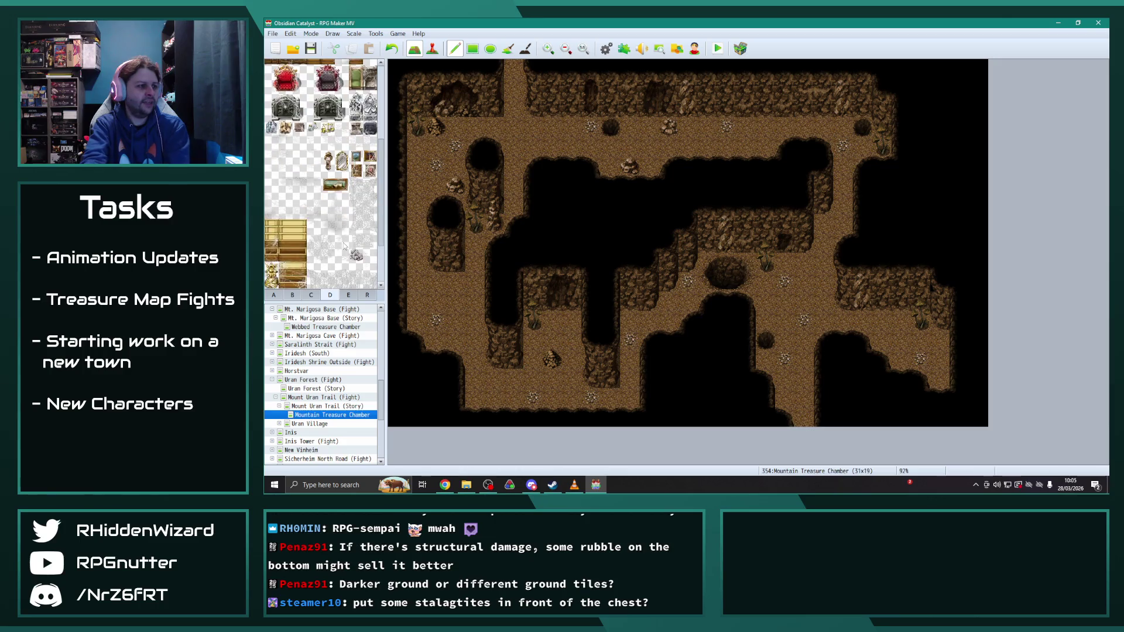
pyautogui.click(350, 296)
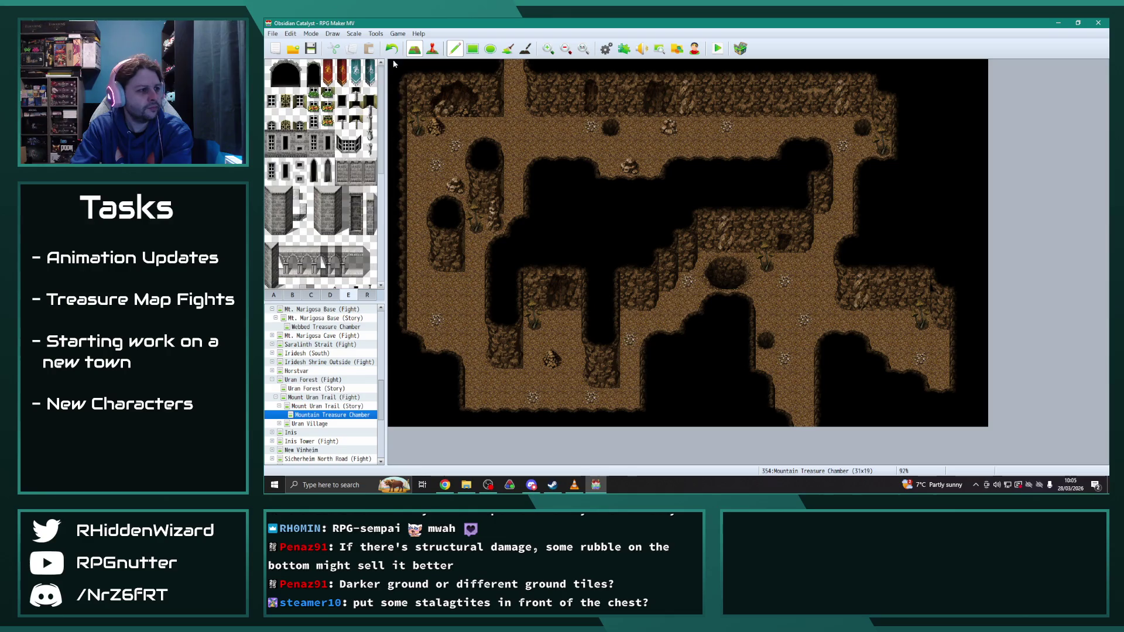
pyautogui.click(274, 297)
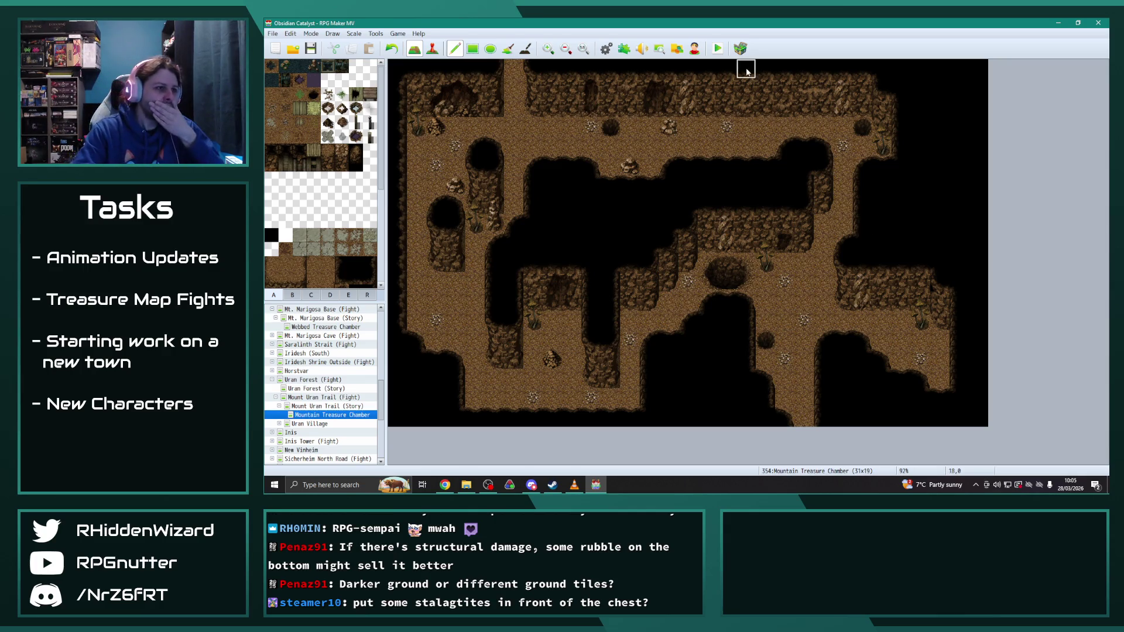
pyautogui.click(606, 48)
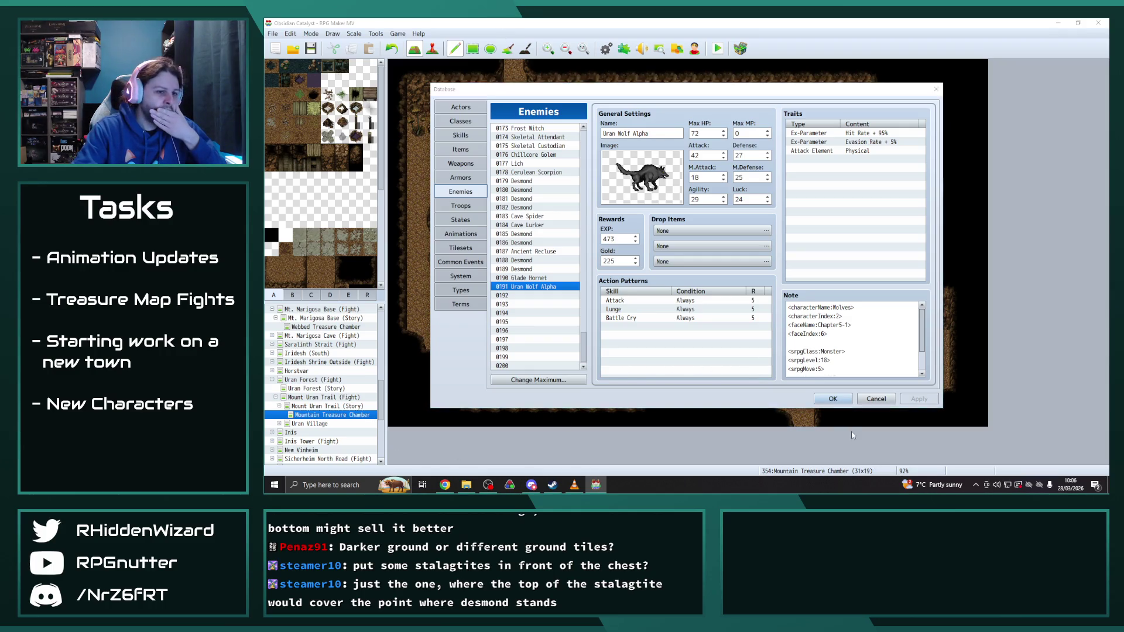
# Step: Lower the editor's volume to about 19 in the mixer and close the enemy database
pyautogui.rightClick(997, 485)
pyautogui.click(1021, 425)
pyautogui.moveTo(1064, 387); pyautogui.dragTo(1070, 431)
pyautogui.click(1091, 329)
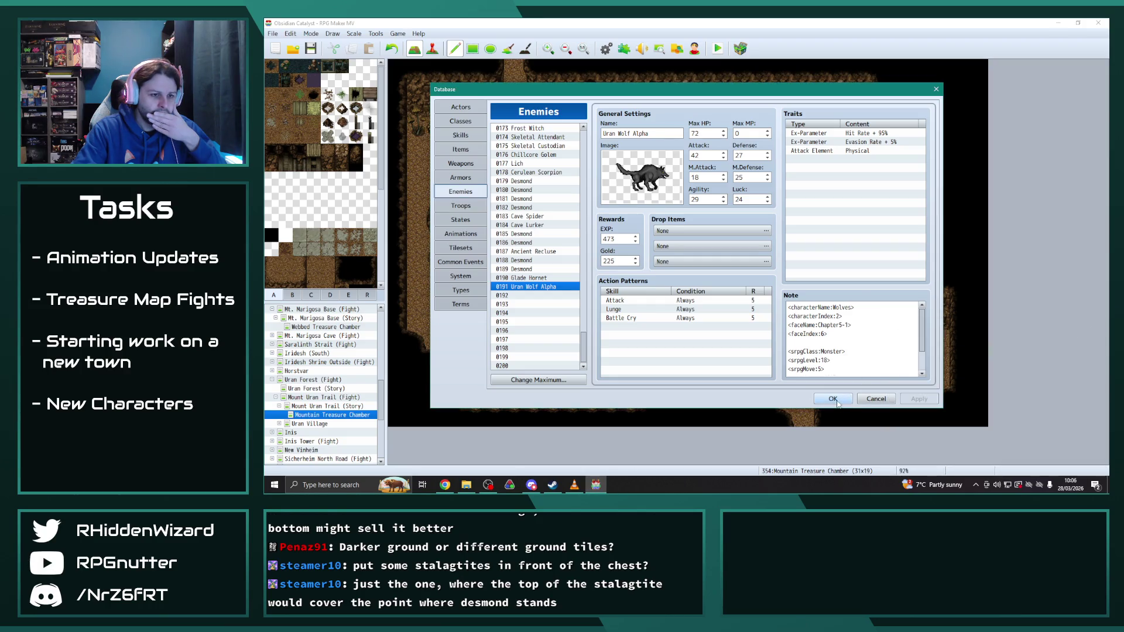
pyautogui.click(833, 398)
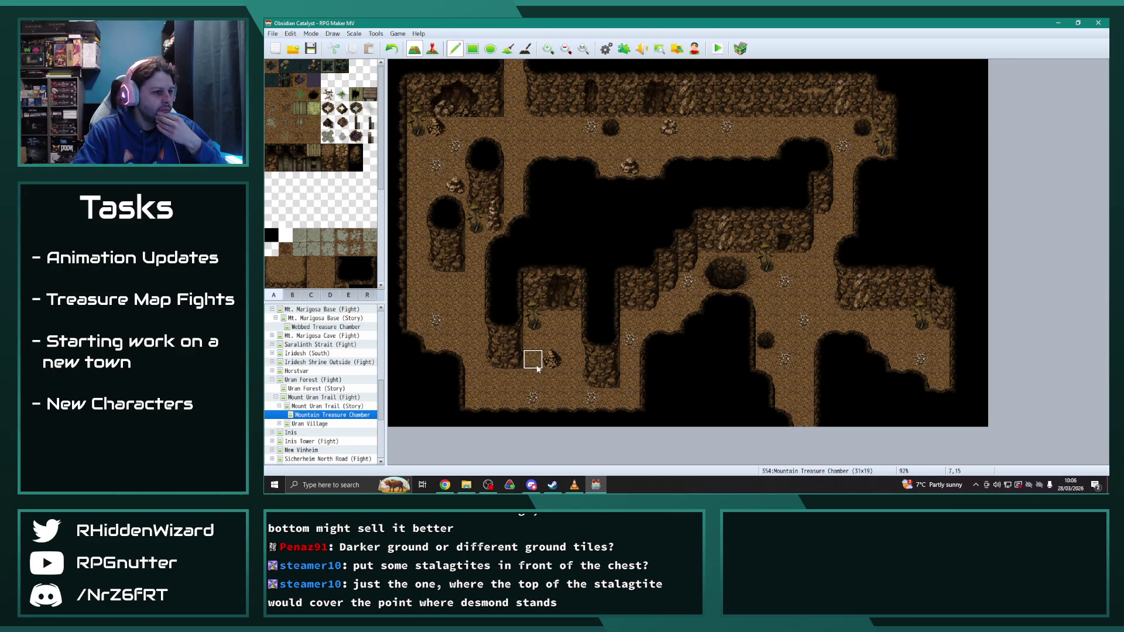
# Step: Place a tall stalagmite from tab B in the lower-left passage and nudge a floor decoration
pyautogui.click(292, 295)
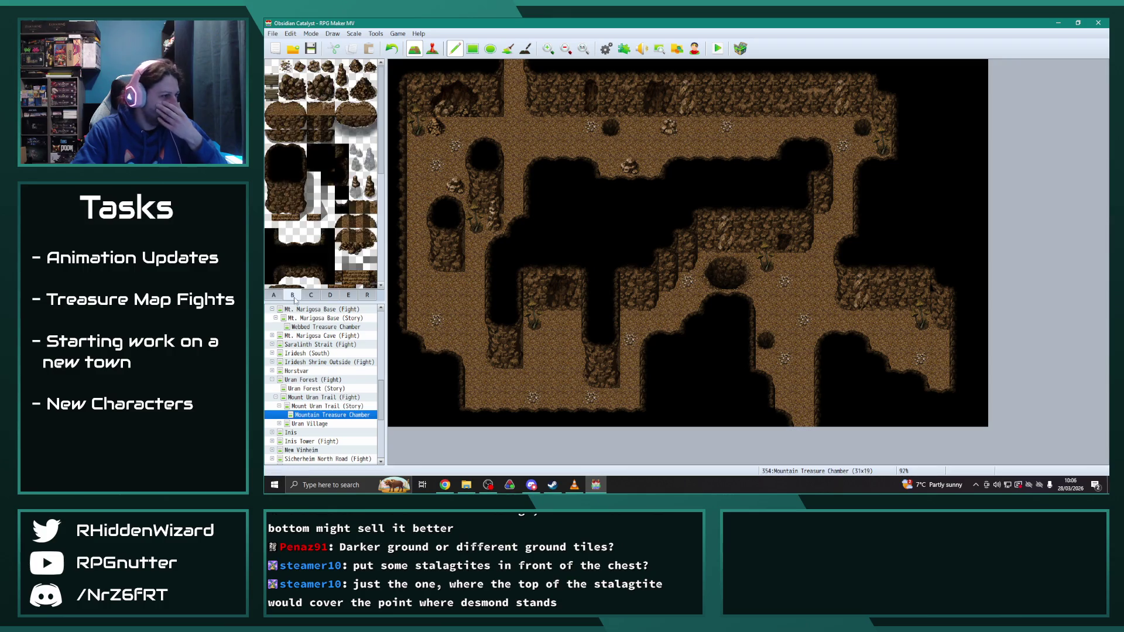
pyautogui.click(344, 79)
pyautogui.click(552, 349)
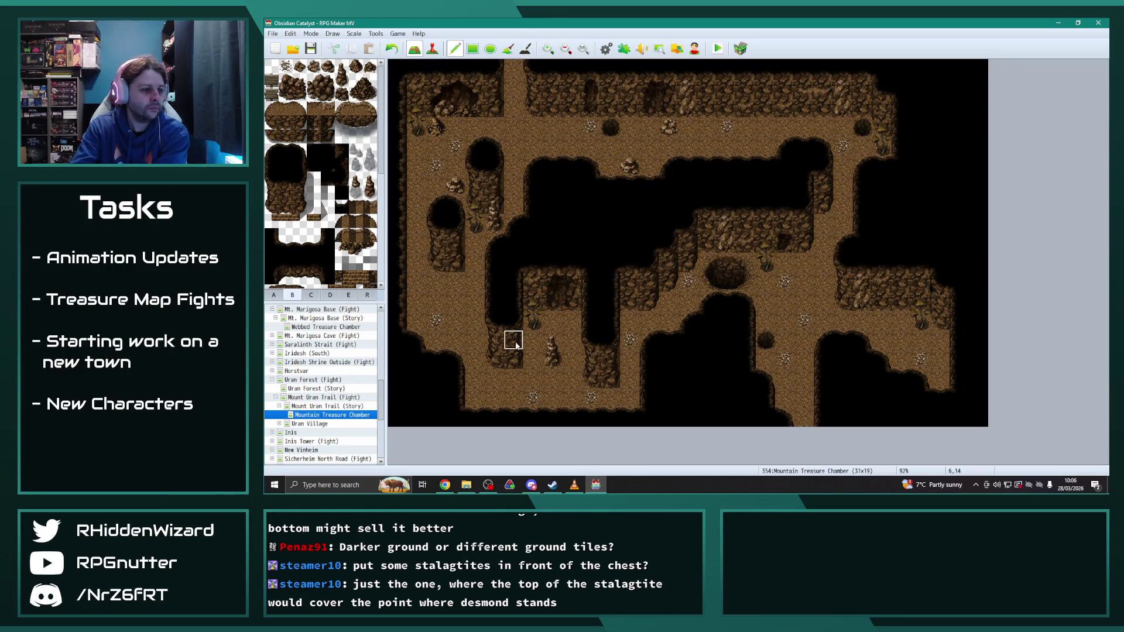
pyautogui.click(533, 379)
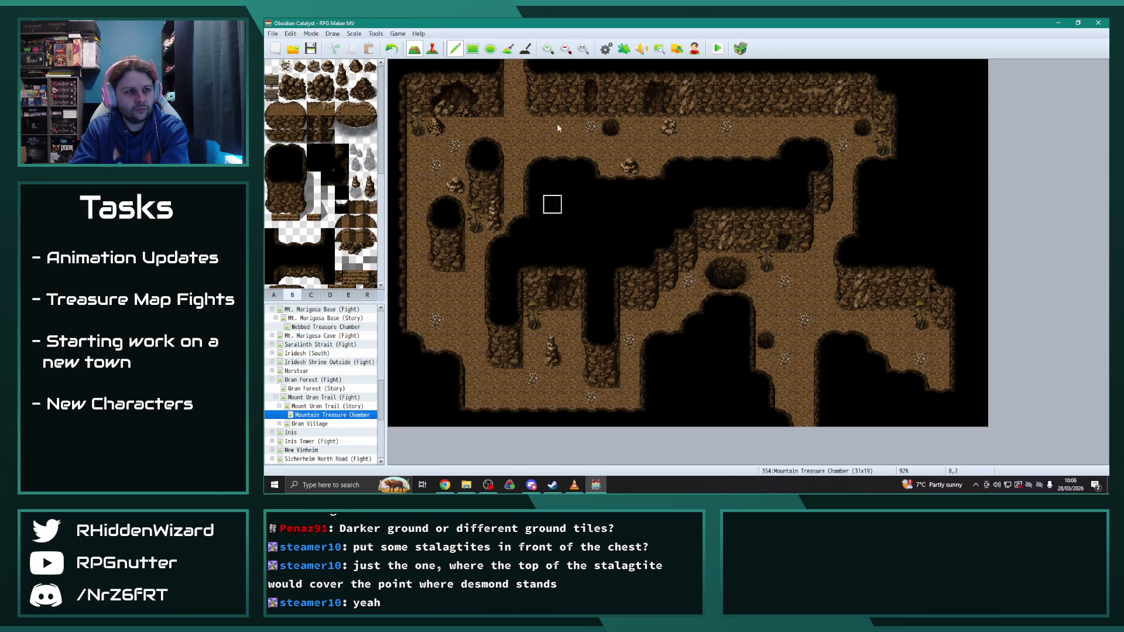
pyautogui.click(606, 48)
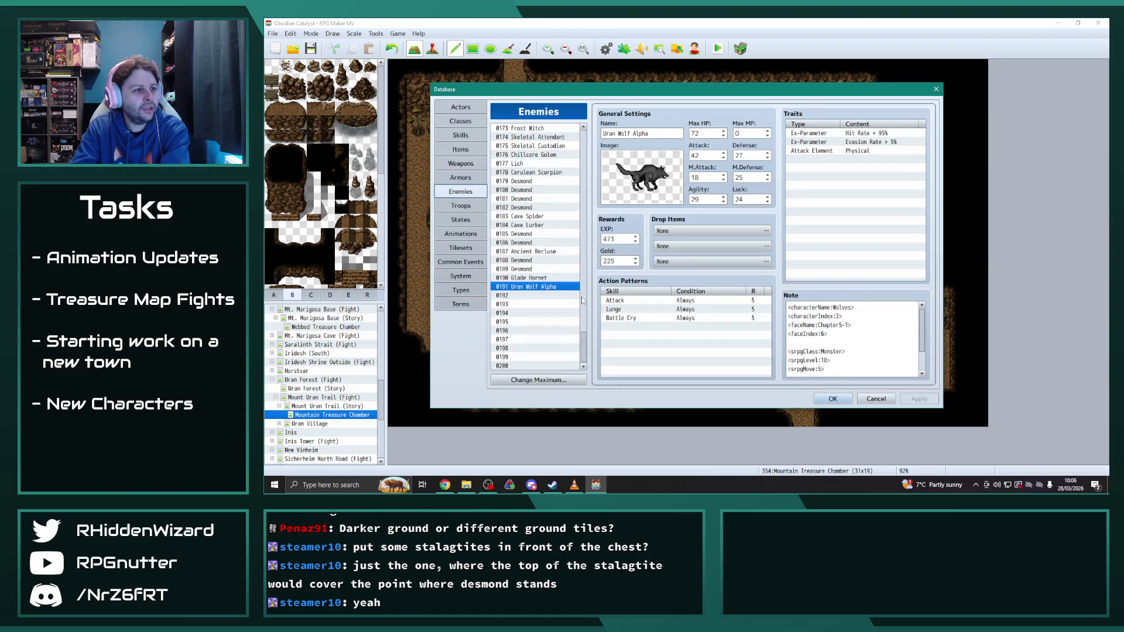
# Step: Copy Ravenous Vine into enemy slot 0192 and set its note to <srpgMove:0>
pyautogui.moveTo(584, 349); pyautogui.dragTo(594, 295)
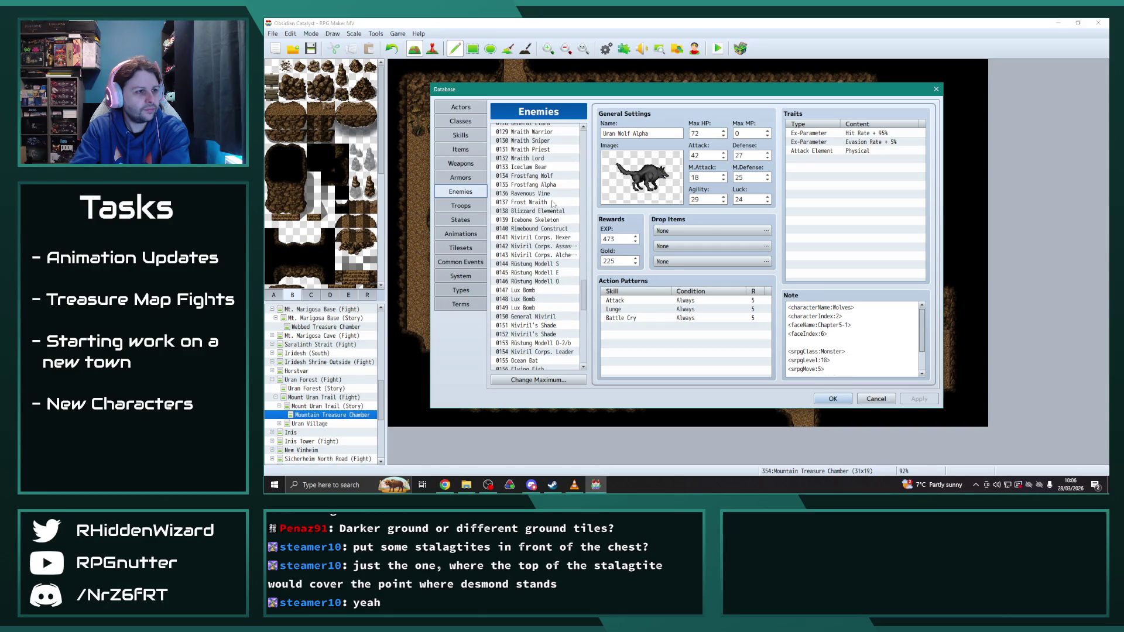
pyautogui.click(543, 197)
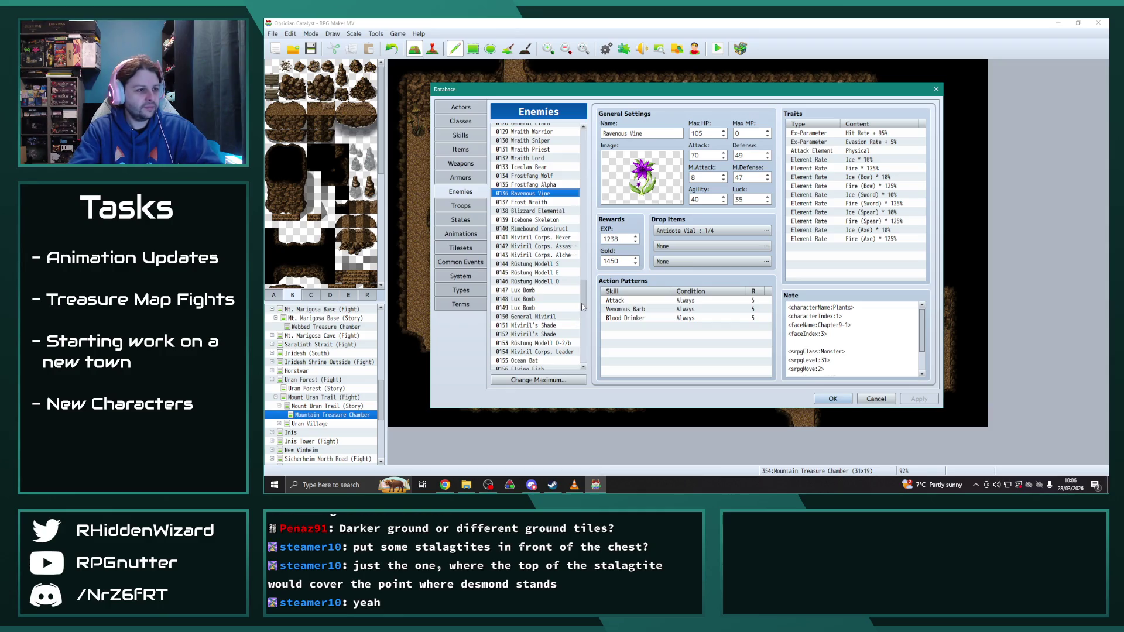
pyautogui.moveTo(584, 299); pyautogui.dragTo(588, 351)
pyautogui.click(532, 298)
pyautogui.hotkey('ctrl', 'v')
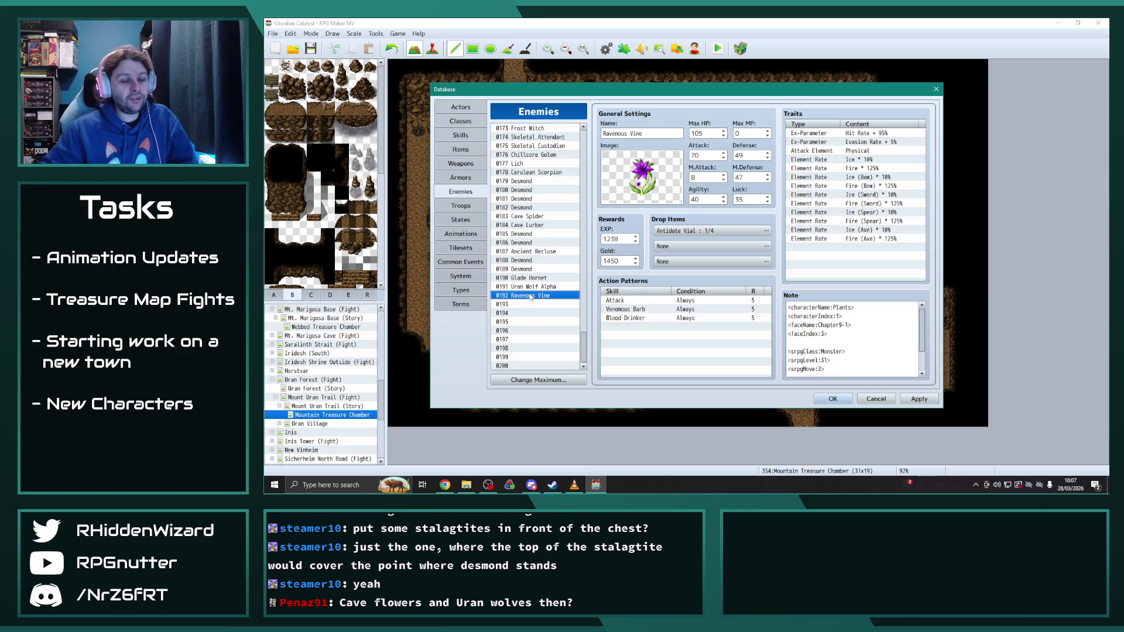
pyautogui.click(848, 375)
pyautogui.click(848, 375)
pyautogui.write('0')
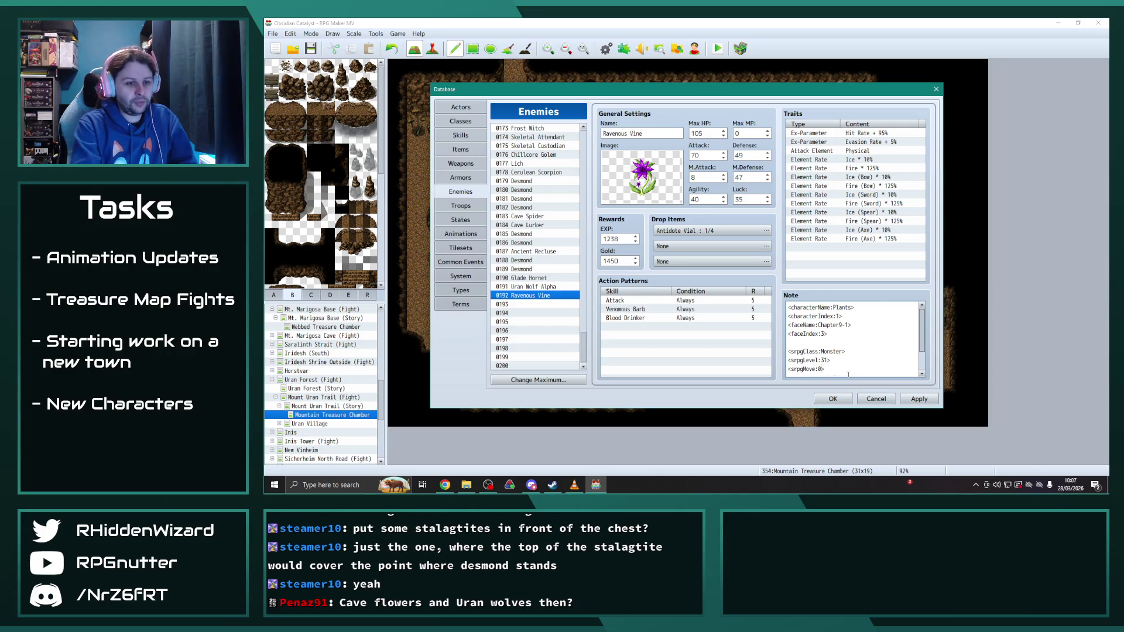
# Step: Rename enemy 0192 to 'Territorial Lasher', apply it, and close the Database
pyautogui.tripleClick(666, 135)
pyautogui.write('Terr')
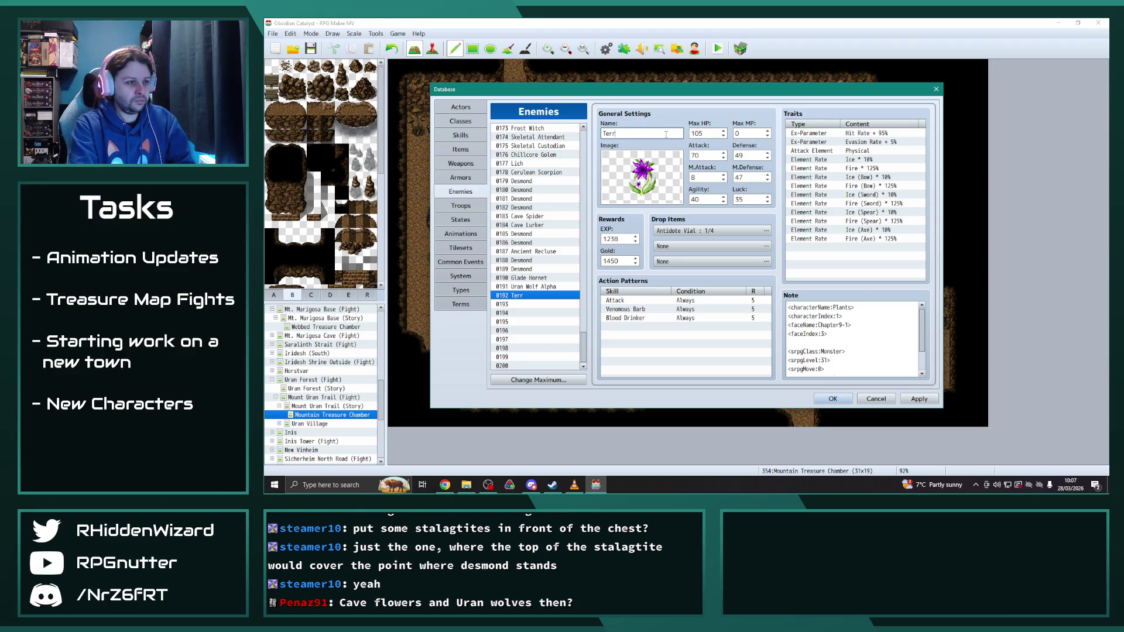
pyautogui.write('itorial Lasher')
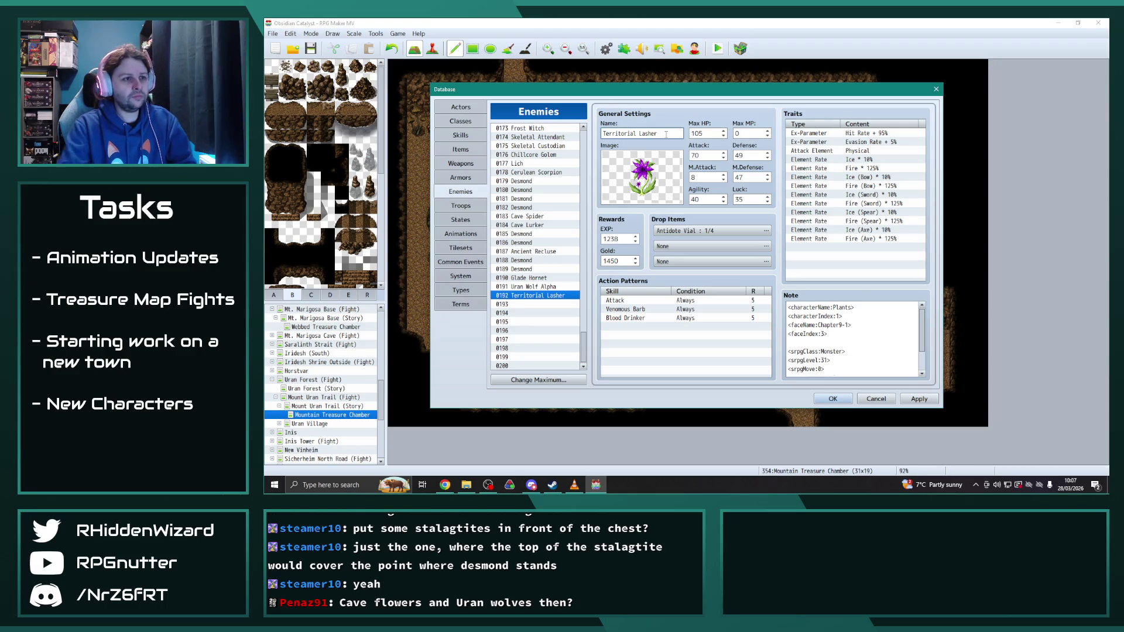
pyautogui.click(923, 401)
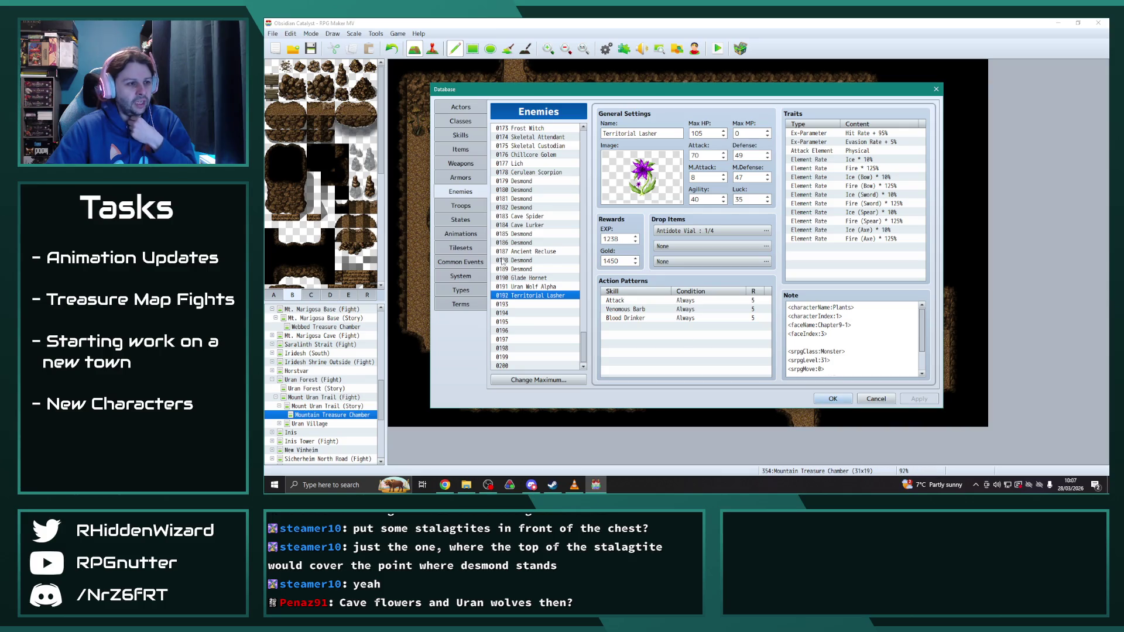
pyautogui.click(534, 287)
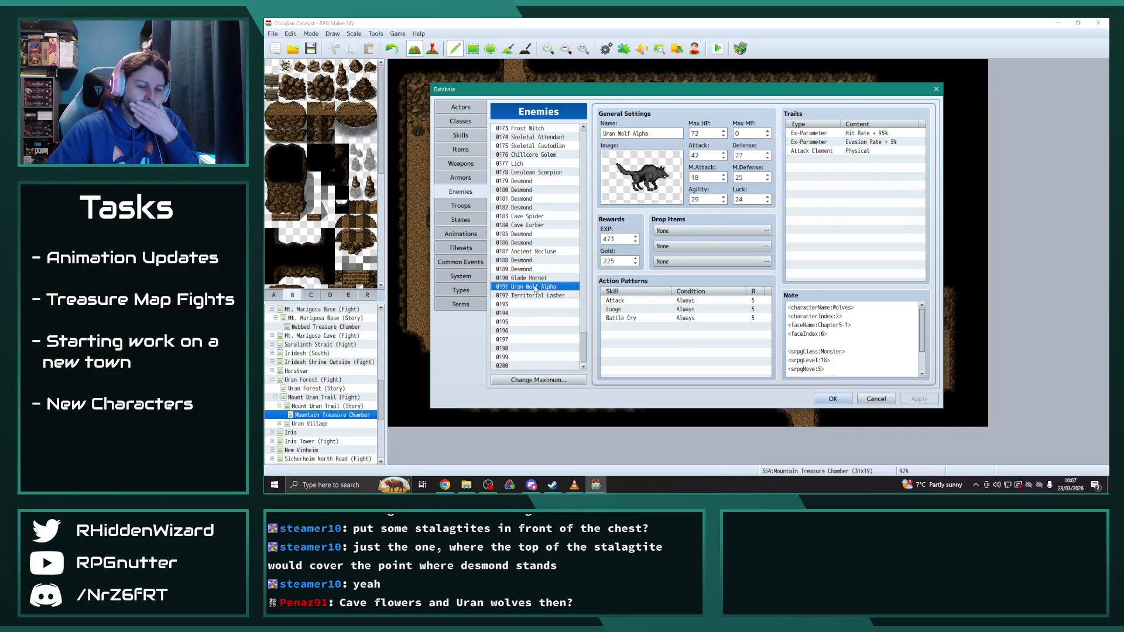
pyautogui.moveTo(678, 89)
pyautogui.mouseDown()
pyautogui.moveTo(839, 93)
pyautogui.moveTo(637, 149)
pyautogui.moveTo(724, 515)
pyautogui.moveTo(605, 47)
pyautogui.moveTo(532, 50)
pyautogui.moveTo(574, 70)
pyautogui.mouseUp()
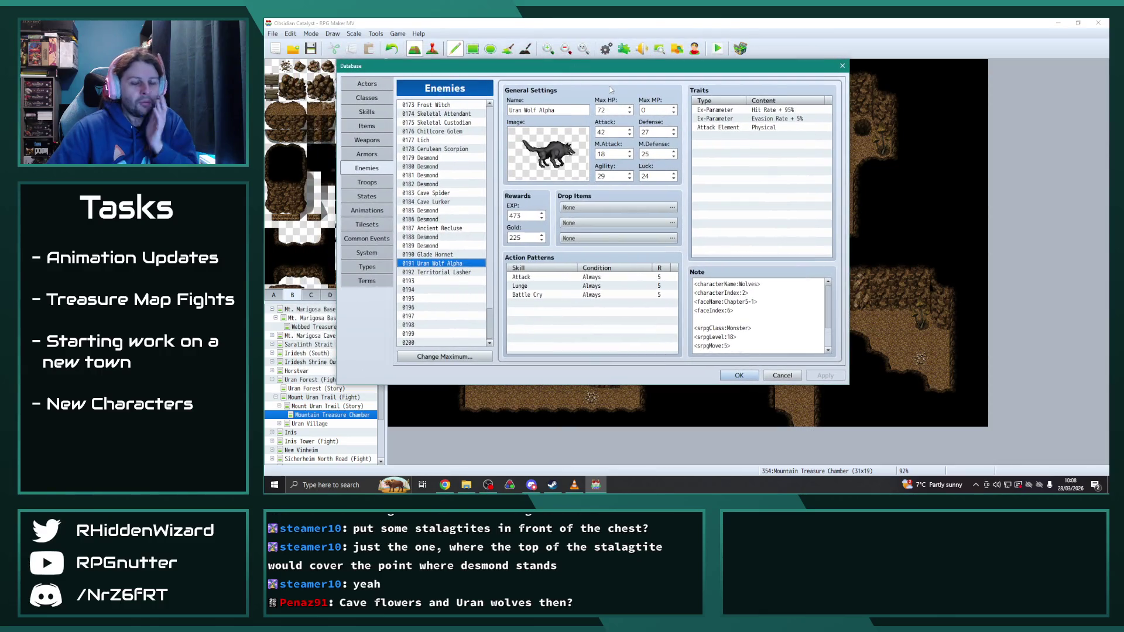
pyautogui.click(739, 375)
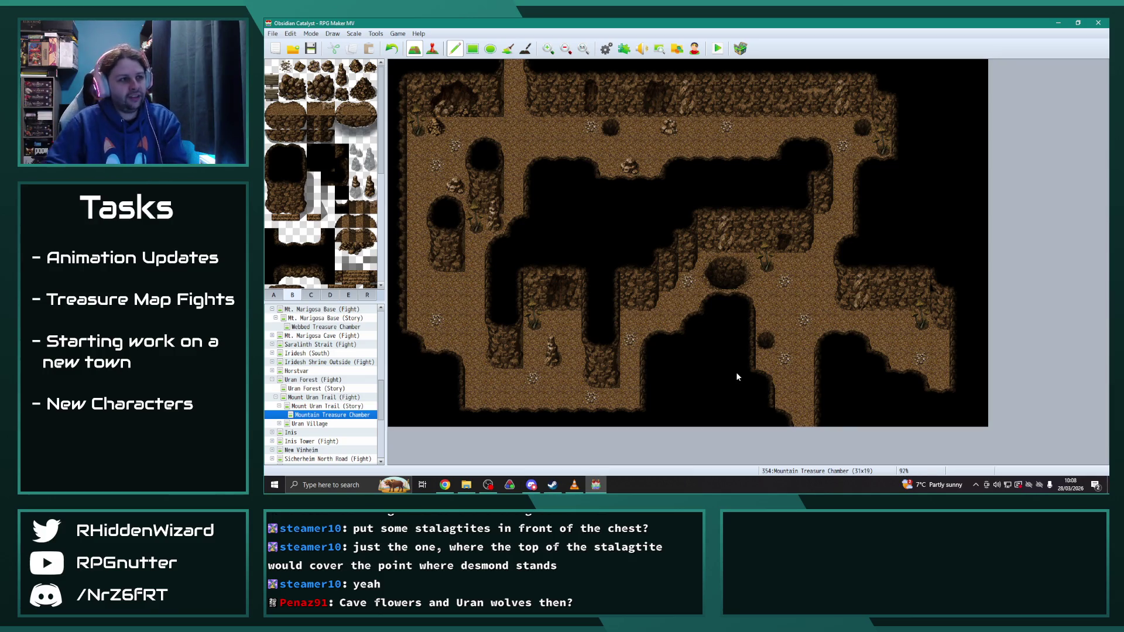
# Step: Reopen the Database to compare Territorial Lasher with Uran Wolf Alpha and Glade Hornet, then close it
pyautogui.click(606, 48)
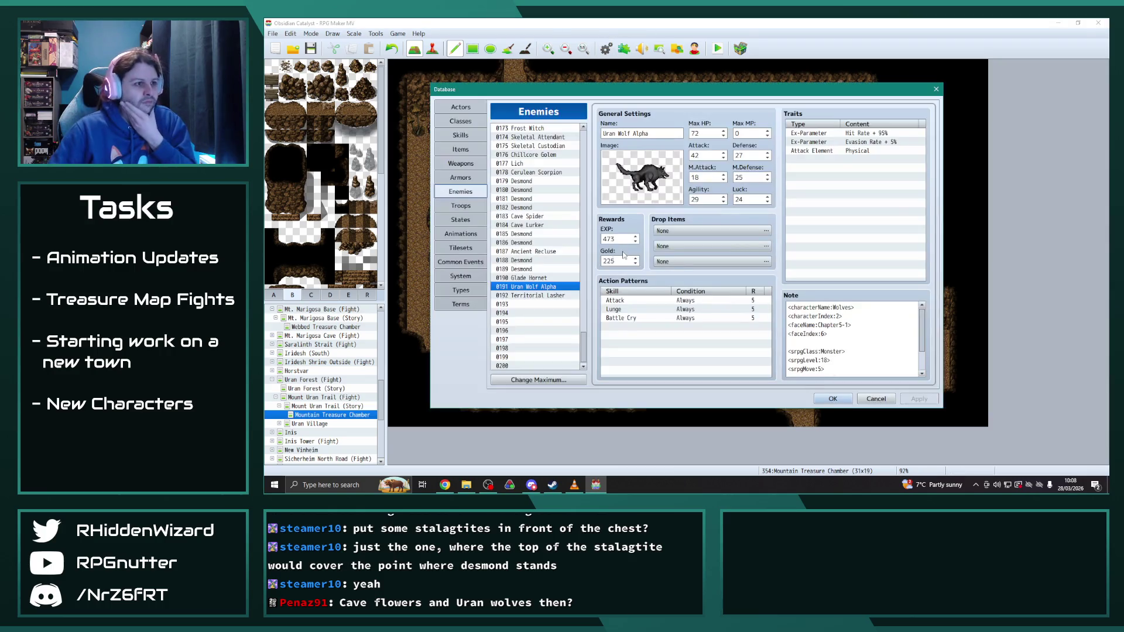
pyautogui.click(535, 296)
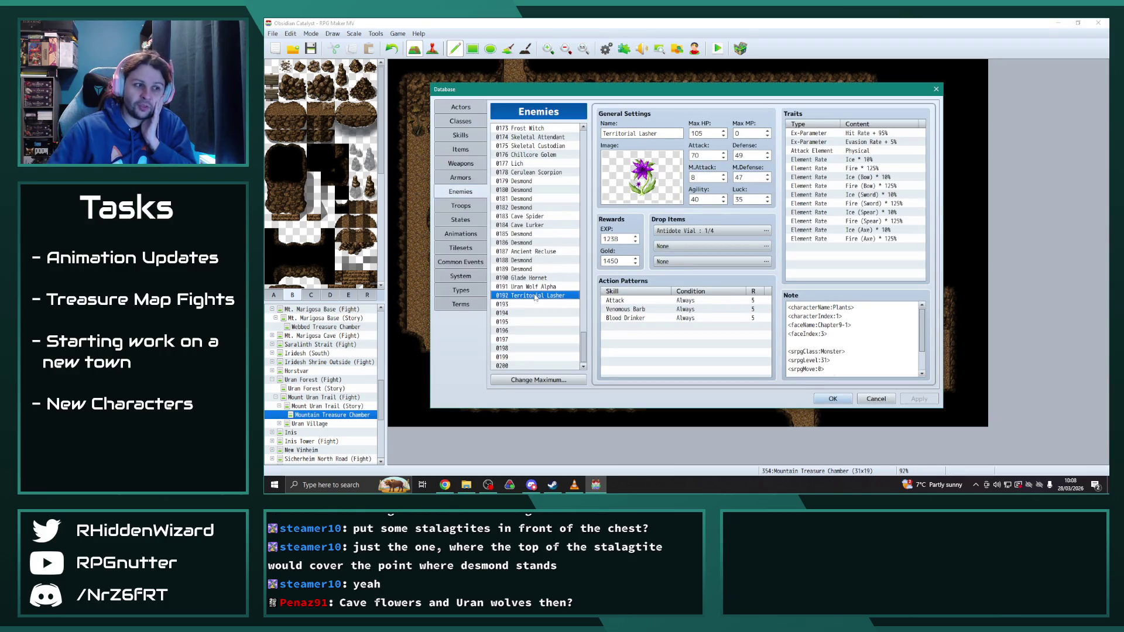
pyautogui.click(535, 287)
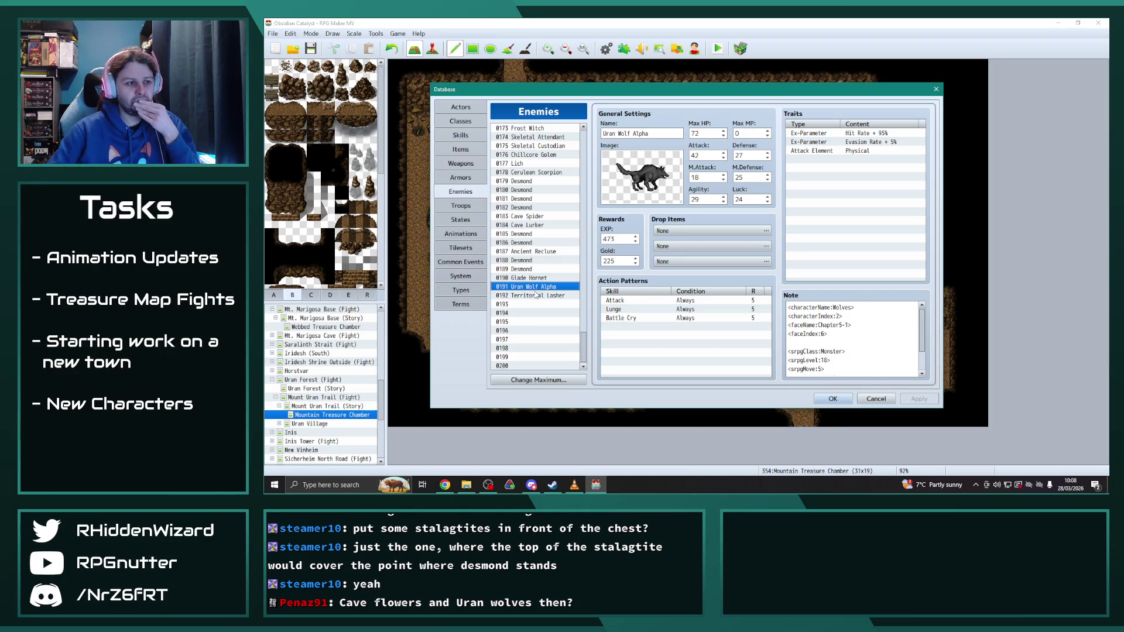
pyautogui.click(536, 296)
pyautogui.click(540, 278)
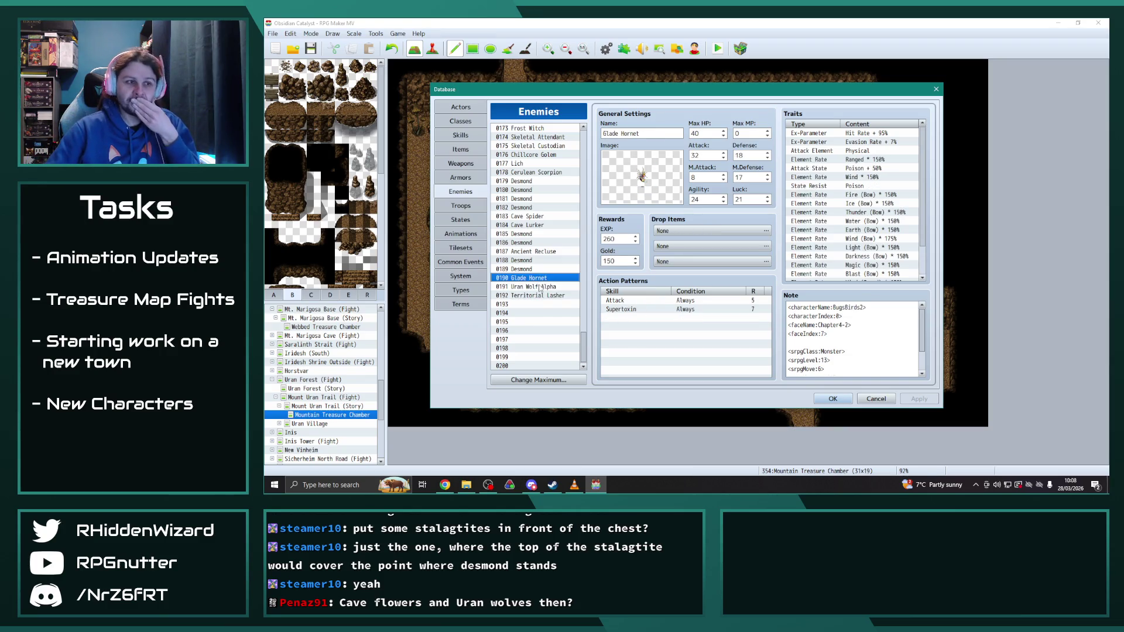
pyautogui.click(542, 287)
pyautogui.click(538, 296)
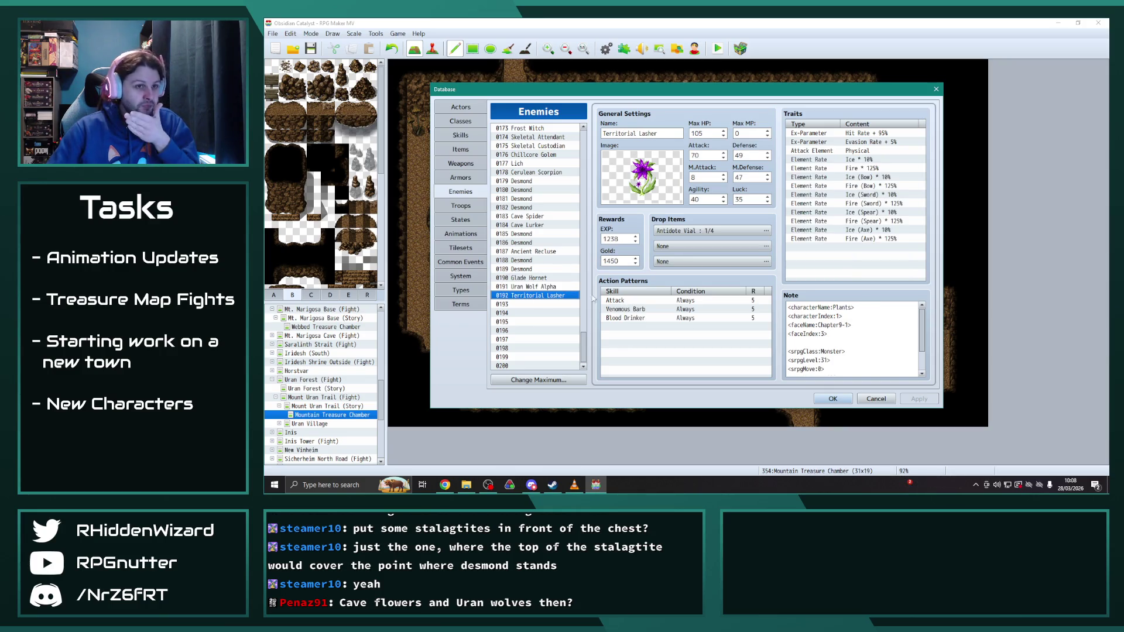
pyautogui.click(832, 399)
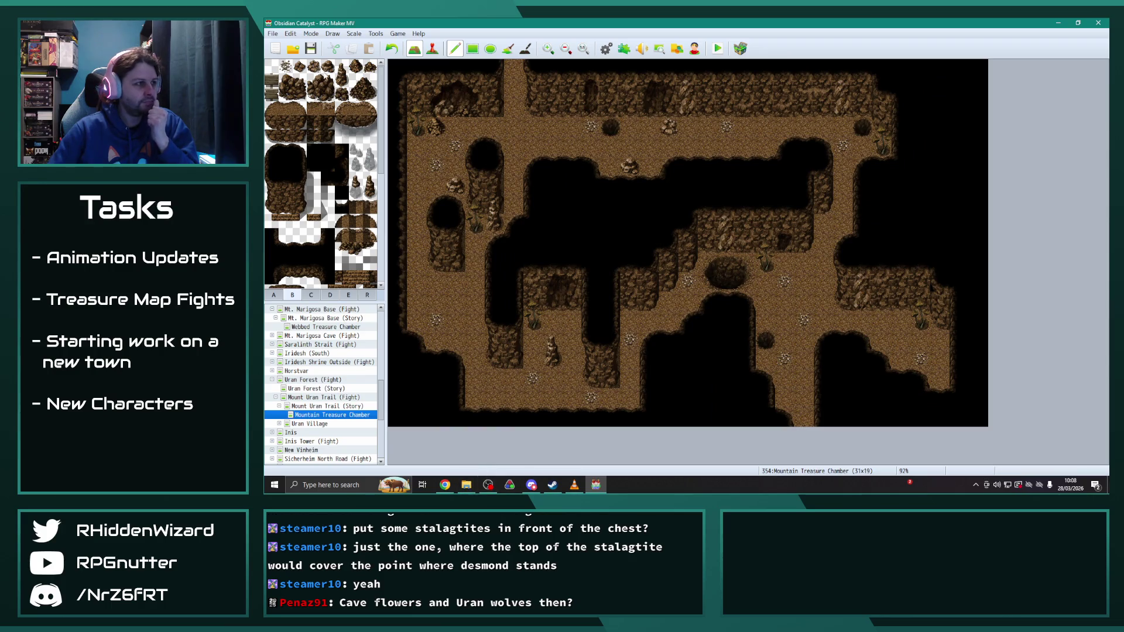
# Step: Save the project with the decorated cave map and Territorial Lasher enemy, then switch to the browser
pyautogui.click(310, 50)
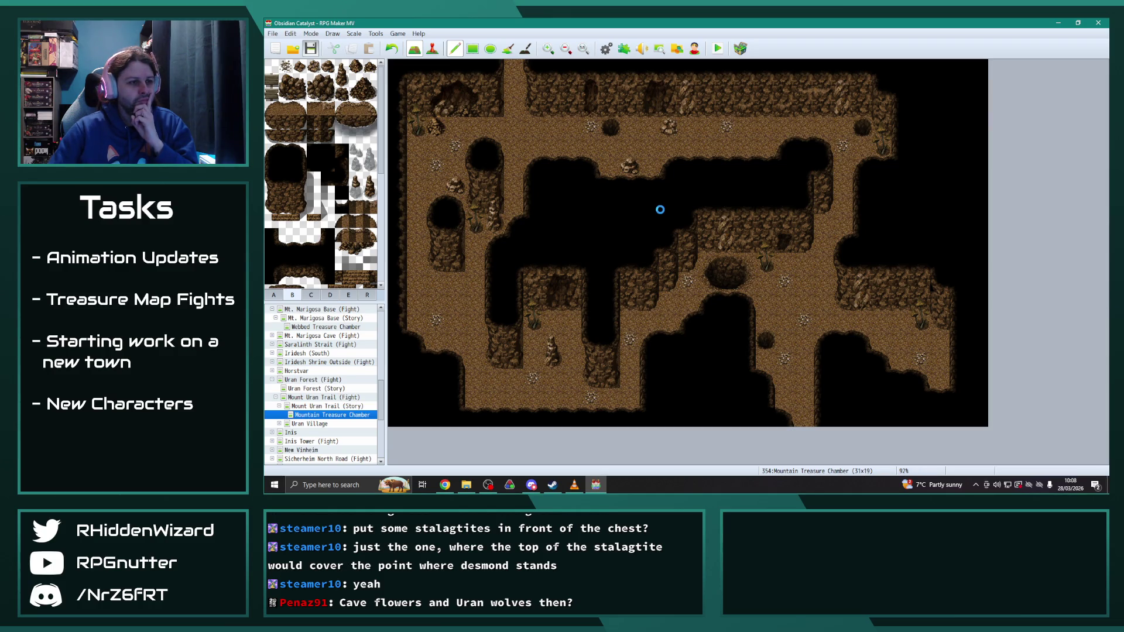
pyautogui.hotkey('alt', 'Tab')
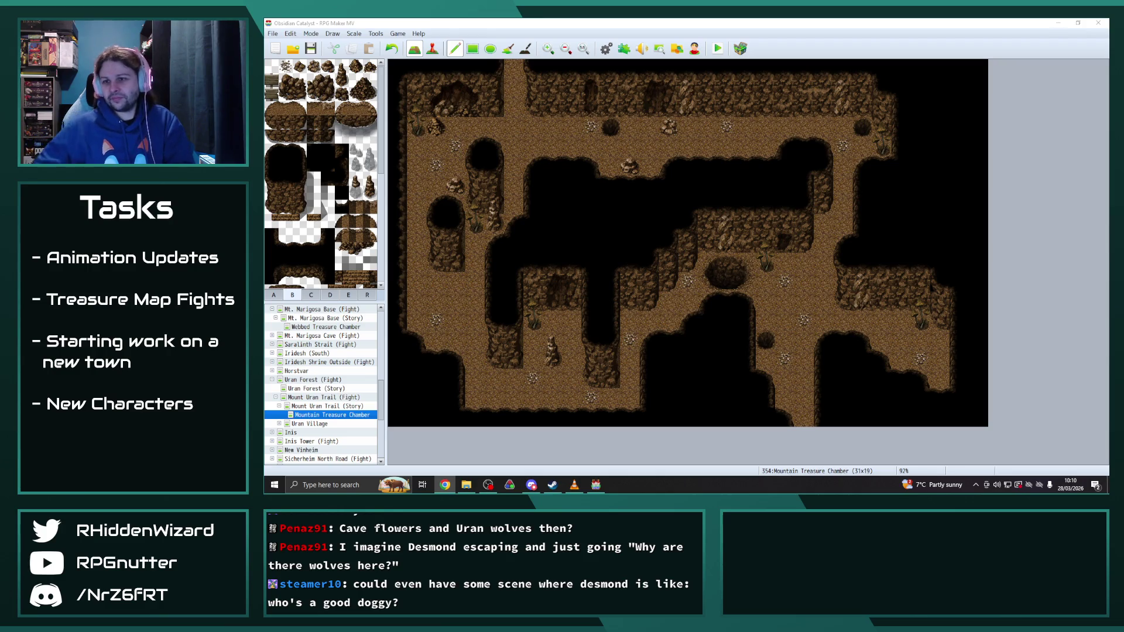
# Step: Move the Blue Mage Master List sheet window forward and scroll through its move rows
pyautogui.press('super+shift+Left')
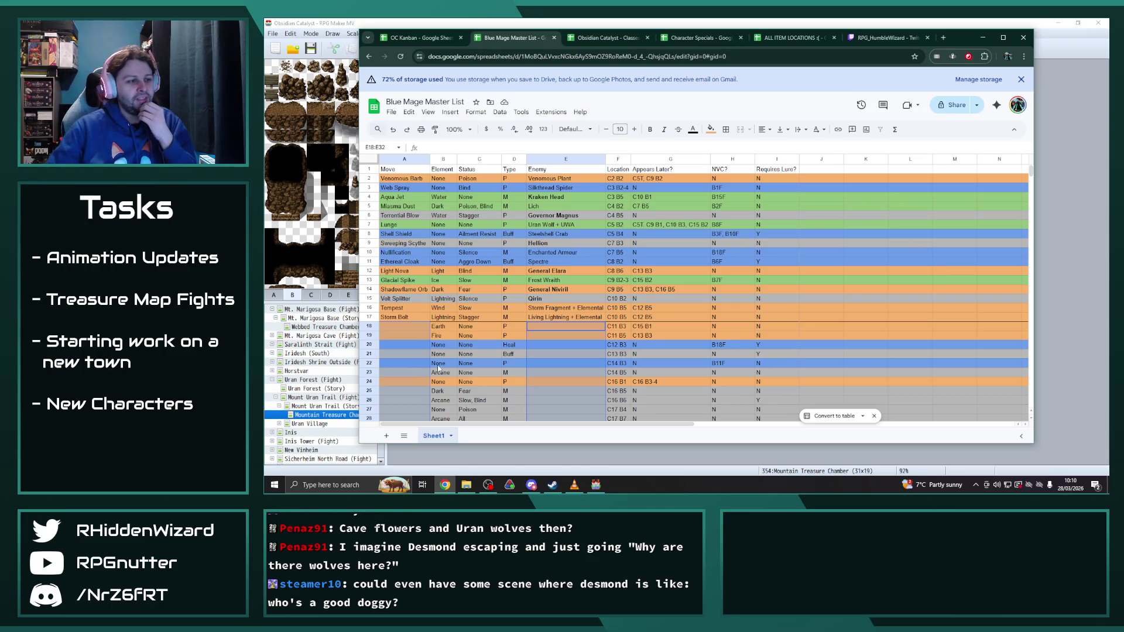
pyautogui.scroll(-2, 414, 399)
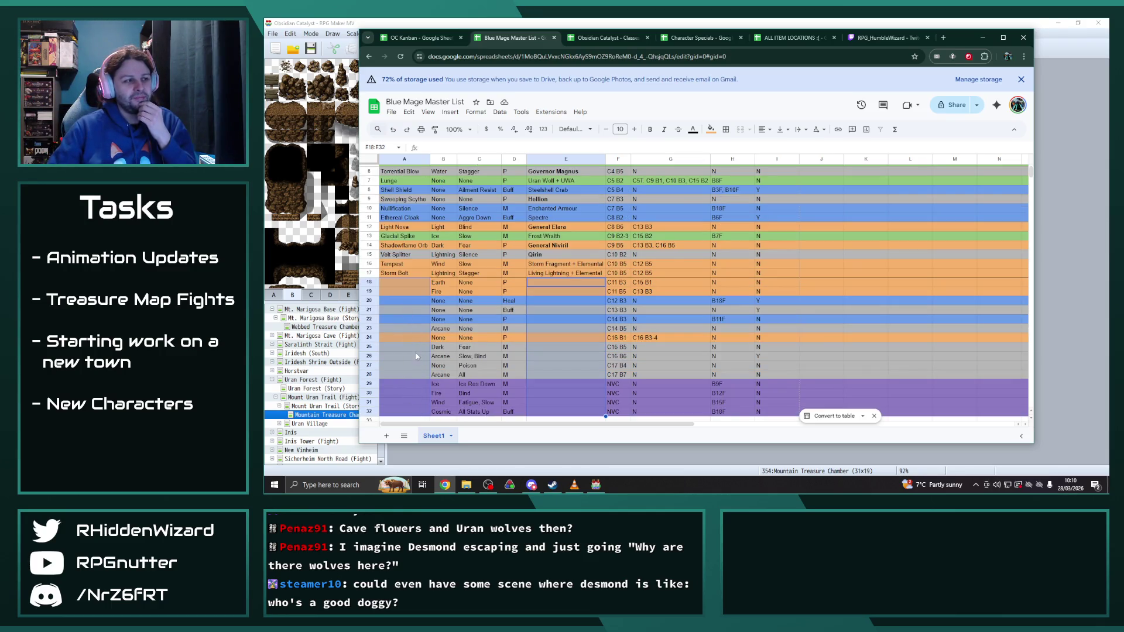
pyautogui.scroll(2, 753, 357)
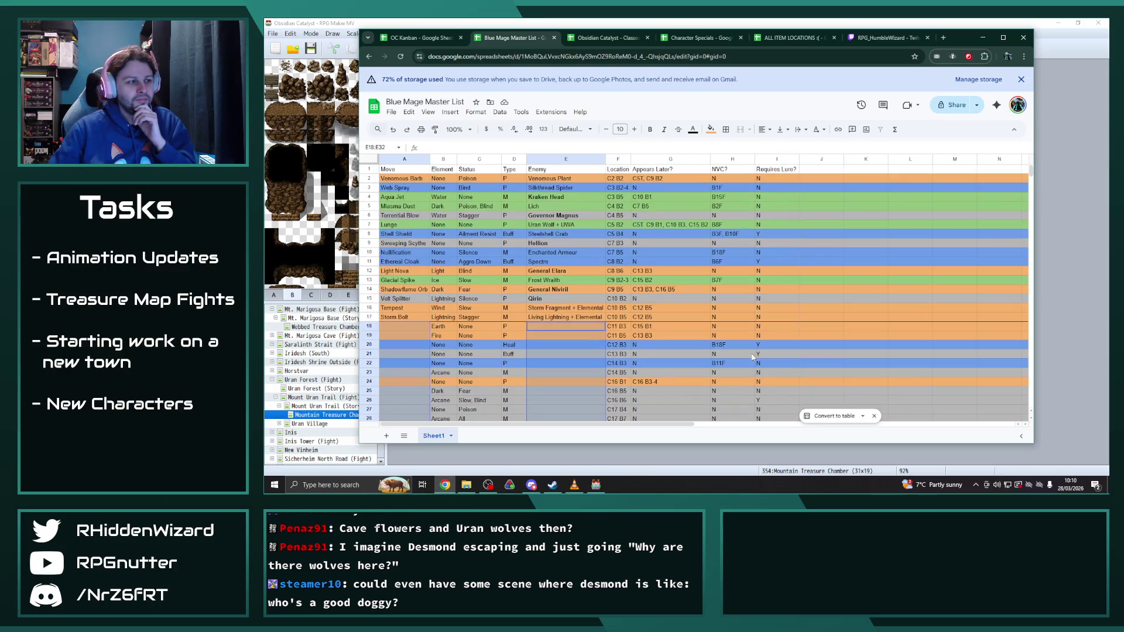
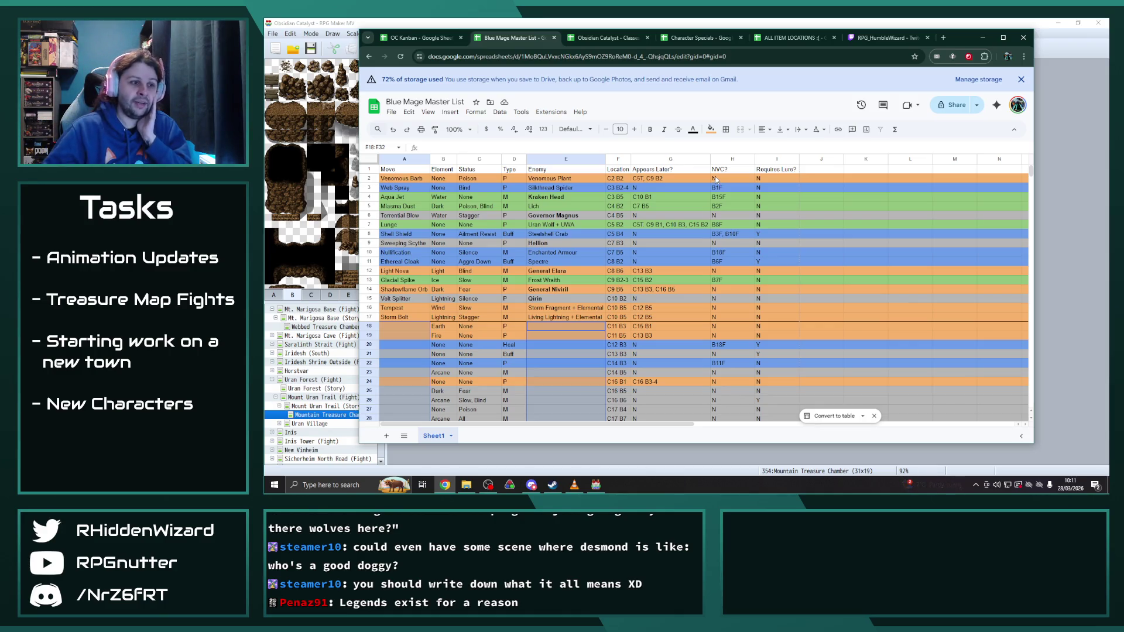
# Step: Scroll through the Blue Mage Master List sheet, then move the Chrome window aside and hide it
pyautogui.scroll(-5, 754, 252)
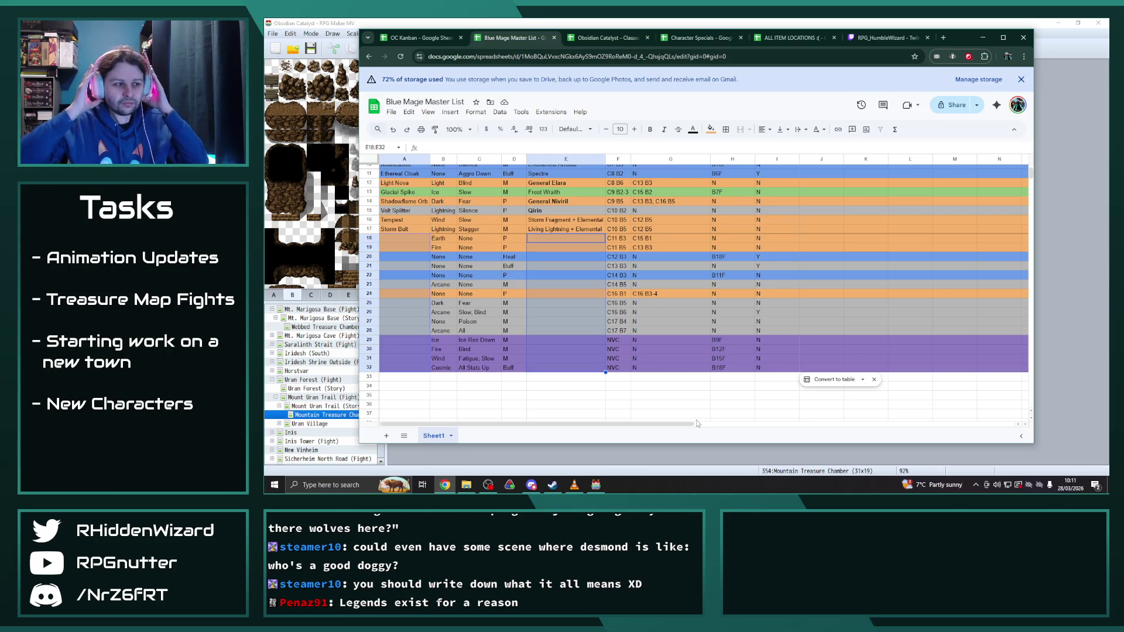
pyautogui.scroll(5, 696, 420)
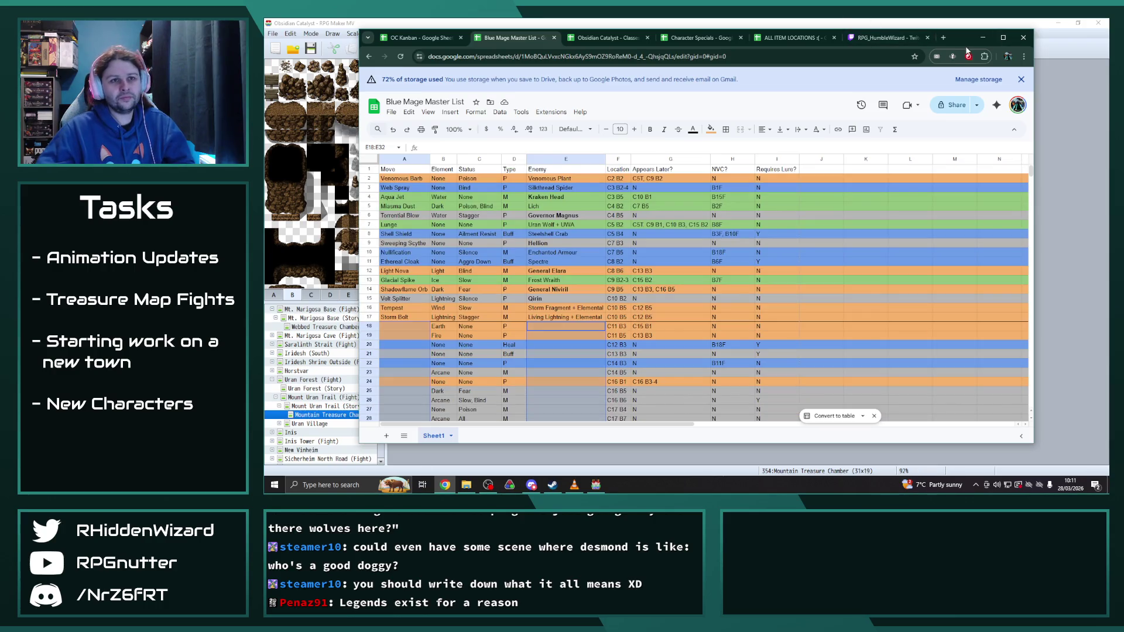
pyautogui.moveTo(954, 38); pyautogui.dragTo(1123, 81)
pyautogui.hotkey('alt', 'Tab')
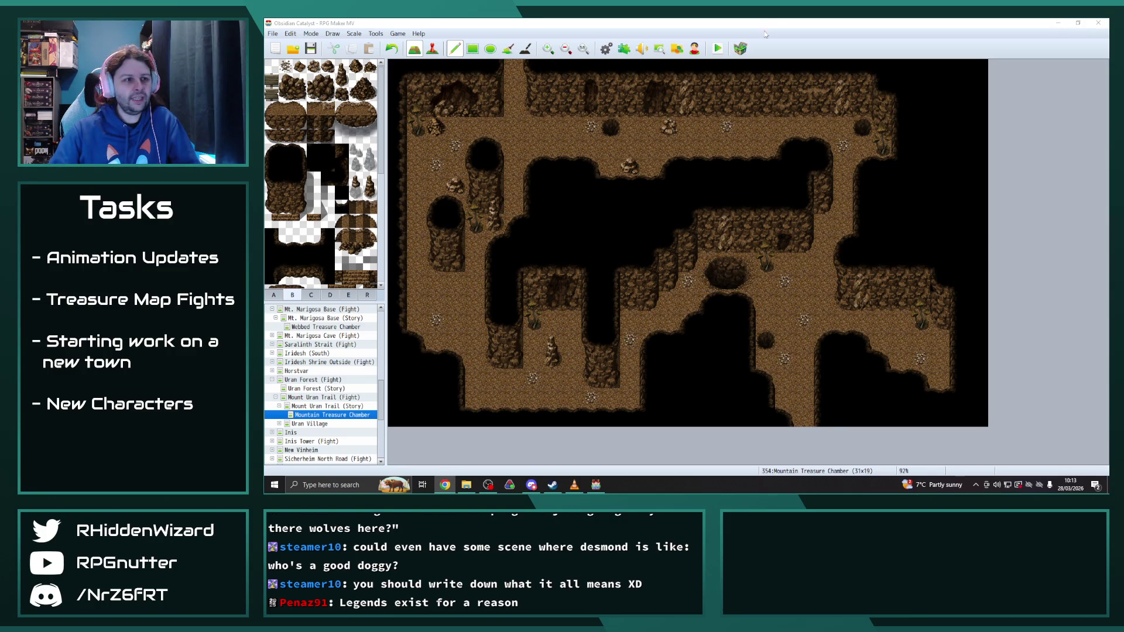
# Step: Open File Explorer and go to the Radiant Army IV folder under Quick access
pyautogui.click(466, 484)
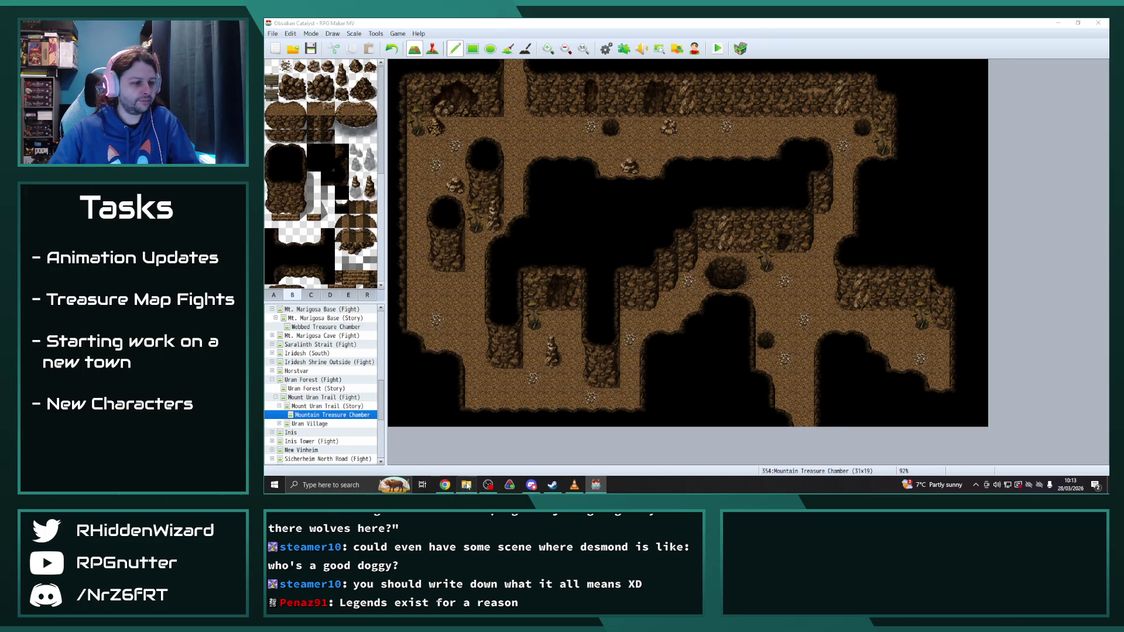
pyautogui.click(381, 165)
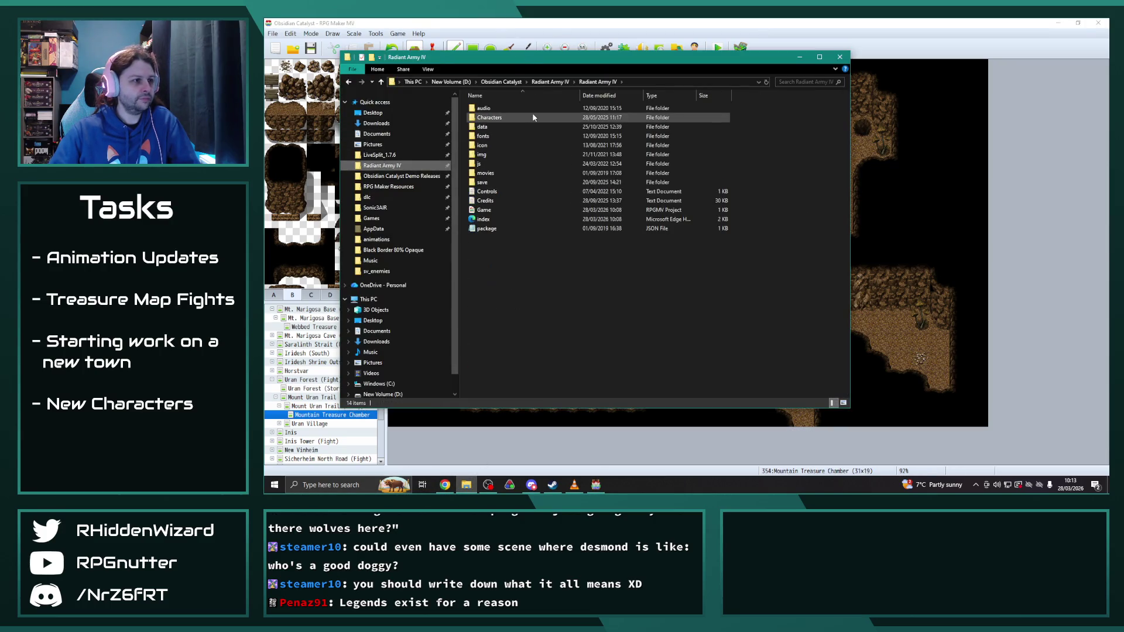
# Step: Open img/sv_enemies/flower_09_Edit.png in Paint.NET using Open with
pyautogui.doubleClick(499, 153)
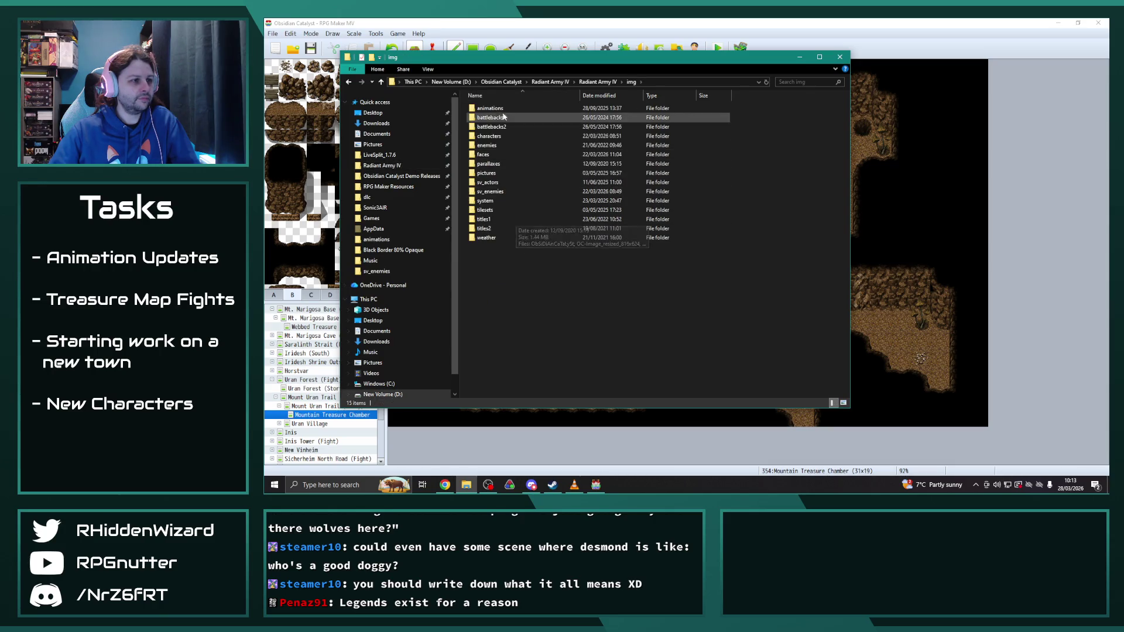
pyautogui.doubleClick(508, 191)
pyautogui.scroll(-10, 597, 247)
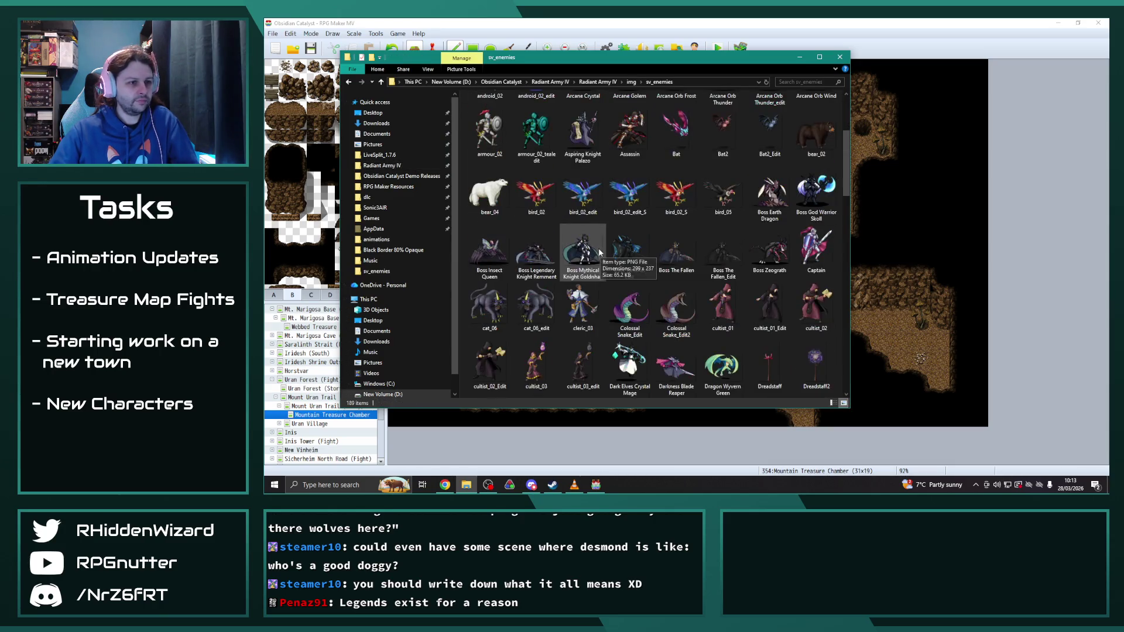
pyautogui.rightClick(539, 135)
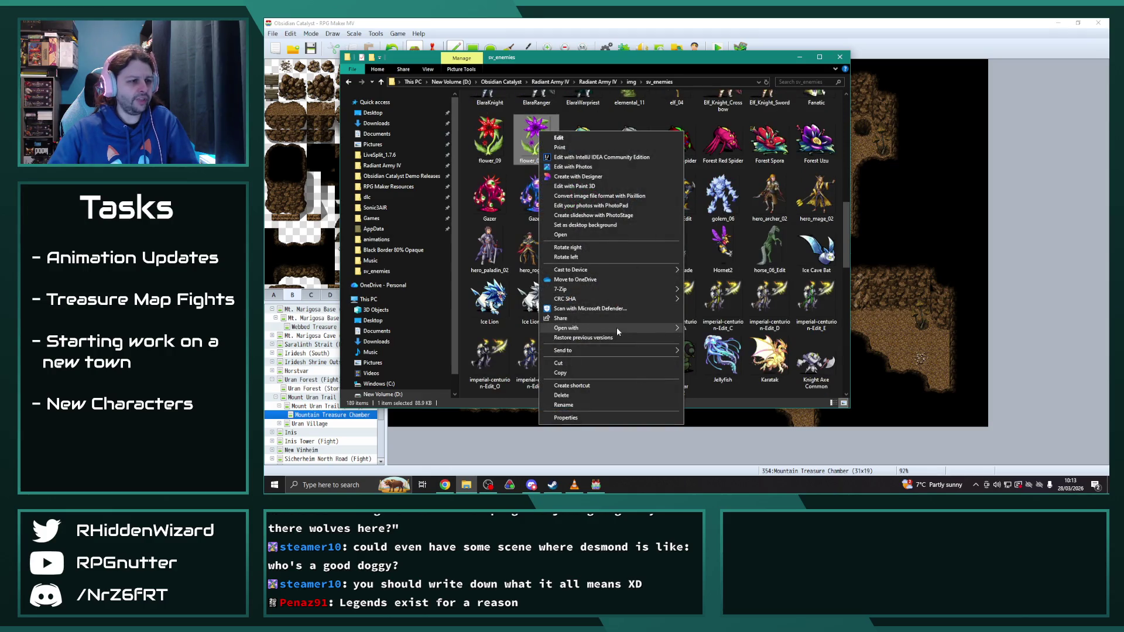
pyautogui.moveTo(616, 328)
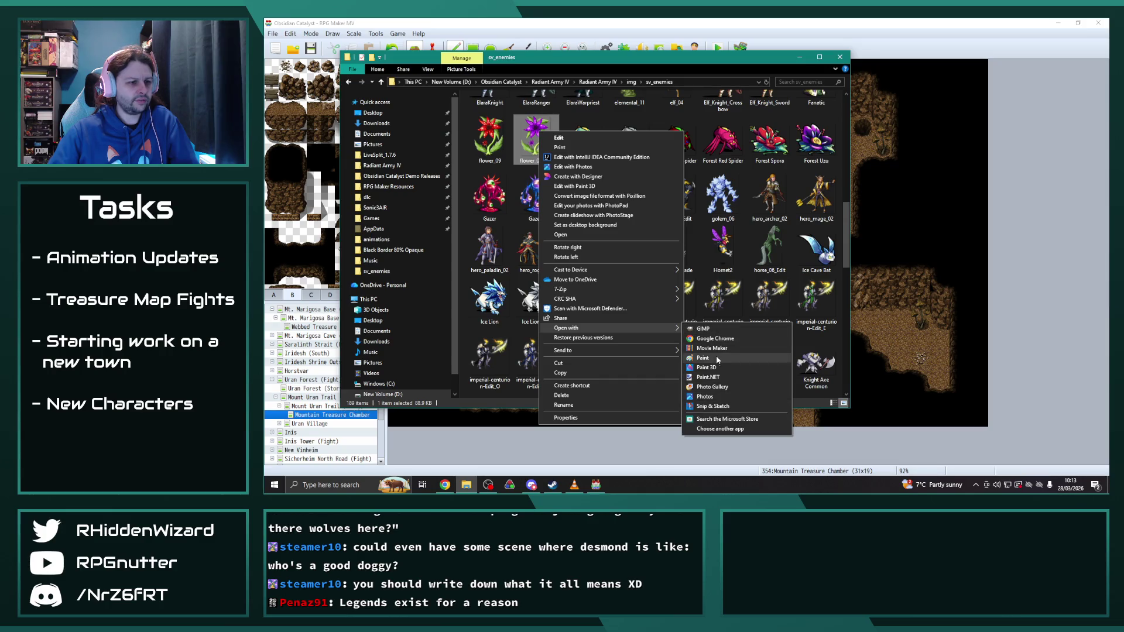
pyautogui.click(711, 378)
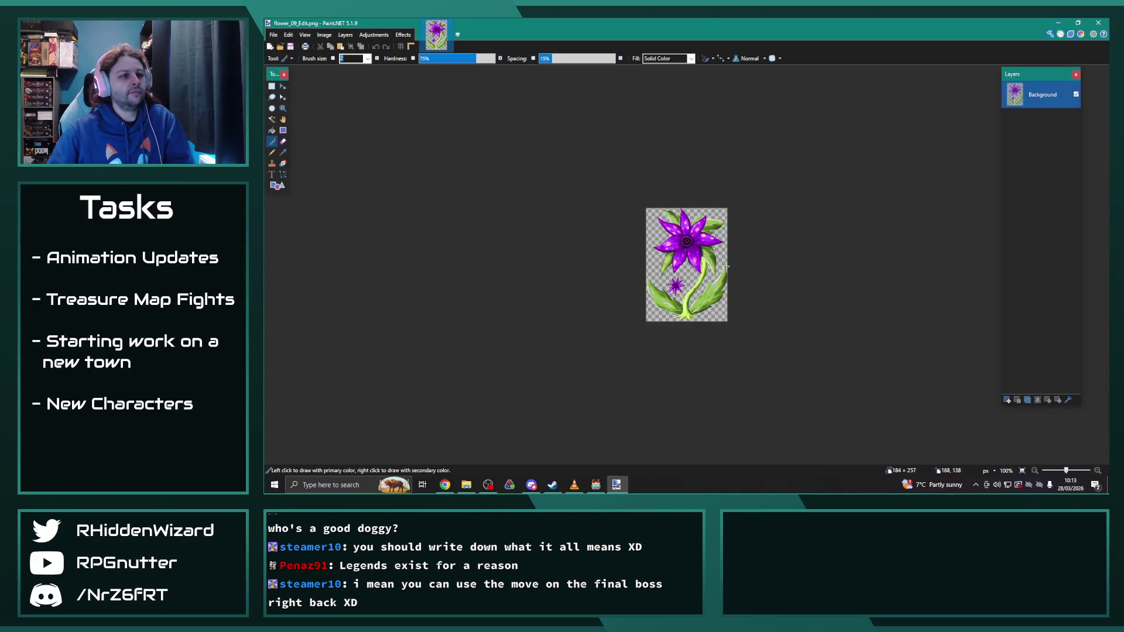
# Step: Using Rectangle Select, box the small purple flower on the lower stem, including its lower petal
pyautogui.scroll(3, 682, 294)
pyautogui.scroll(4, 682, 294)
pyautogui.press('s')
pyautogui.moveTo(501, 192)
pyautogui.mouseDown()
pyautogui.moveTo(603, 245)
pyautogui.moveTo(634, 291)
pyautogui.mouseUp()
pyautogui.scroll(3, 635, 291)
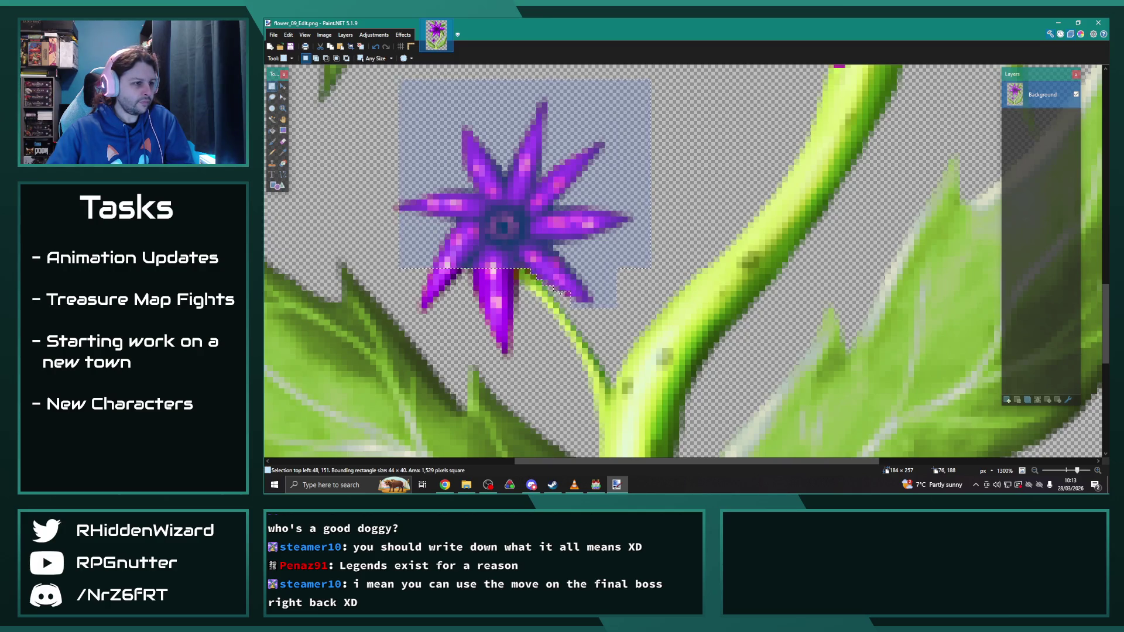
pyautogui.moveTo(575, 294)
pyautogui.mouseDown()
pyautogui.moveTo(438, 275)
pyautogui.moveTo(489, 316)
pyautogui.moveTo(486, 305)
pyautogui.mouseUp()
pyautogui.moveTo(514, 355)
pyautogui.mouseDown()
pyautogui.moveTo(483, 271)
pyautogui.moveTo(515, 281)
pyautogui.moveTo(527, 268)
pyautogui.mouseUp()
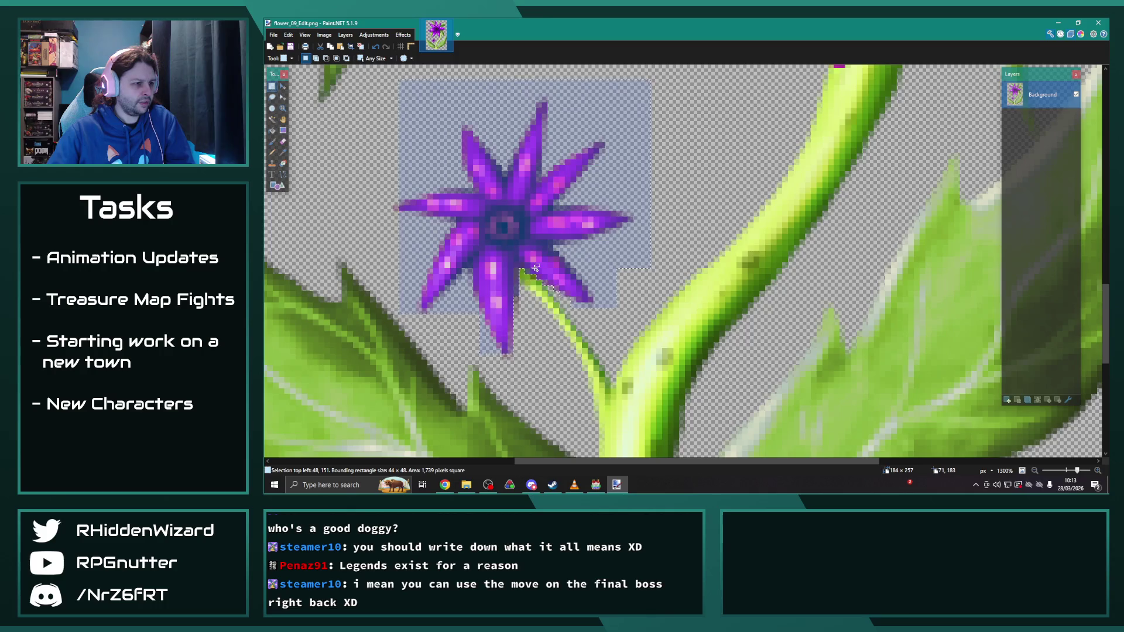
pyautogui.scroll(3, 593, 277)
pyautogui.scroll(-5, 590, 281)
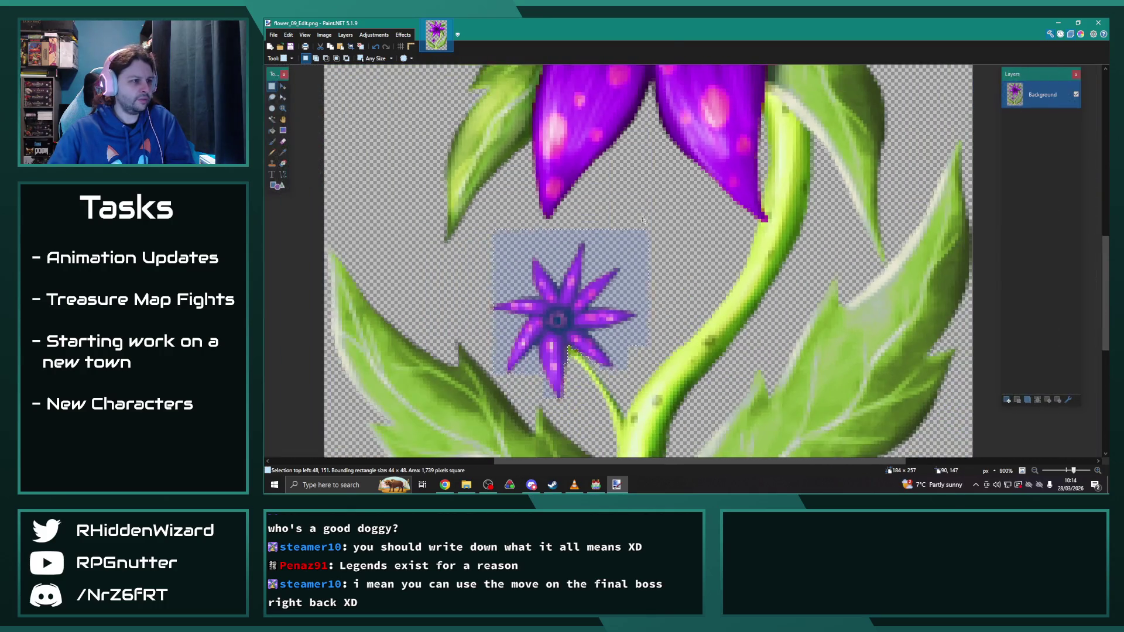
pyautogui.scroll(4, 665, 268)
# Step: Add the large flower's petal tip and central lower petals to the selection
pyautogui.moveTo(537, 321)
pyautogui.mouseDown()
pyautogui.moveTo(614, 263)
pyautogui.moveTo(614, 247)
pyautogui.mouseUp()
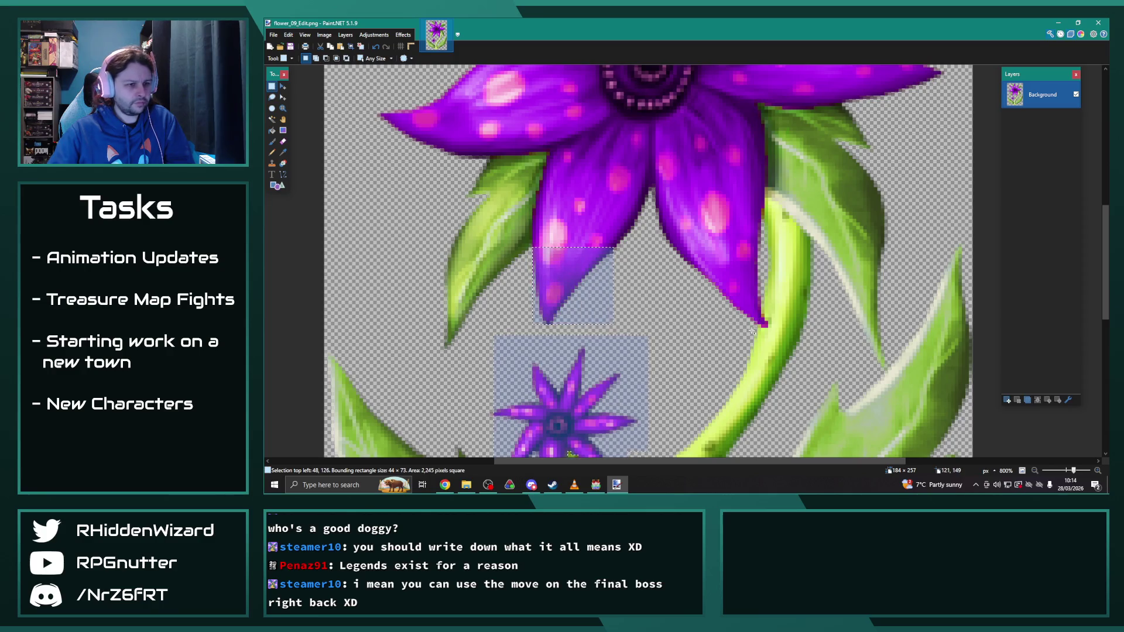
pyautogui.moveTo(758, 326)
pyautogui.mouseDown()
pyautogui.moveTo(653, 236)
pyautogui.moveTo(614, 87)
pyautogui.moveTo(550, 78)
pyautogui.mouseUp()
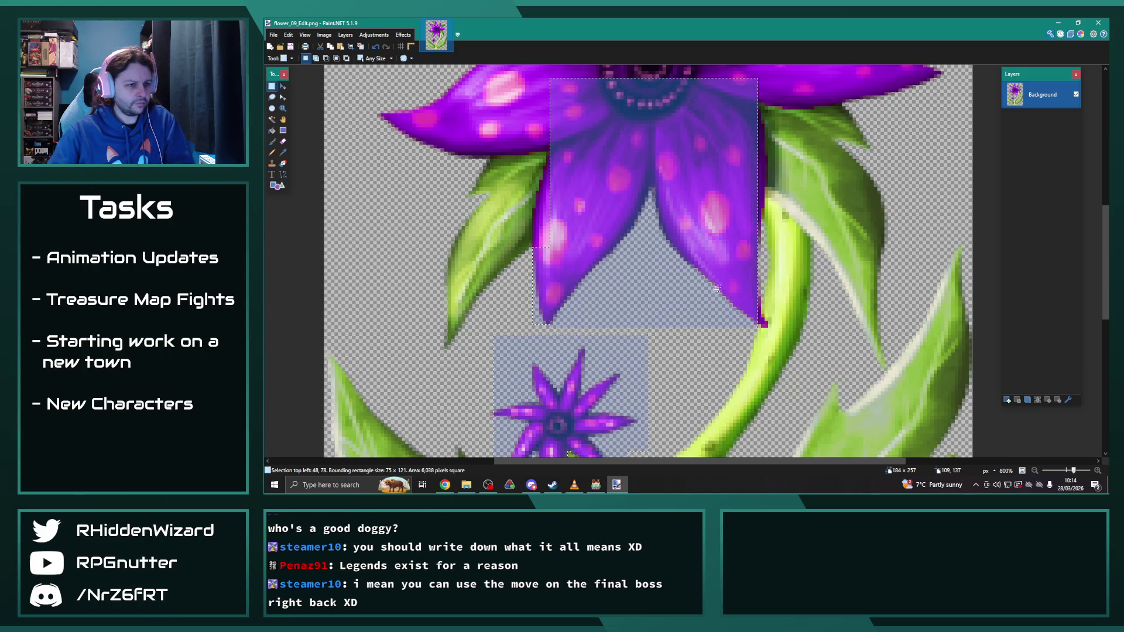
pyautogui.scroll(3, 760, 318)
pyautogui.scroll(3, 760, 318)
pyautogui.moveTo(762, 132)
pyautogui.mouseDown()
pyautogui.moveTo(772, 319)
pyautogui.moveTo(791, 347)
pyautogui.mouseUp()
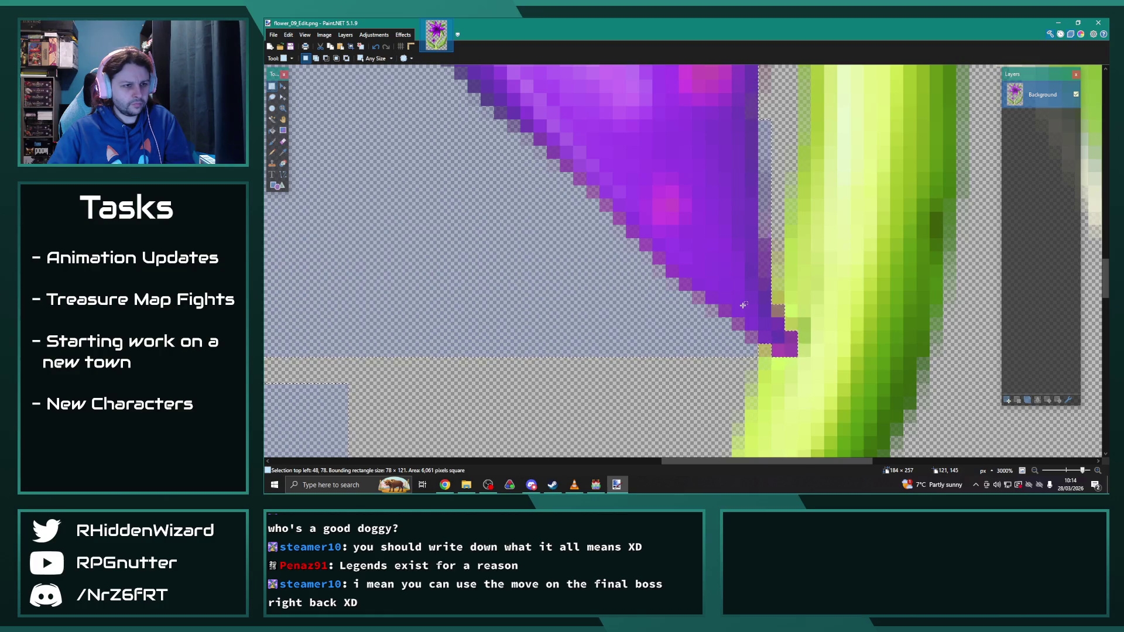
# Step: Refine the selection edges pixel by pixel along the petals beside the stem and leaf
pyautogui.scroll(3, 743, 305)
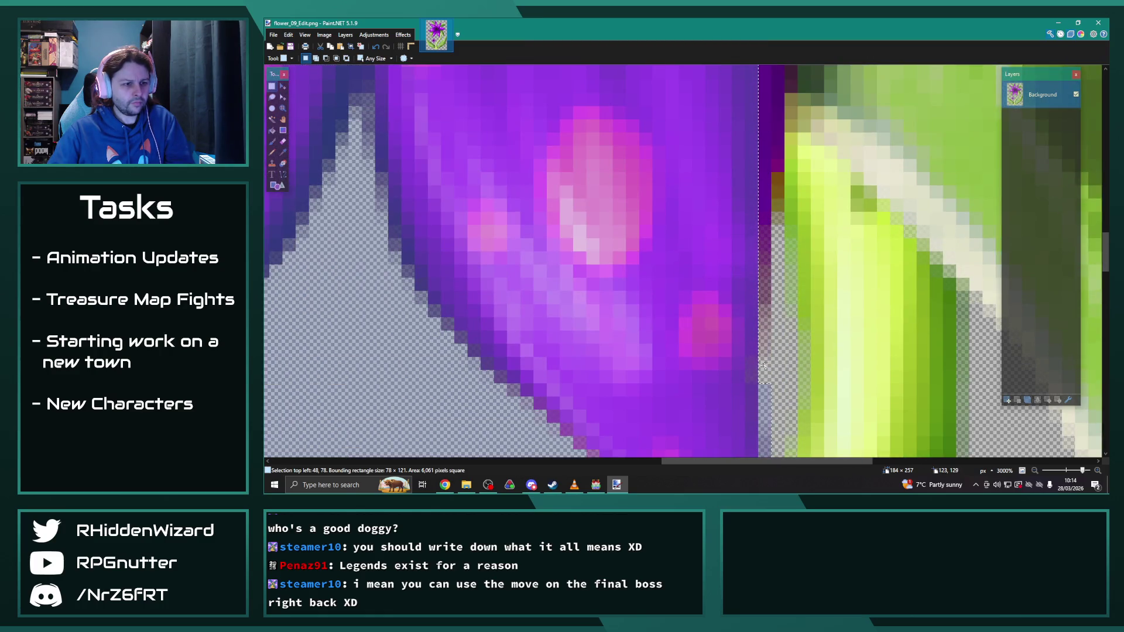
pyautogui.scroll(3, 792, 218)
pyautogui.scroll(-1, 793, 218)
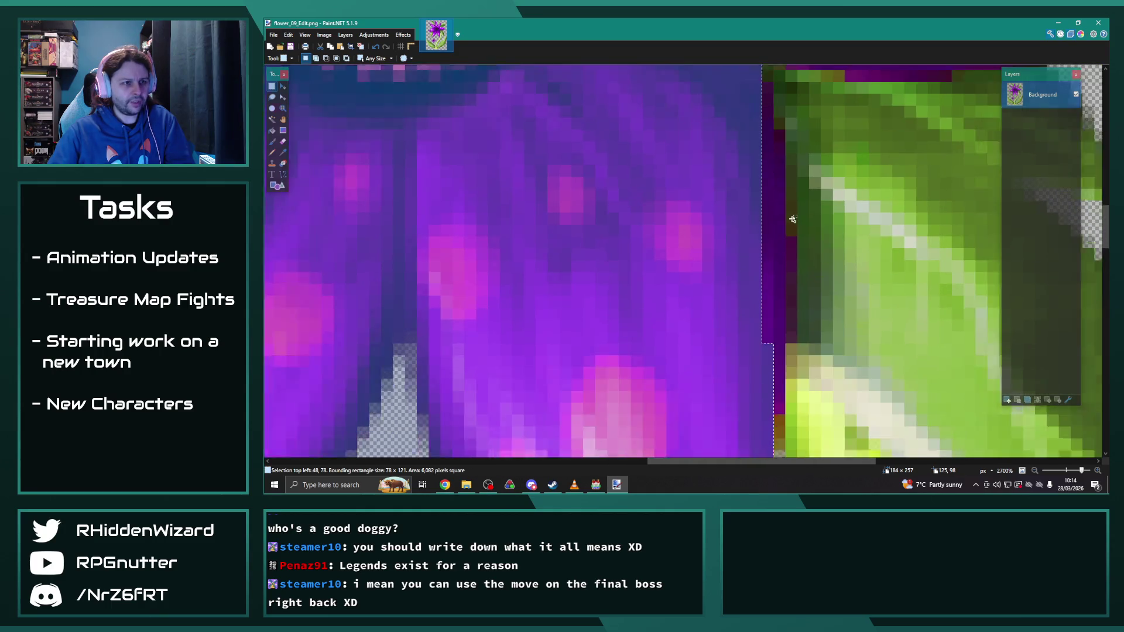
pyautogui.scroll(-3, 792, 219)
pyautogui.moveTo(776, 137); pyautogui.dragTo(781, 410)
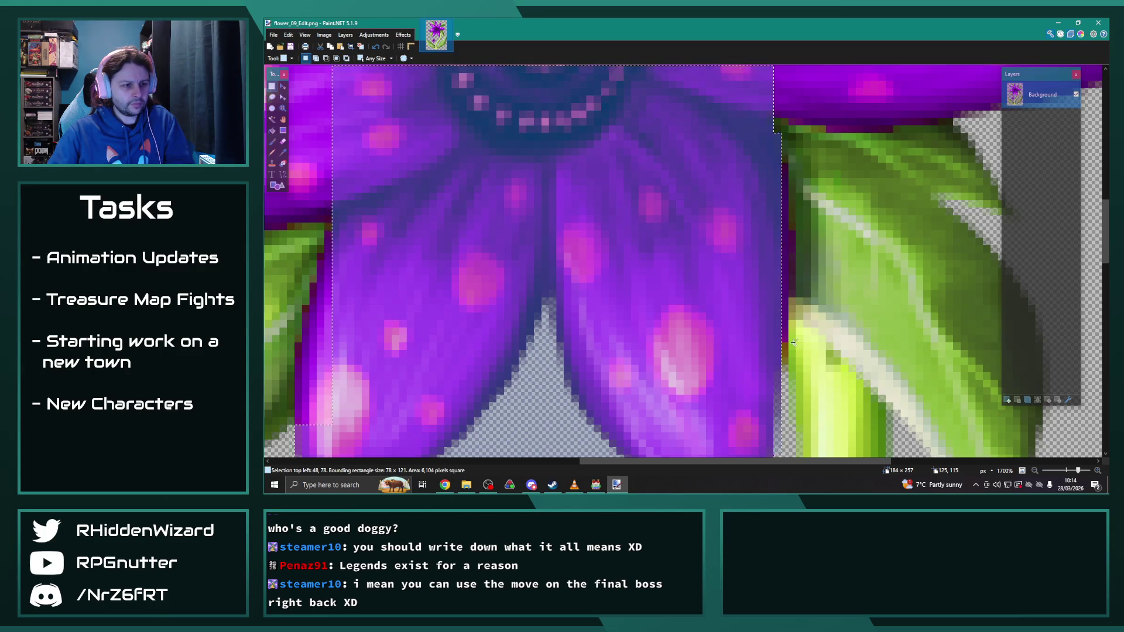
pyautogui.moveTo(791, 351); pyautogui.dragTo(785, 164)
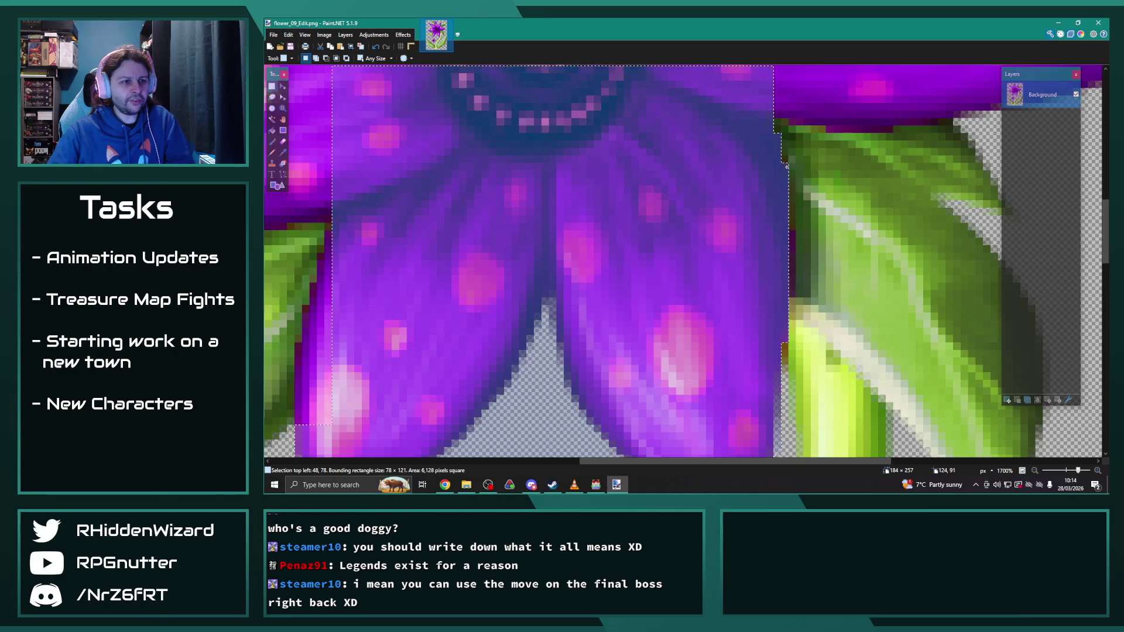
pyautogui.moveTo(795, 242); pyautogui.dragTo(789, 297)
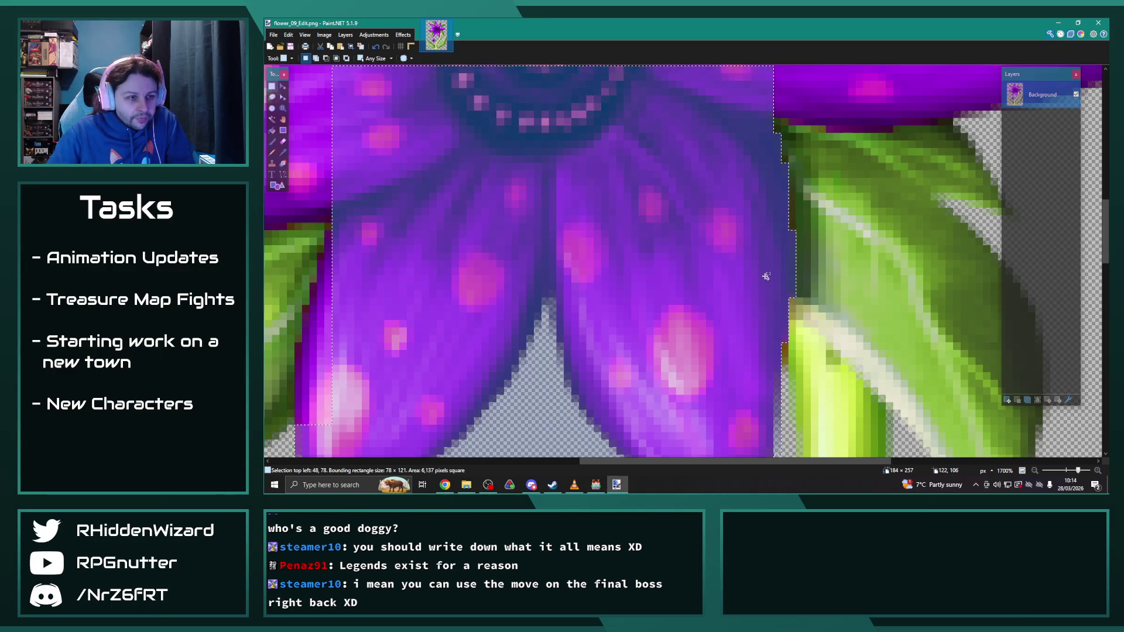
pyautogui.moveTo(609, 461); pyautogui.dragTo(515, 461)
pyautogui.scroll(-2, 535, 416)
pyautogui.moveTo(565, 300)
pyautogui.mouseDown()
pyautogui.moveTo(595, 240)
pyautogui.moveTo(576, 228)
pyautogui.moveTo(579, 215)
pyautogui.mouseUp()
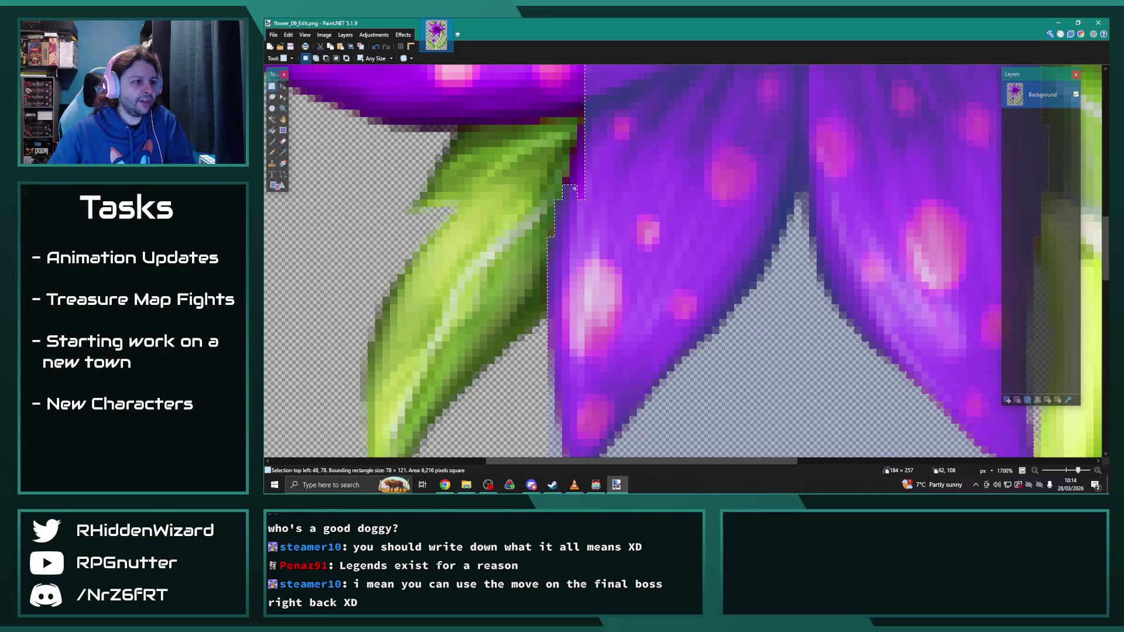
pyautogui.moveTo(576, 176); pyautogui.dragTo(583, 128)
pyautogui.scroll(3, 608, 192)
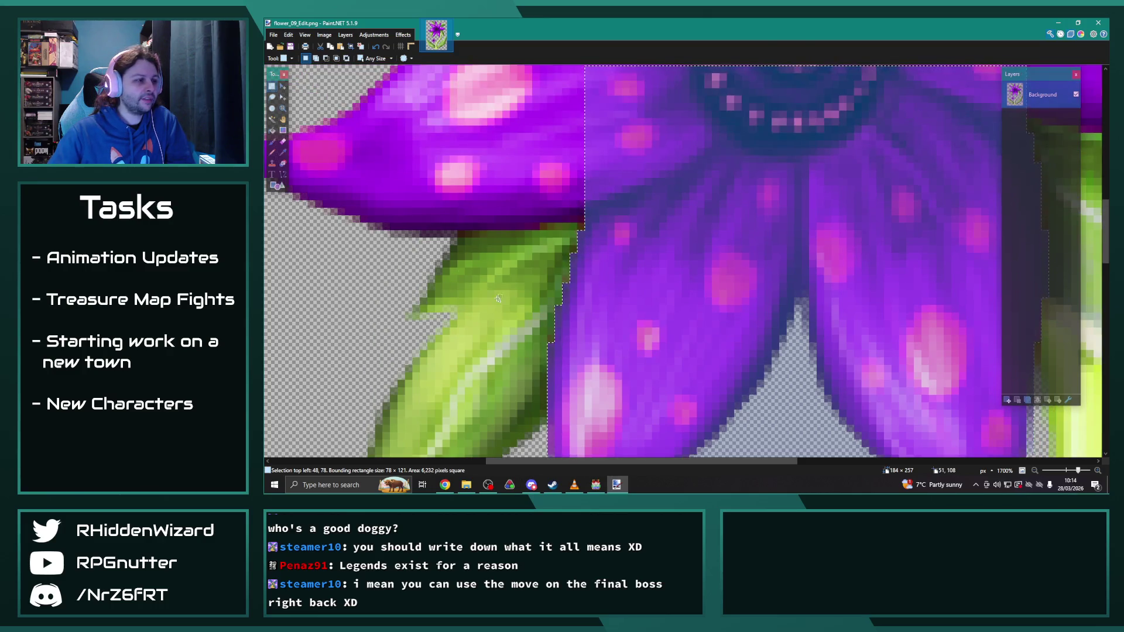
# Step: Add the large flower's left petal and a strip along its lower edge
pyautogui.scroll(-2, 498, 298)
pyautogui.moveTo(563, 465); pyautogui.dragTo(542, 465)
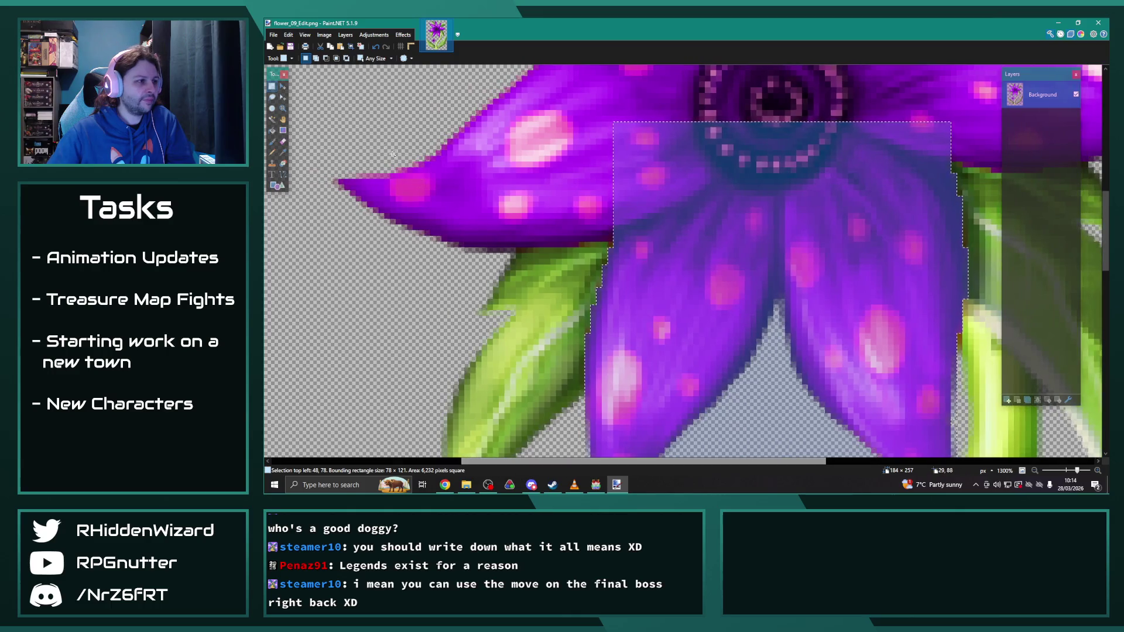
pyautogui.moveTo(328, 106)
pyautogui.mouseDown()
pyautogui.moveTo(655, 187)
pyautogui.moveTo(623, 239)
pyautogui.mouseUp()
pyautogui.scroll(4, 622, 239)
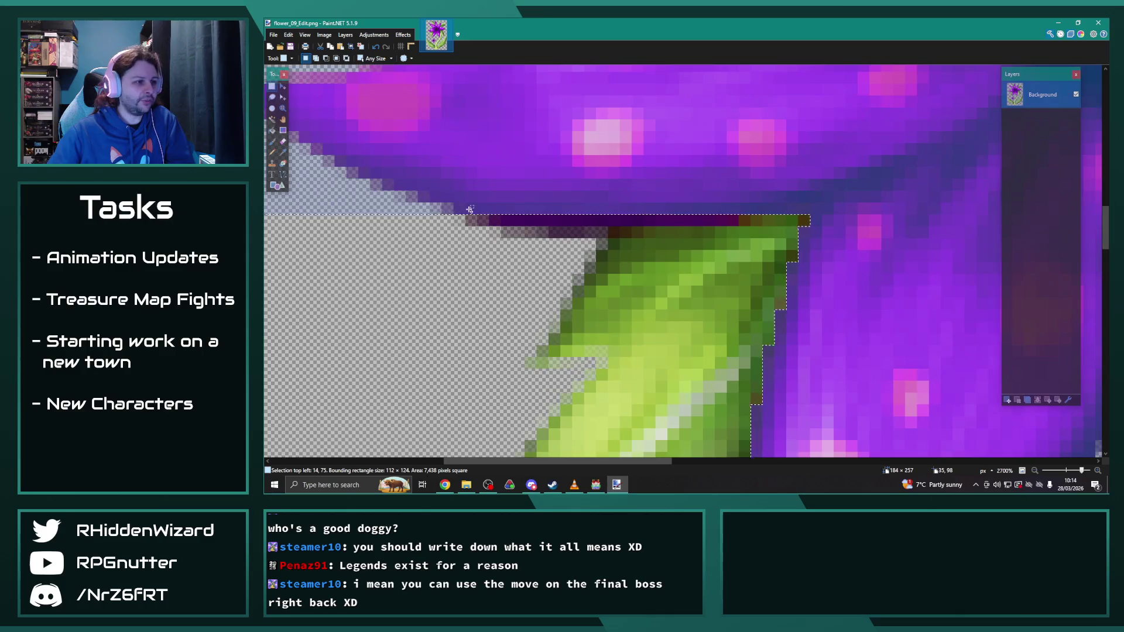
pyautogui.moveTo(492, 235); pyautogui.dragTo(576, 234)
# Step: Add the right petal out to its tip, its underside, and the flower centre
pyautogui.scroll(-4, 679, 272)
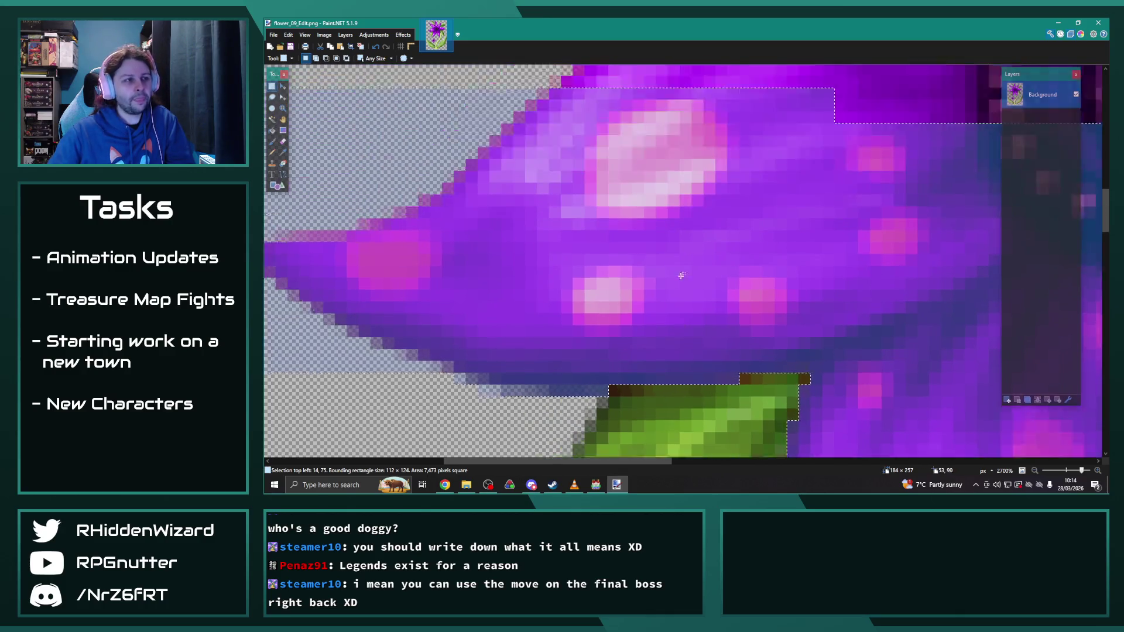
pyautogui.scroll(5, 682, 270)
pyautogui.scroll(-2, 716, 335)
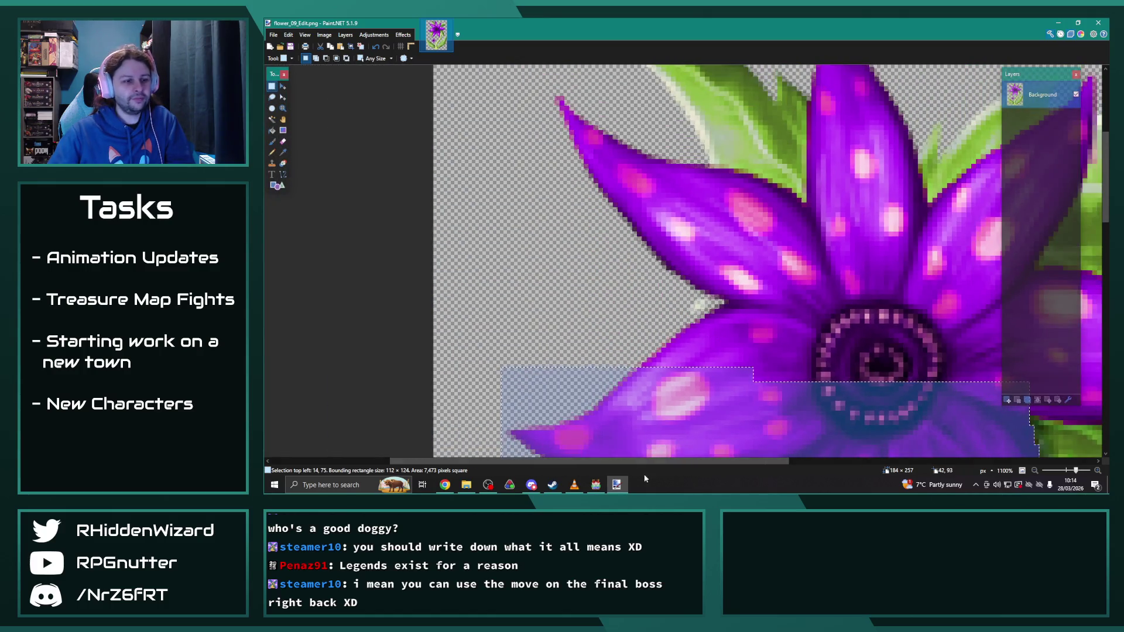
pyautogui.hscroll(5, 819, 352)
pyautogui.scroll(3, 881, 365)
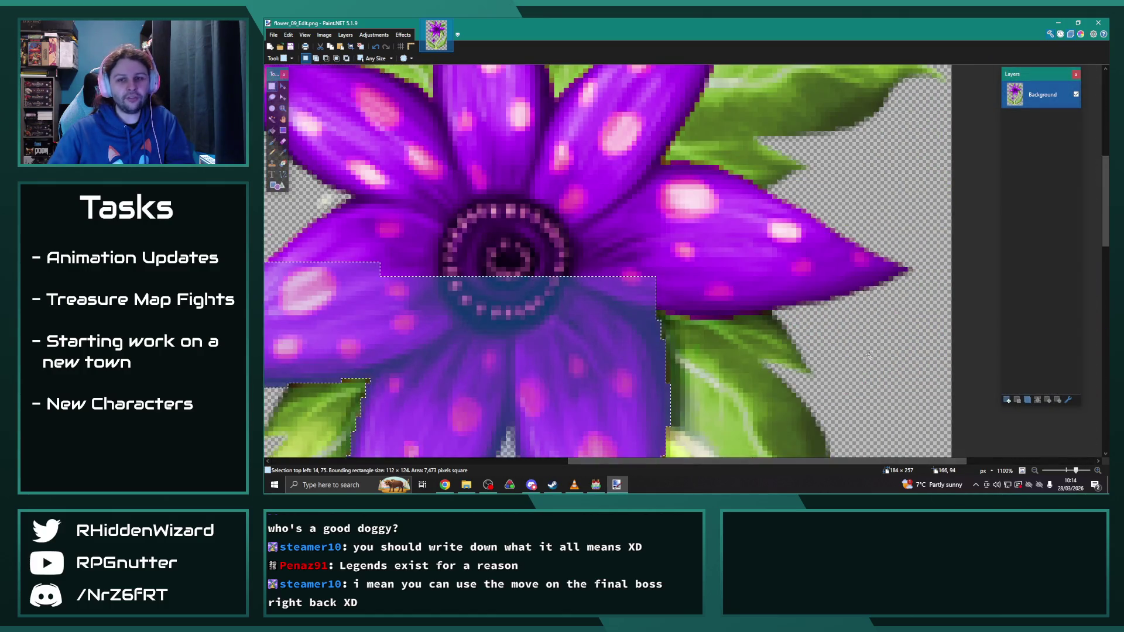
pyautogui.moveTo(544, 281)
pyautogui.mouseDown()
pyautogui.moveTo(708, 246)
pyautogui.moveTo(931, 159)
pyautogui.moveTo(936, 100)
pyautogui.mouseUp()
pyautogui.moveTo(562, 285)
pyautogui.mouseDown()
pyautogui.moveTo(761, 291)
pyautogui.moveTo(697, 290)
pyautogui.mouseUp()
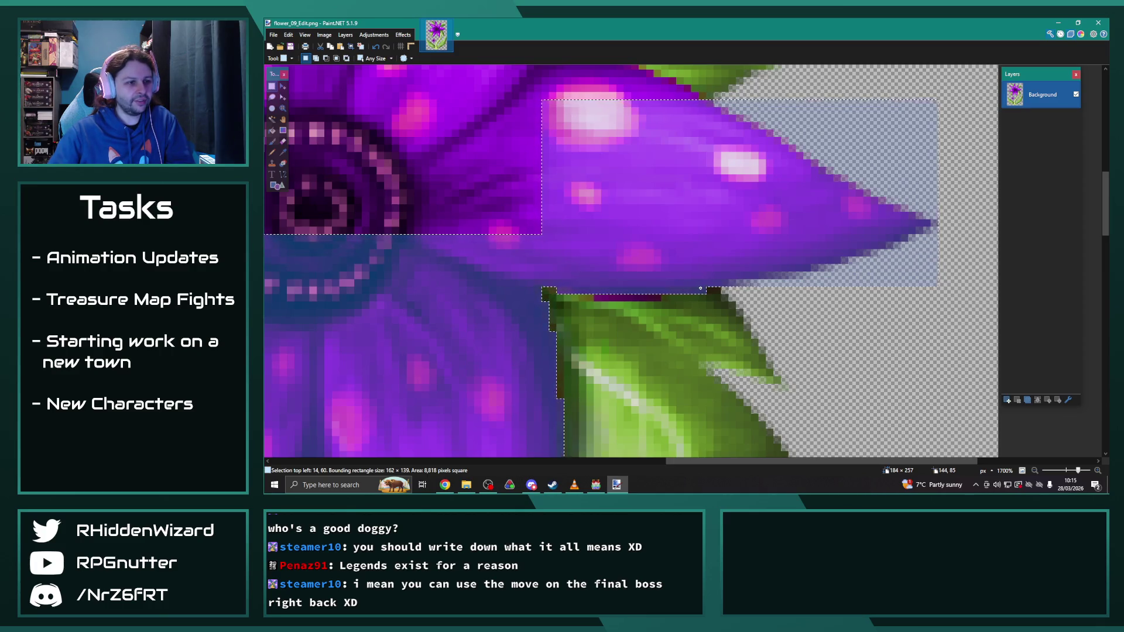
pyautogui.moveTo(595, 294); pyautogui.dragTo(661, 298)
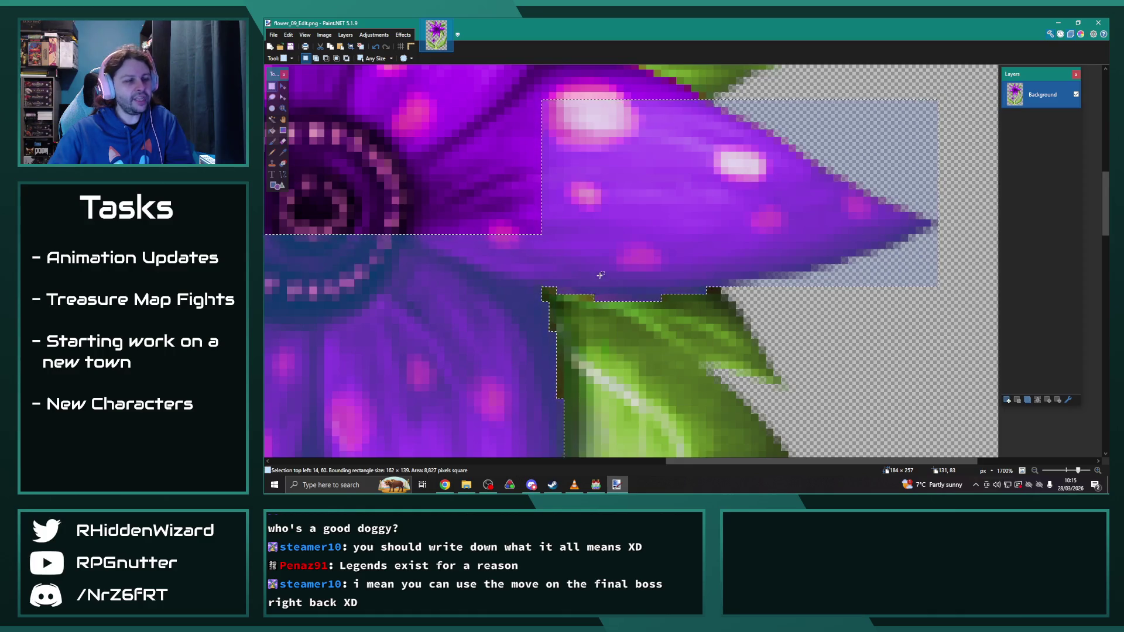
pyautogui.scroll(2, 701, 211)
pyautogui.moveTo(698, 197)
pyautogui.mouseDown()
pyautogui.moveTo(492, 222)
pyautogui.moveTo(370, 334)
pyautogui.moveTo(267, 345)
pyautogui.moveTo(845, 350)
pyautogui.mouseUp()
pyautogui.moveTo(398, 344)
pyautogui.mouseDown()
pyautogui.moveTo(276, 335)
pyautogui.moveTo(465, 319)
pyautogui.moveTo(488, 333)
pyautogui.mouseUp()
# Step: Raise the selection's top edge pixel by pixel along the lower petal
pyautogui.hscroll(5, 418, 291)
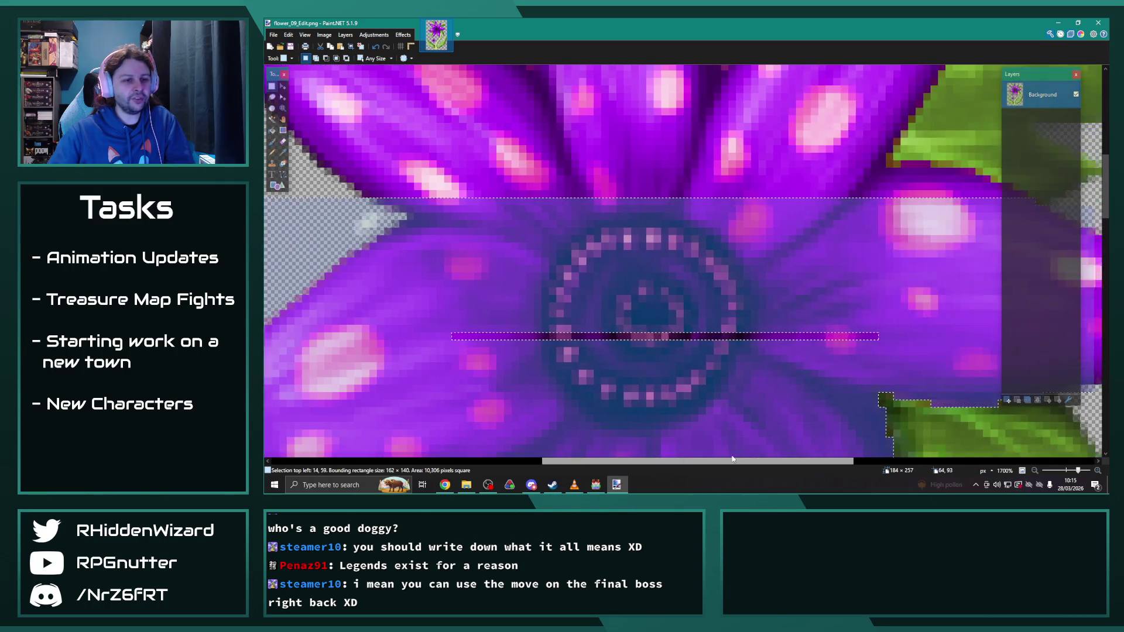
pyautogui.moveTo(418, 290)
pyautogui.mouseDown()
pyautogui.moveTo(871, 344)
pyautogui.moveTo(866, 363)
pyautogui.mouseUp()
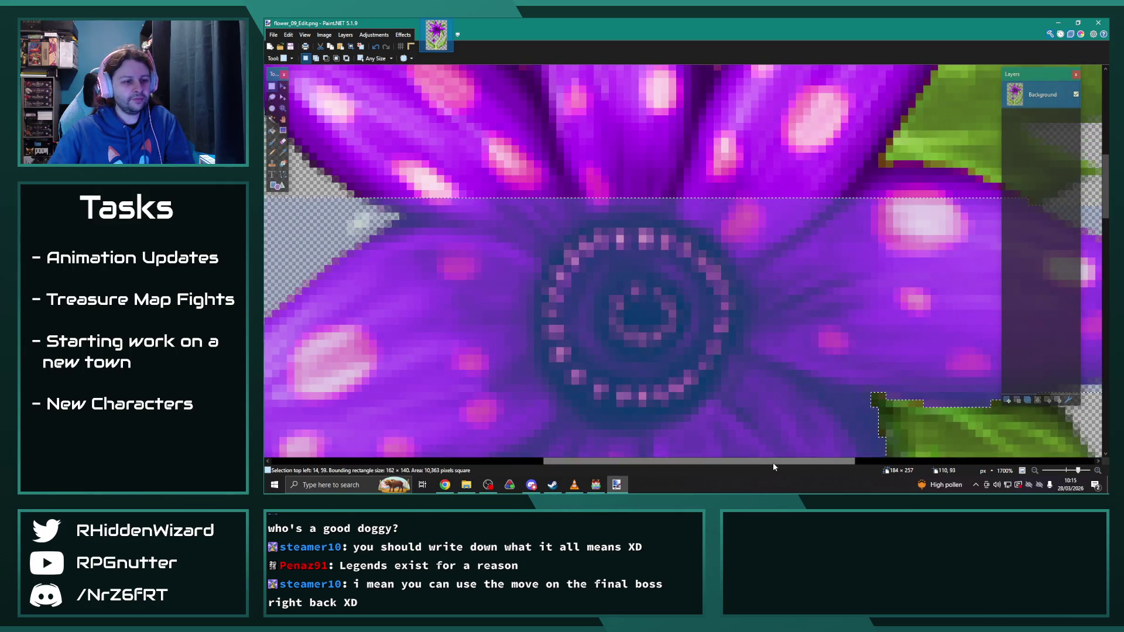
pyautogui.moveTo(773, 462); pyautogui.dragTo(853, 443)
pyautogui.scroll(2, 778, 243)
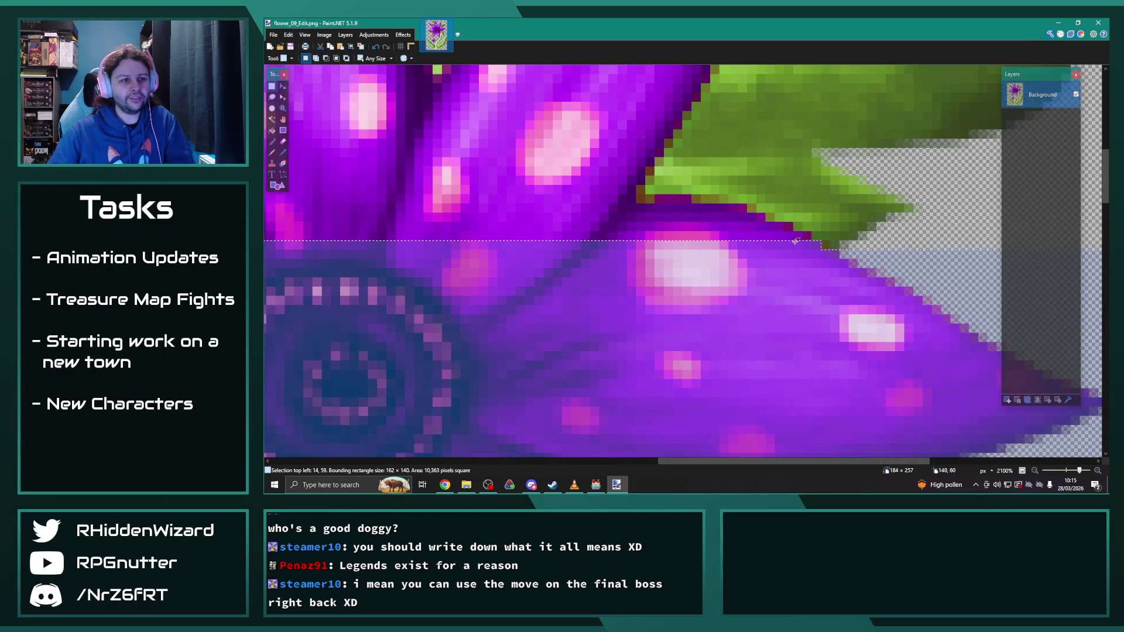
pyautogui.moveTo(812, 232); pyautogui.dragTo(433, 240)
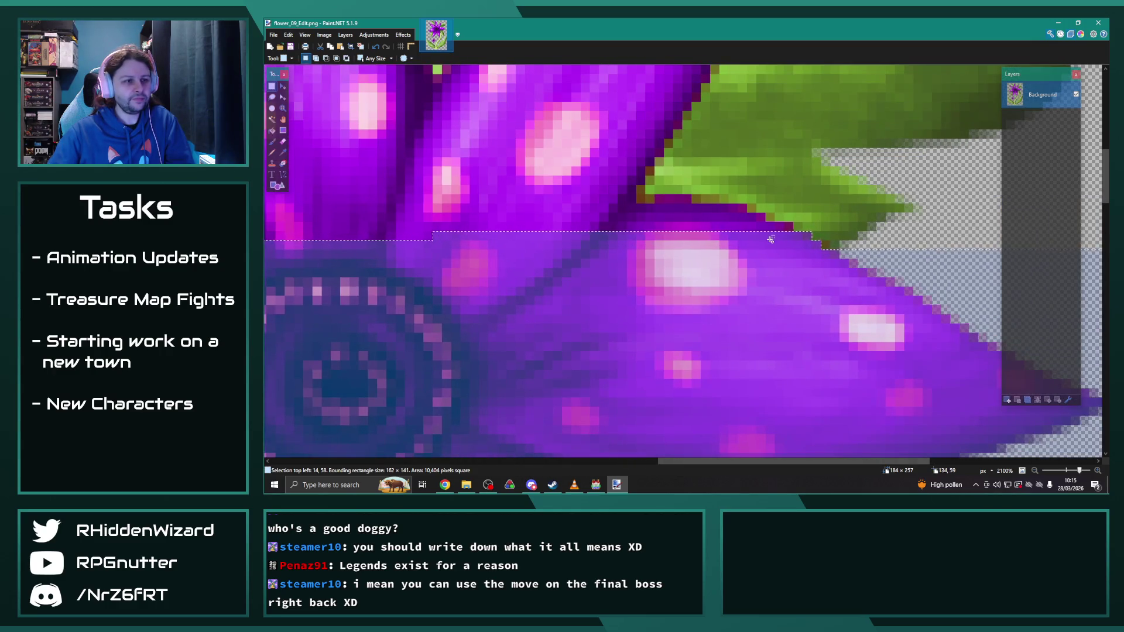
pyautogui.moveTo(786, 226); pyautogui.dragTo(416, 227)
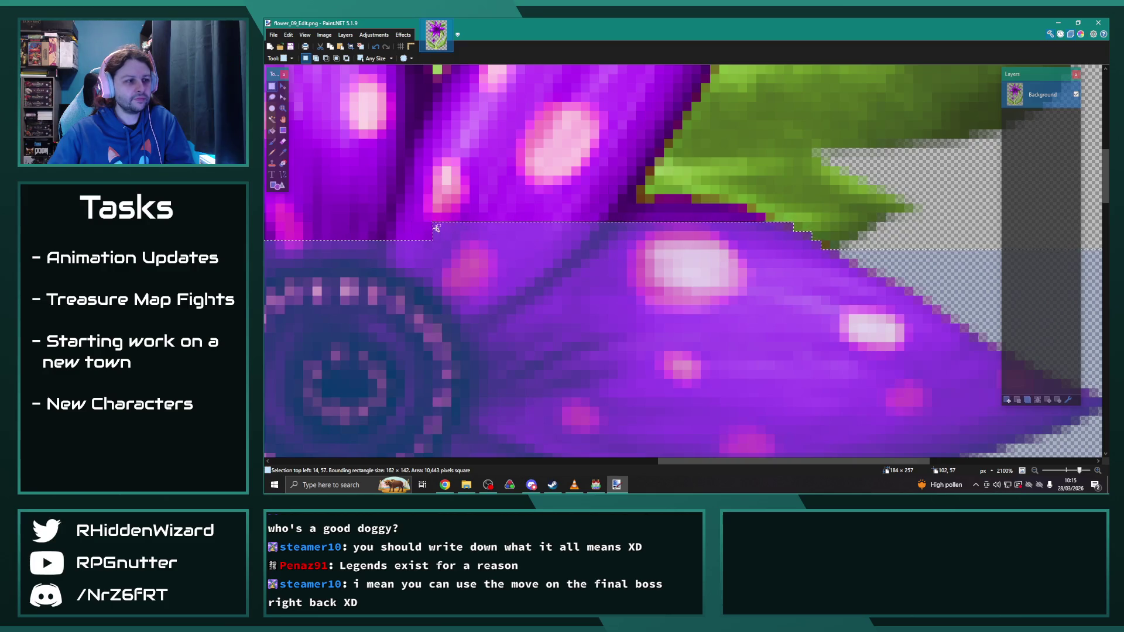
pyautogui.moveTo(764, 212); pyautogui.dragTo(425, 214)
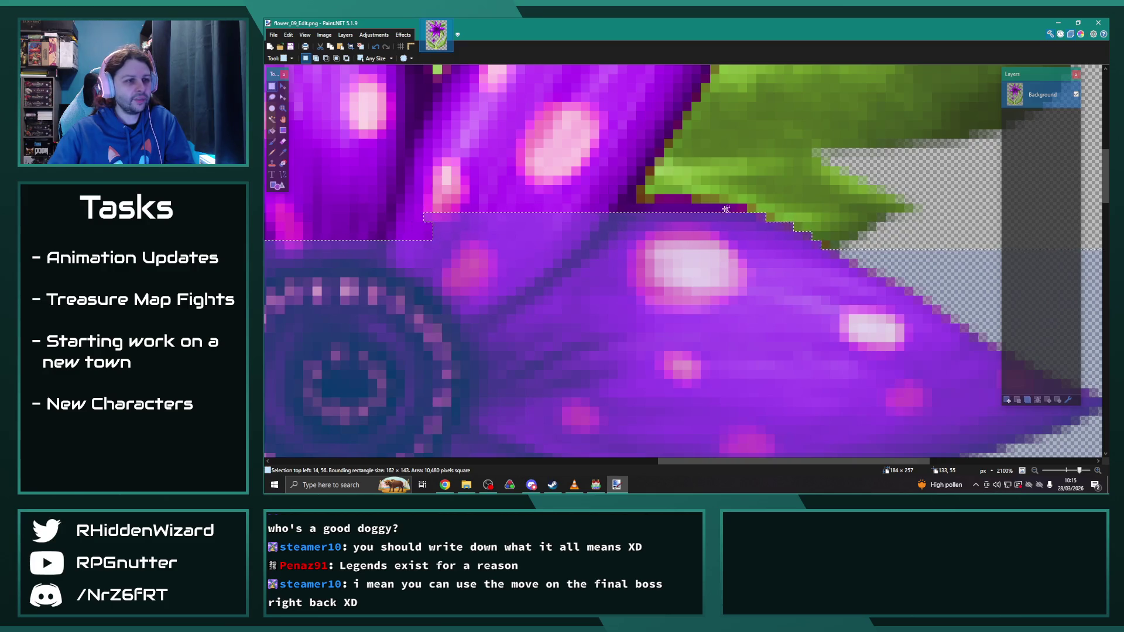
pyautogui.moveTo(743, 209); pyautogui.dragTo(431, 211)
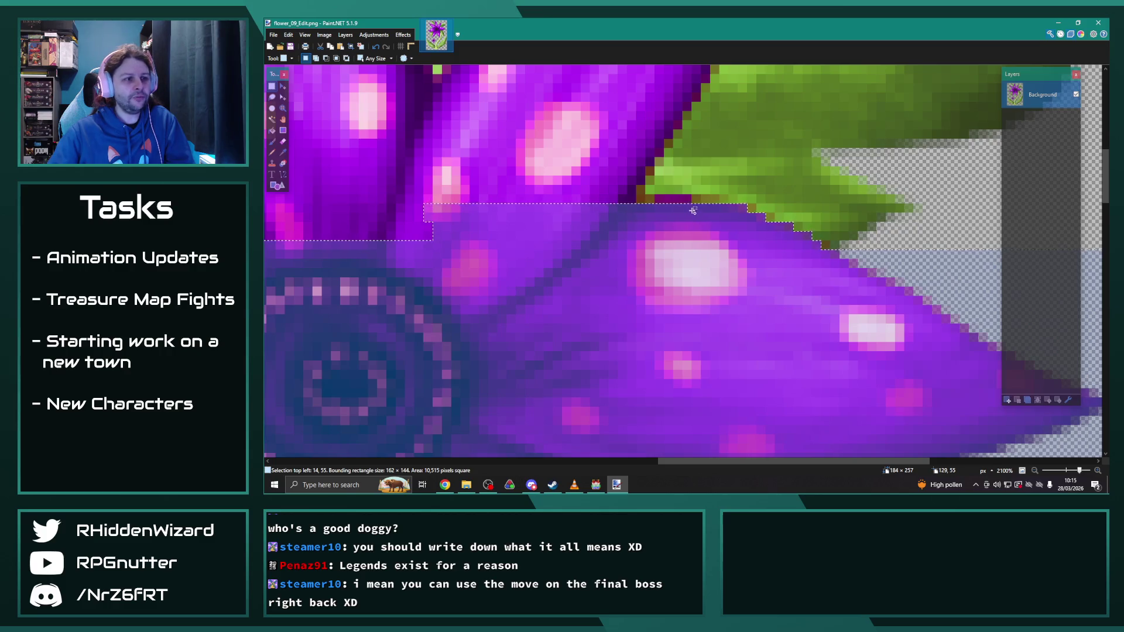
pyautogui.moveTo(685, 199); pyautogui.dragTo(655, 201)
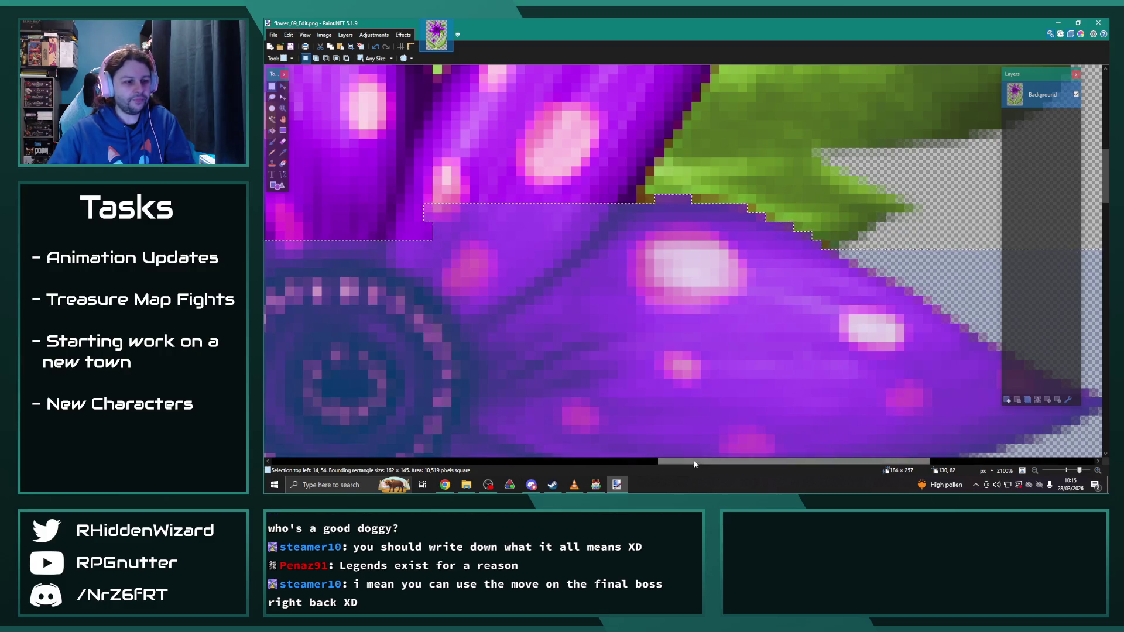
pyautogui.hscroll(-10, 697, 451)
pyautogui.scroll(-3, 565, 436)
# Step: Add the upper petals, the upper-right petal and small patches around them
pyautogui.moveTo(364, 258)
pyautogui.mouseDown()
pyautogui.moveTo(712, 202)
pyautogui.moveTo(850, 161)
pyautogui.moveTo(859, 135)
pyautogui.mouseUp()
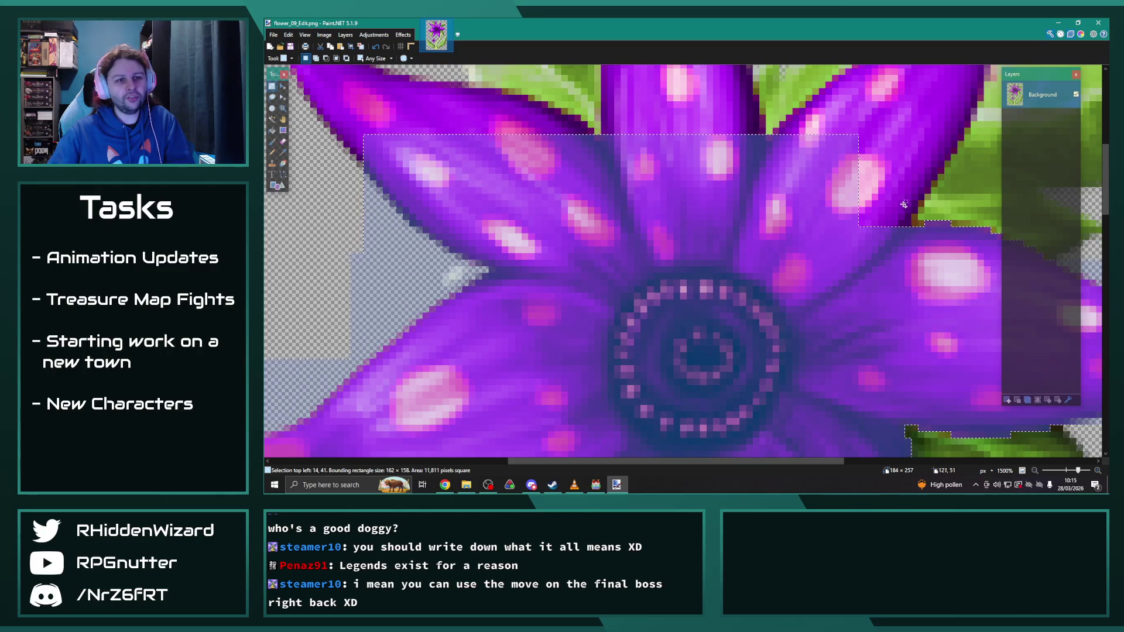
pyautogui.moveTo(909, 225)
pyautogui.mouseDown()
pyautogui.moveTo(831, 108)
pyautogui.moveTo(913, 194)
pyautogui.moveTo(913, 102)
pyautogui.mouseUp()
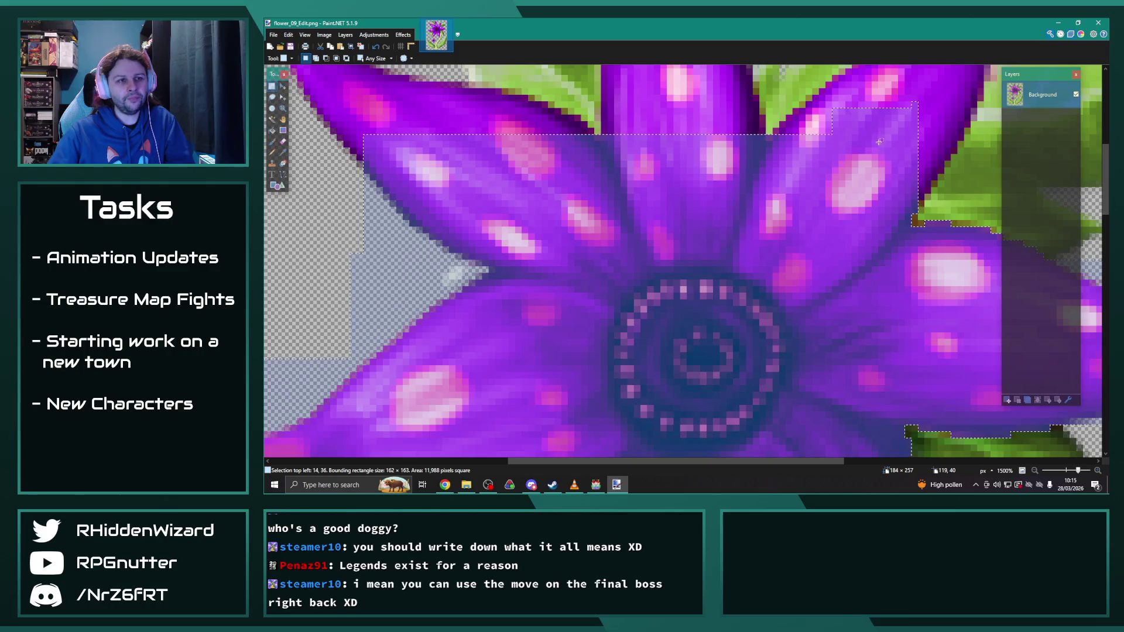
pyautogui.scroll(2, 879, 141)
pyautogui.moveTo(831, 181)
pyautogui.mouseDown()
pyautogui.moveTo(773, 186)
pyautogui.moveTo(843, 170)
pyautogui.mouseUp()
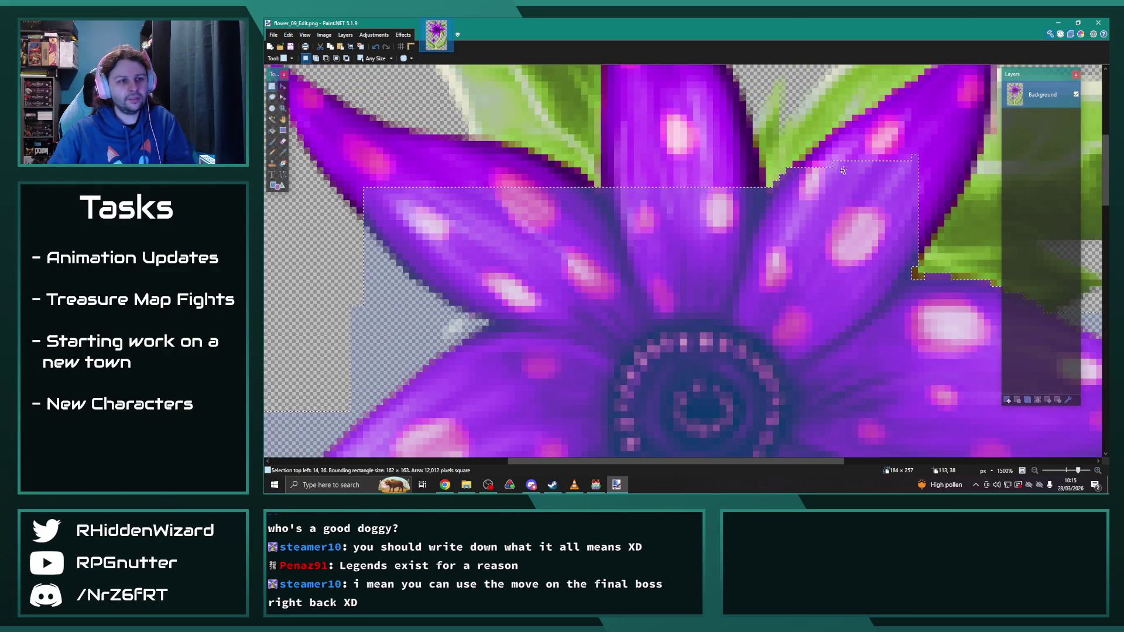
pyautogui.moveTo(902, 156)
pyautogui.mouseDown()
pyautogui.moveTo(977, 160)
pyautogui.moveTo(967, 165)
pyautogui.mouseUp()
pyautogui.moveTo(941, 206); pyautogui.dragTo(945, 207)
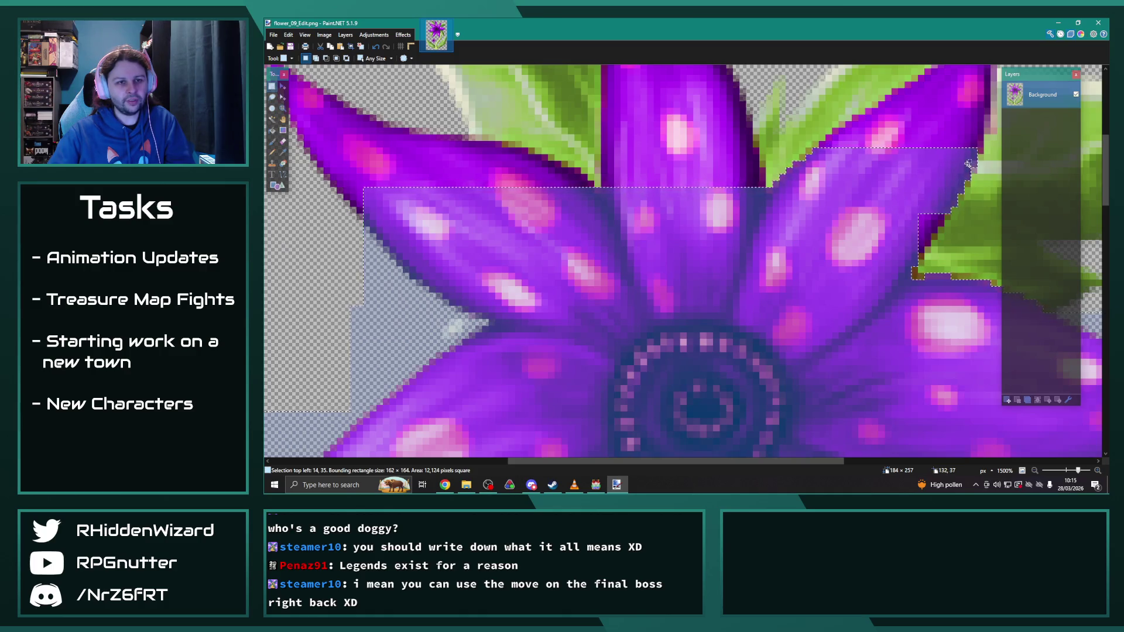
pyautogui.moveTo(973, 168); pyautogui.dragTo(973, 170)
pyautogui.moveTo(900, 222)
pyautogui.mouseDown()
pyautogui.moveTo(932, 228)
pyautogui.moveTo(920, 252)
pyautogui.mouseUp()
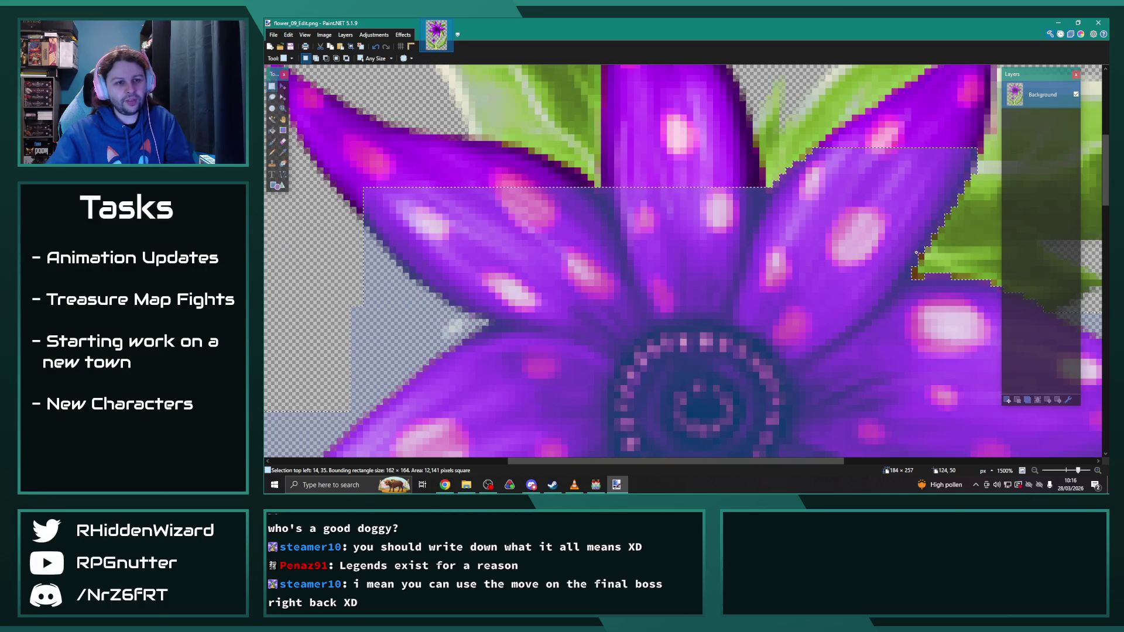
# Step: Extend the selection up the right petal tip and fill the remaining petal gaps
pyautogui.hscroll(3, 777, 461)
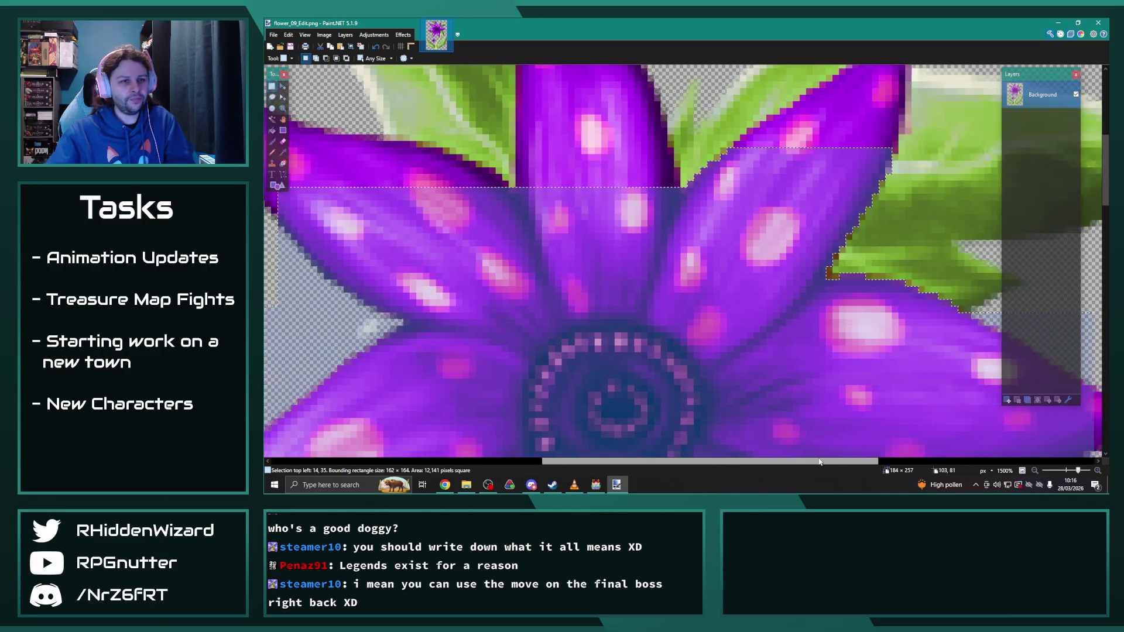
pyautogui.scroll(3, 735, 289)
pyautogui.moveTo(652, 302); pyautogui.dragTo(806, 308)
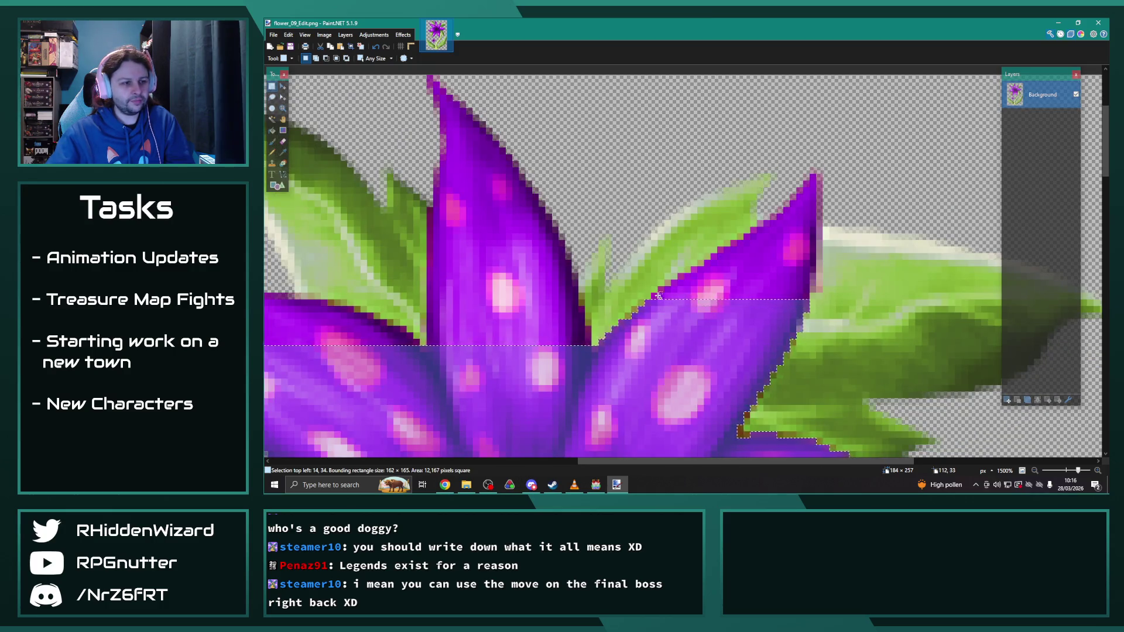
pyautogui.moveTo(655, 296); pyautogui.dragTo(820, 289)
pyautogui.moveTo(670, 279); pyautogui.dragTo(817, 285)
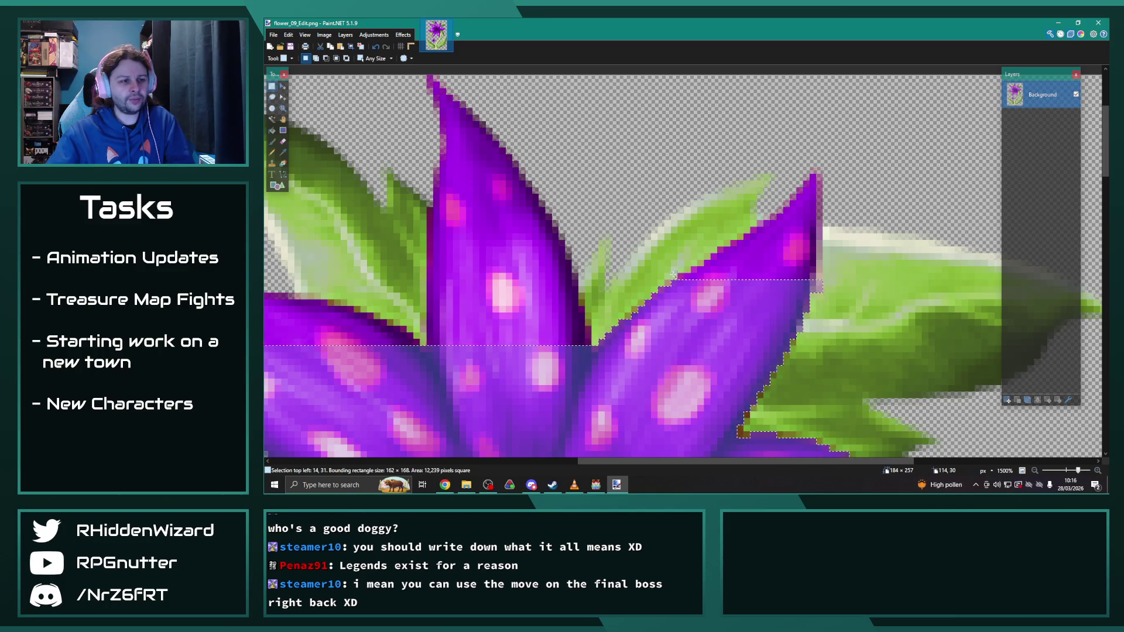
pyautogui.moveTo(681, 276)
pyautogui.mouseDown()
pyautogui.moveTo(794, 277)
pyautogui.moveTo(755, 170)
pyautogui.mouseUp()
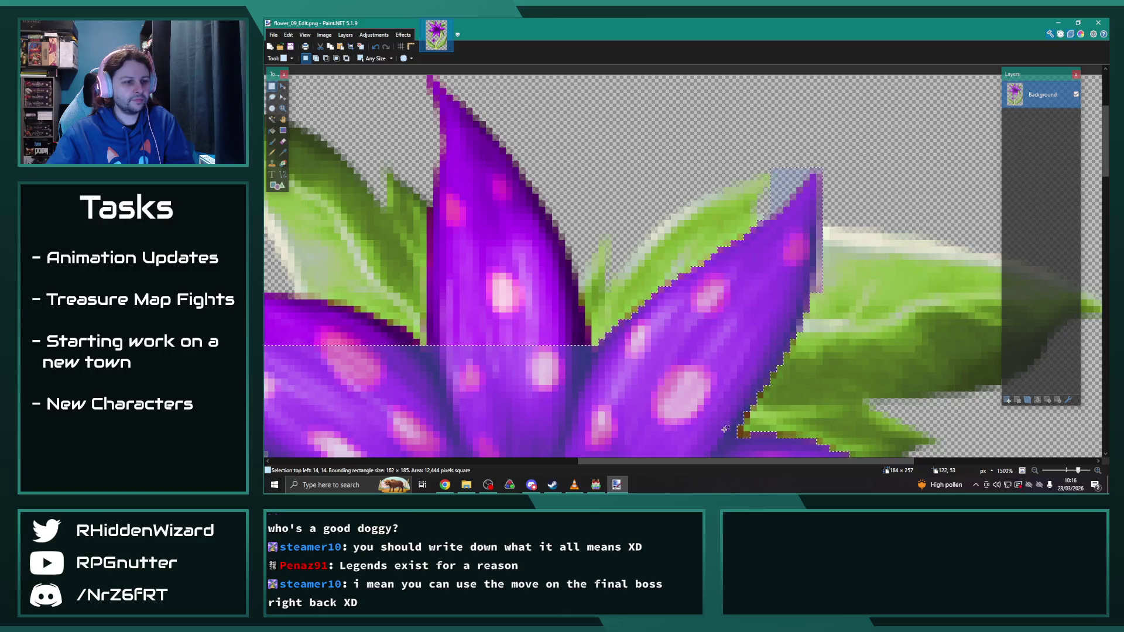
pyautogui.moveTo(714, 462); pyautogui.dragTo(592, 460)
pyautogui.moveTo(356, 188); pyautogui.dragTo(503, 379)
pyautogui.moveTo(509, 281)
pyautogui.mouseDown()
pyautogui.moveTo(609, 351)
pyautogui.moveTo(588, 344)
pyautogui.mouseUp()
pyautogui.moveTo(591, 298); pyautogui.dragTo(734, 351)
pyautogui.moveTo(618, 346)
pyautogui.mouseDown()
pyautogui.moveTo(724, 337)
pyautogui.moveTo(609, 302)
pyautogui.moveTo(628, 326)
pyautogui.moveTo(660, 314)
pyautogui.moveTo(681, 322)
pyautogui.moveTo(771, 258)
pyautogui.moveTo(866, 212)
pyautogui.moveTo(872, 196)
pyautogui.moveTo(869, 236)
pyautogui.moveTo(889, 90)
pyautogui.mouseUp()
pyautogui.moveTo(894, 352); pyautogui.dragTo(893, 354)
# Step: Zoom back out over the whole sprite and open the Adjustments menu
pyautogui.scroll(-5, 835, 337)
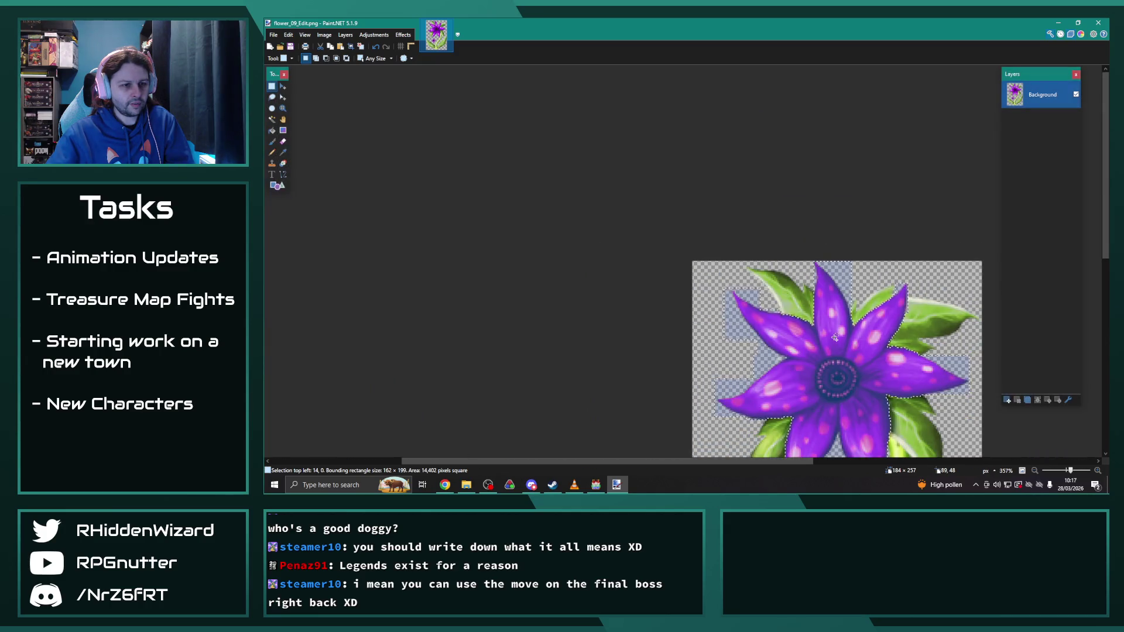
pyautogui.scroll(8, 835, 338)
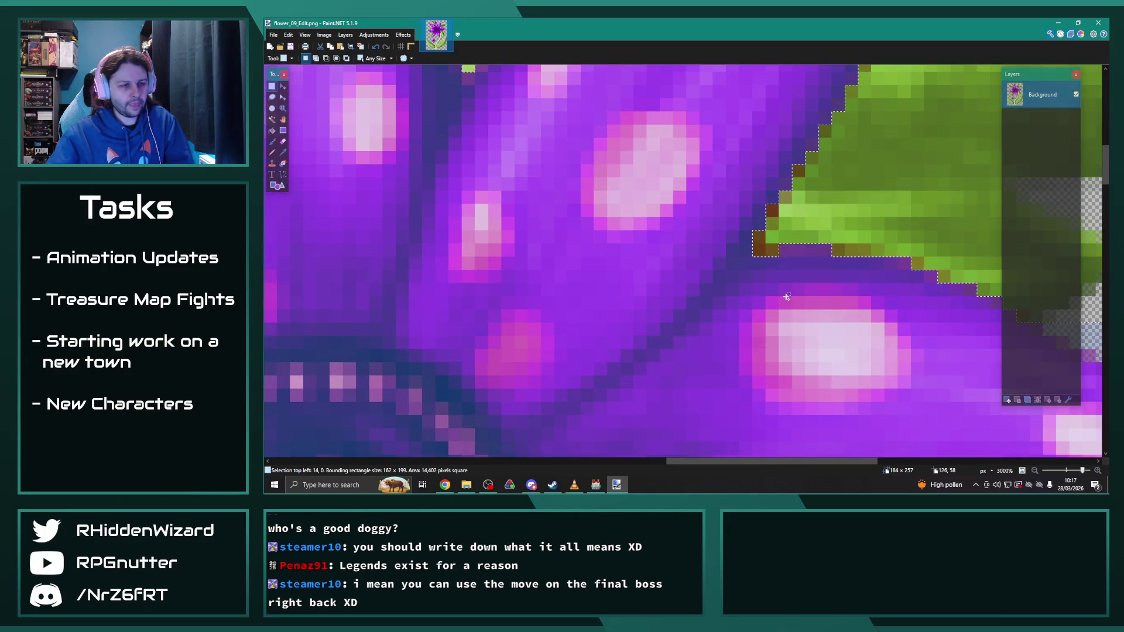
pyautogui.scroll(-8, 766, 245)
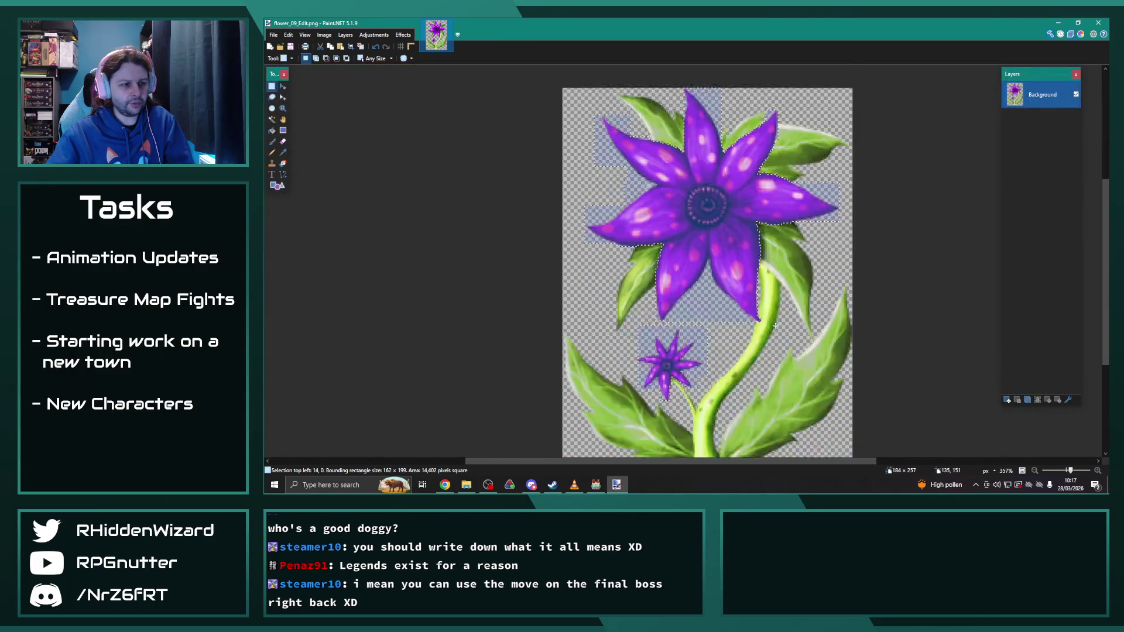
pyautogui.click(374, 34)
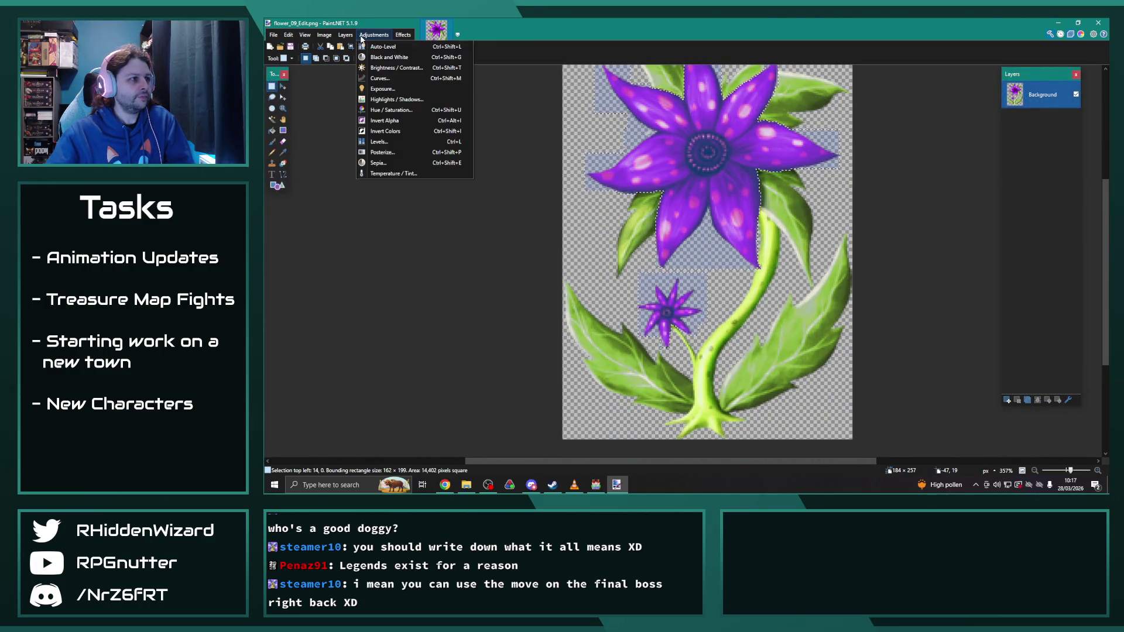
# Step: Apply Hue / Saturation at hue 110, saturation 20 to the petals, then deselect
pyautogui.click(391, 109)
pyautogui.moveTo(648, 190)
pyautogui.mouseDown()
pyautogui.moveTo(454, 156)
pyautogui.moveTo(452, 186)
pyautogui.moveTo(467, 186)
pyautogui.moveTo(391, 185)
pyautogui.moveTo(462, 187)
pyautogui.mouseUp()
pyautogui.moveTo(432, 209); pyautogui.dragTo(396, 211)
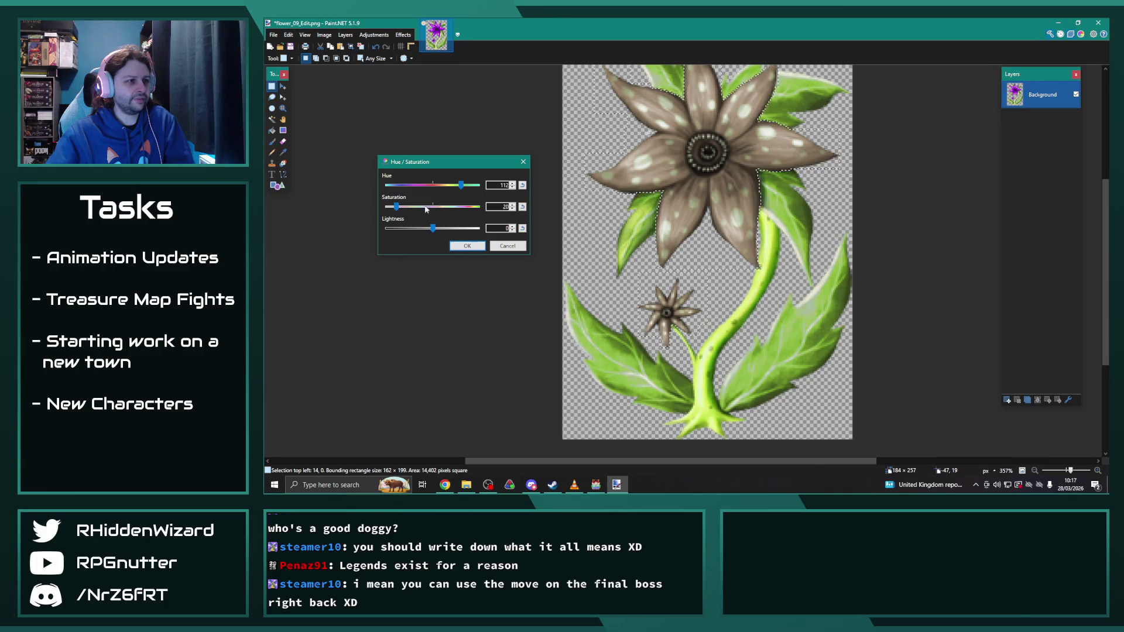
pyautogui.moveTo(461, 185); pyautogui.dragTo(460, 188)
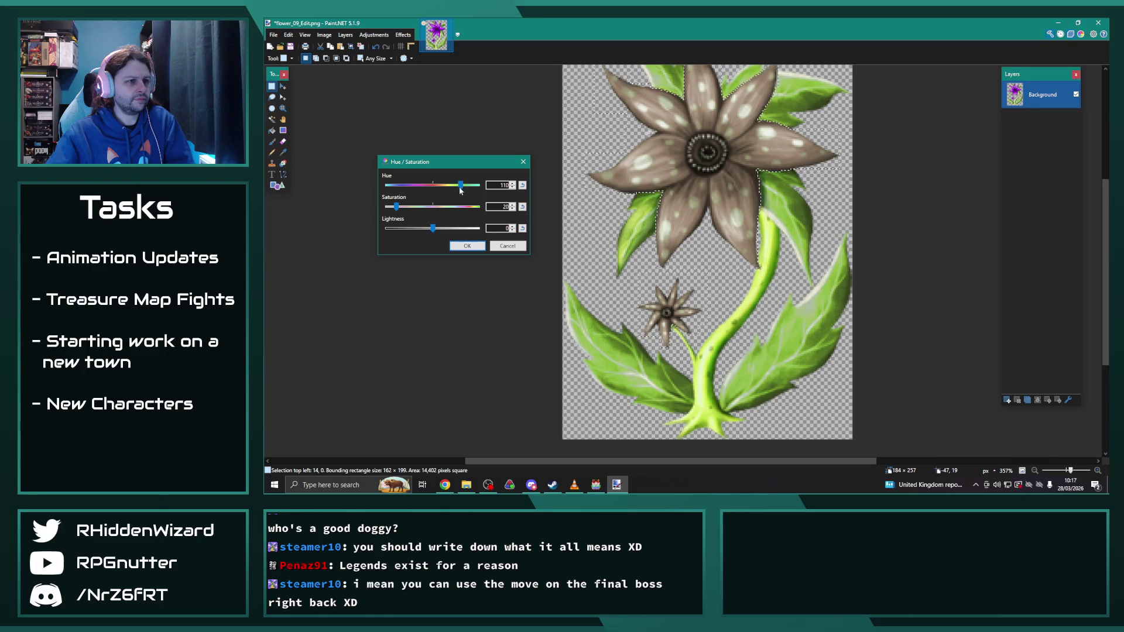
pyautogui.click(468, 246)
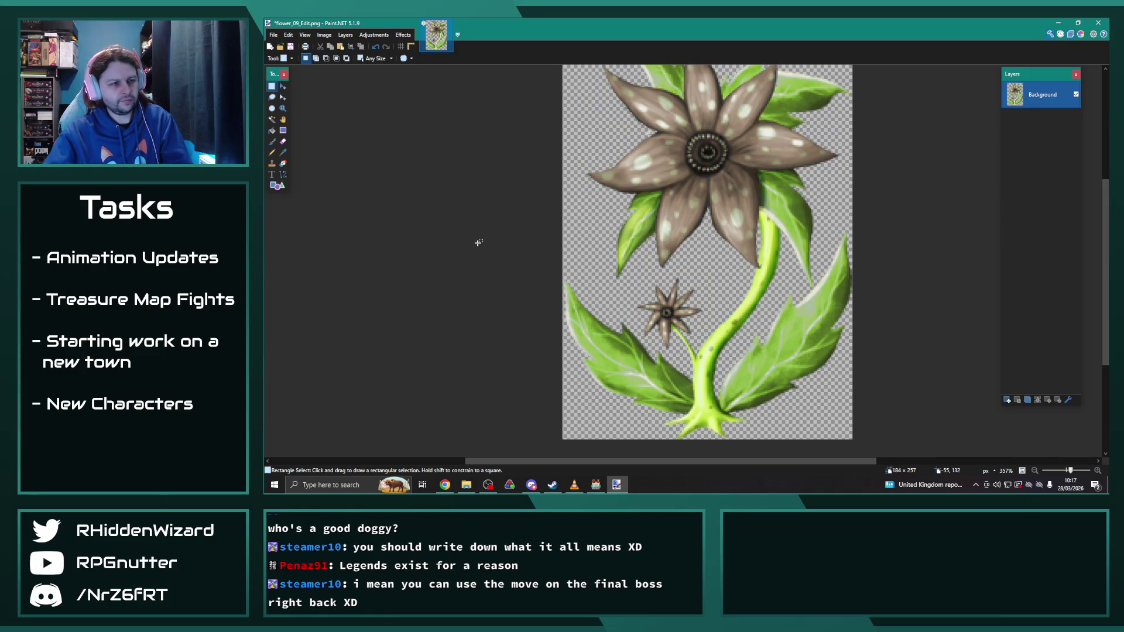
pyautogui.hotkey('ctrl', 'd')
pyautogui.scroll(-1, 477, 233)
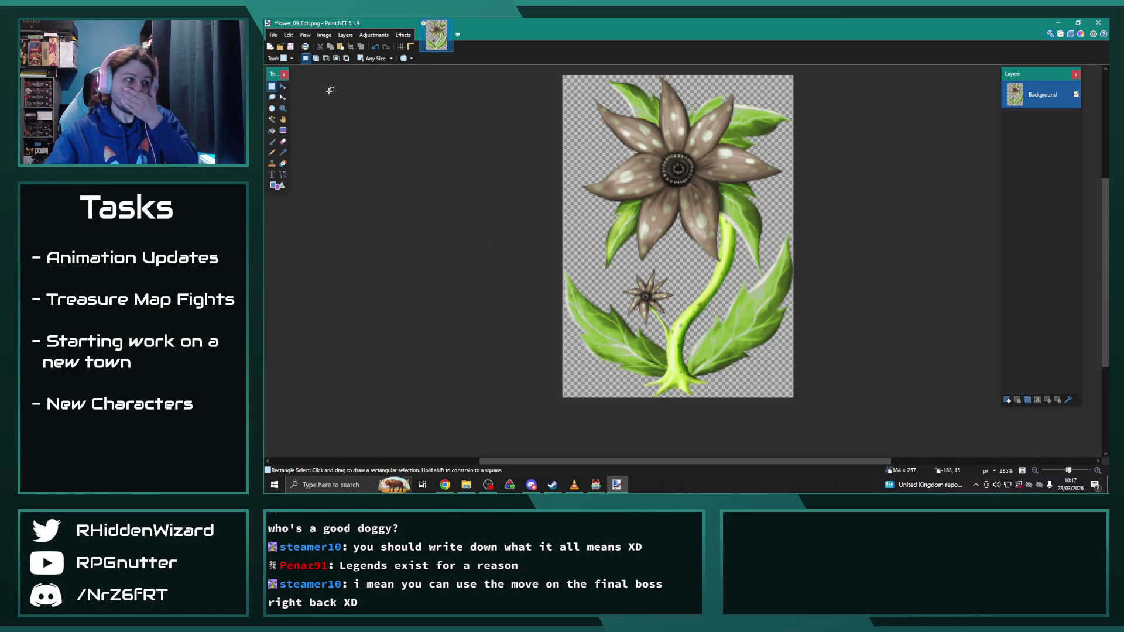
pyautogui.click(273, 35)
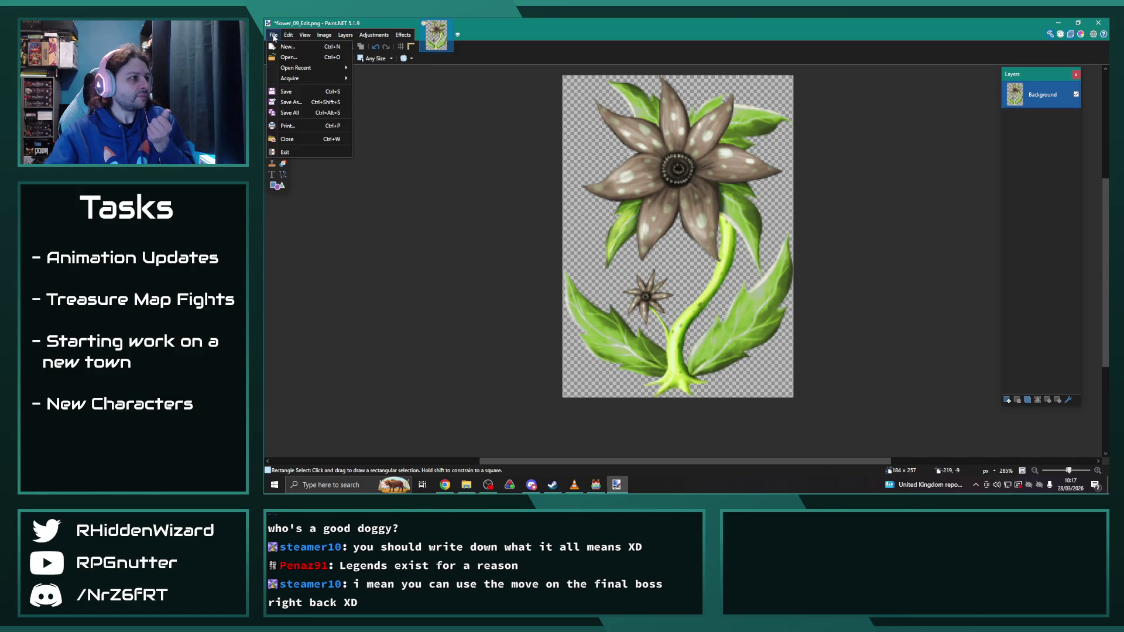
# Step: Save the recoloured sprite as flower_09_Edit2.png with the default PNG settings
pyautogui.click(299, 101)
pyautogui.press('End')
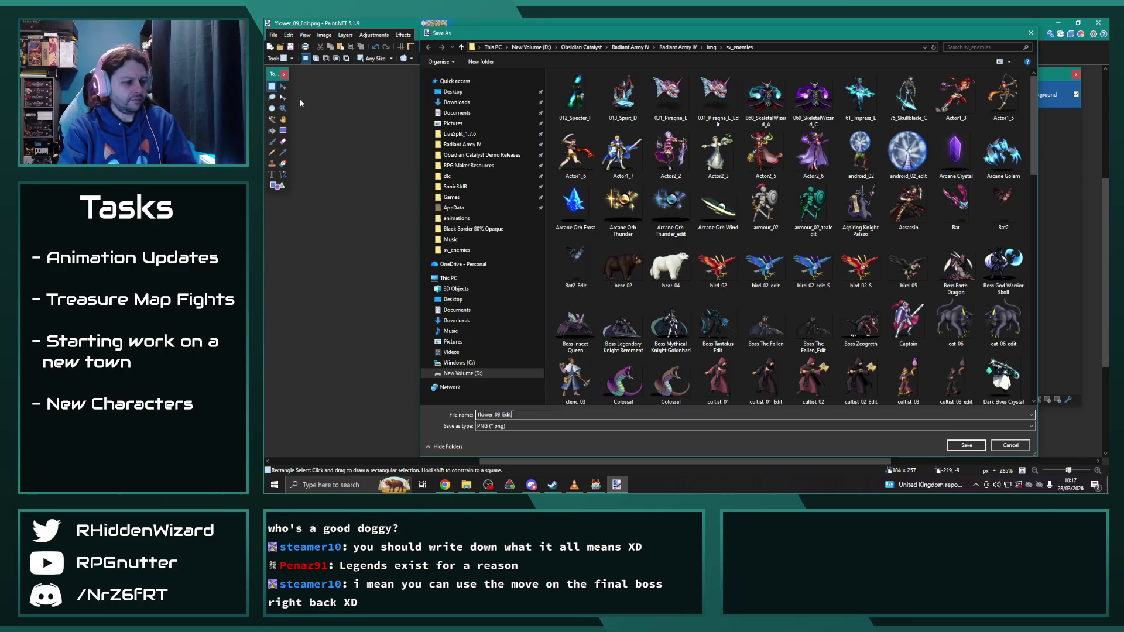
pyautogui.press('Return')
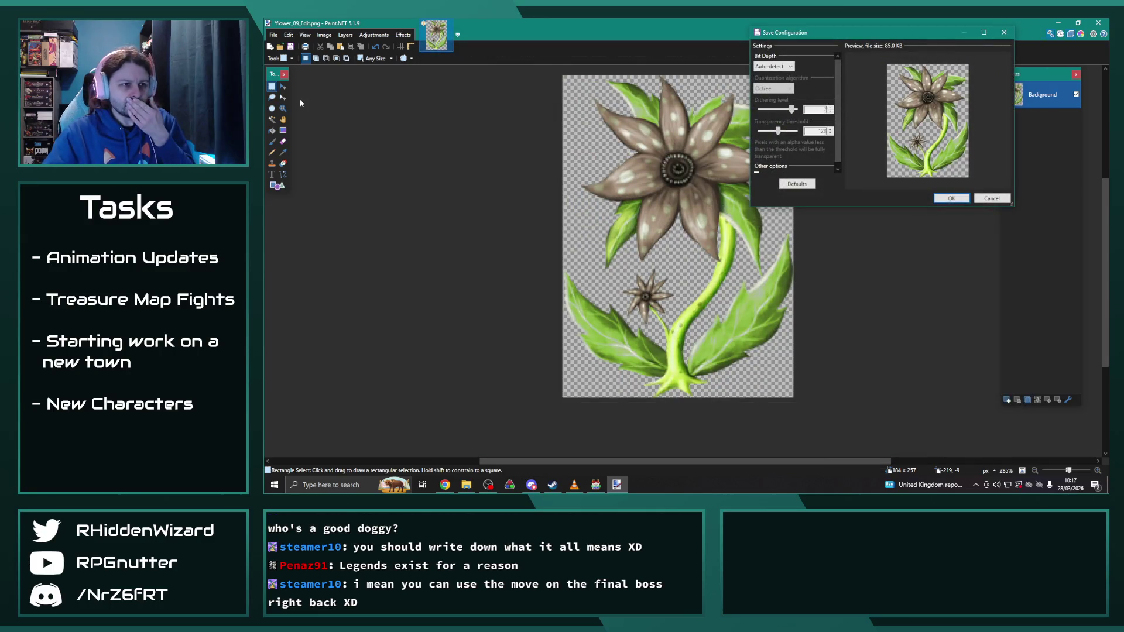
pyautogui.click(948, 199)
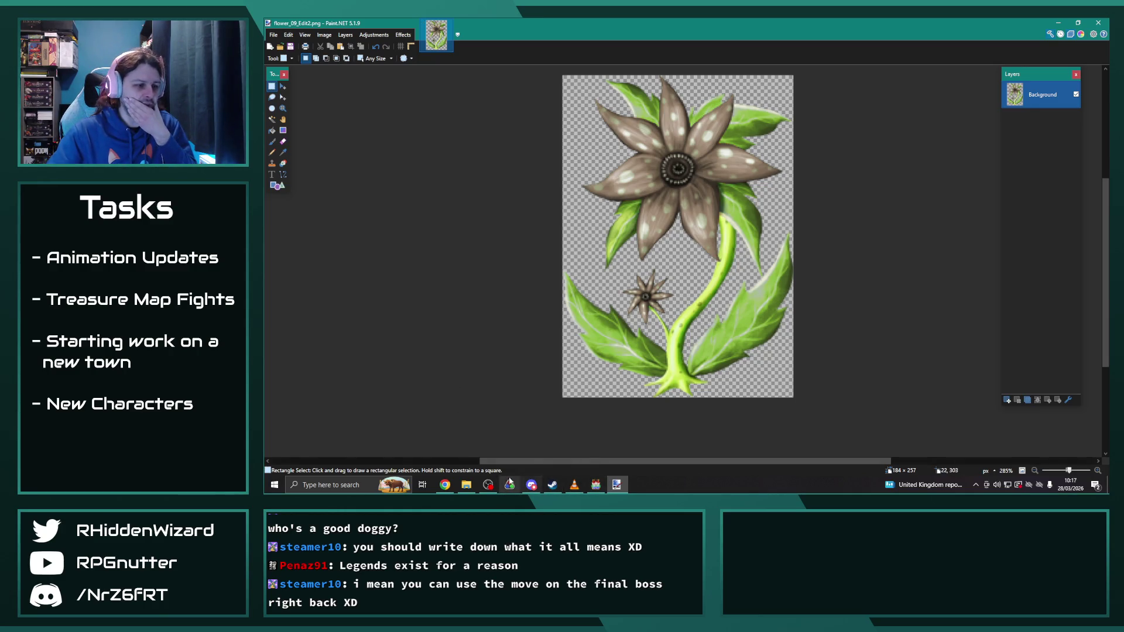
pyautogui.click(466, 485)
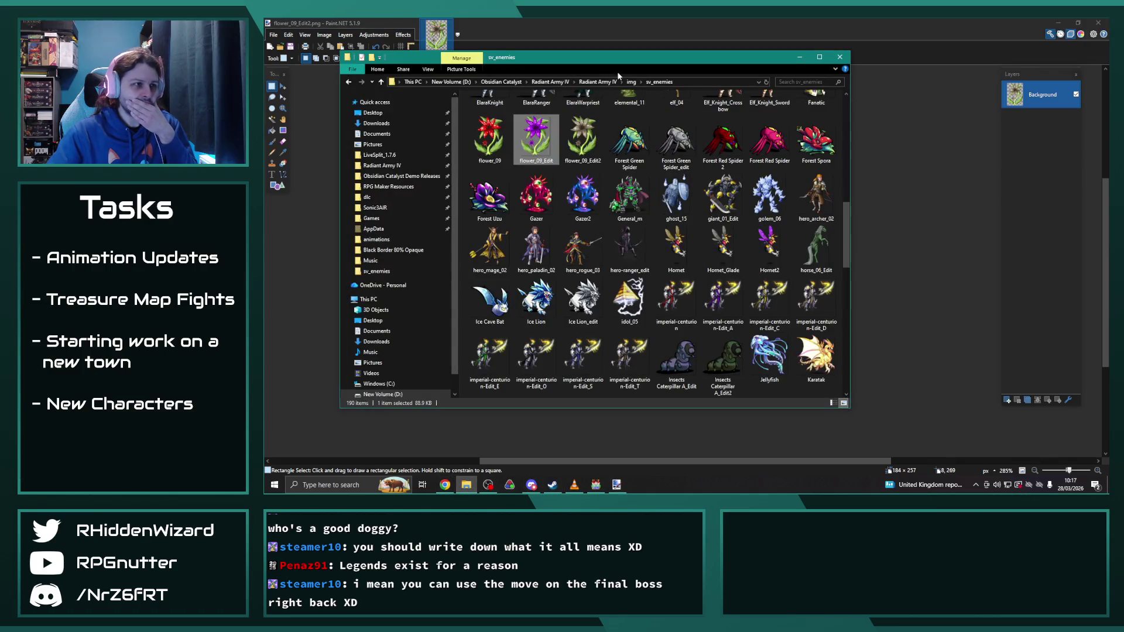
# Step: Open the img/characters folder, then return to RPG Maker MV's enemy #192 Territorial Lasher
pyautogui.click(632, 82)
pyautogui.doubleClick(515, 130)
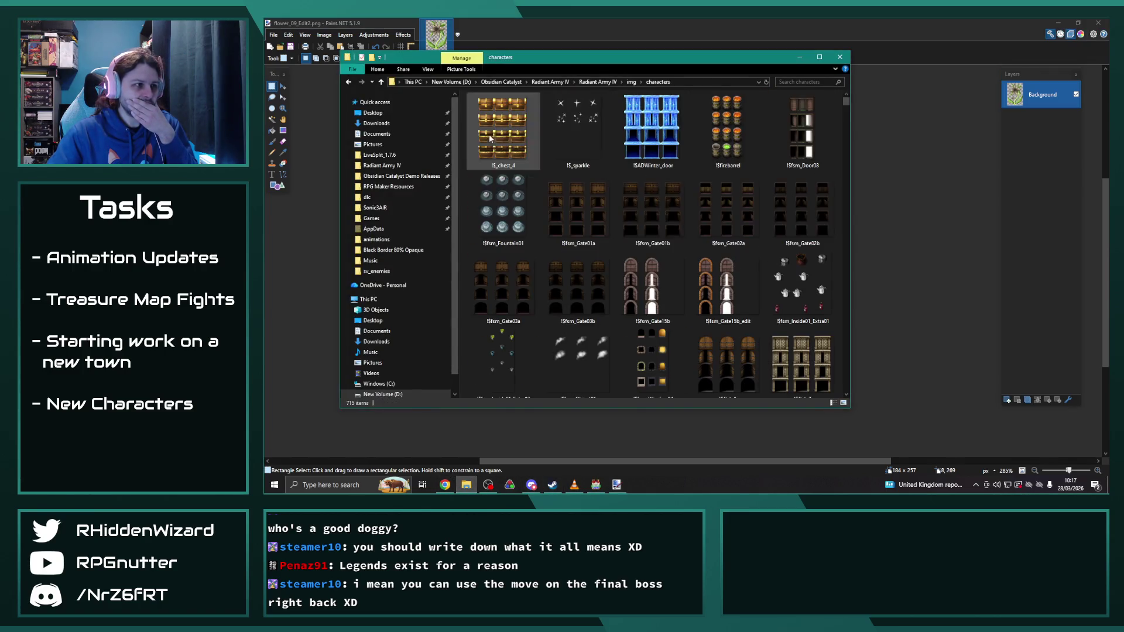
pyautogui.click(595, 485)
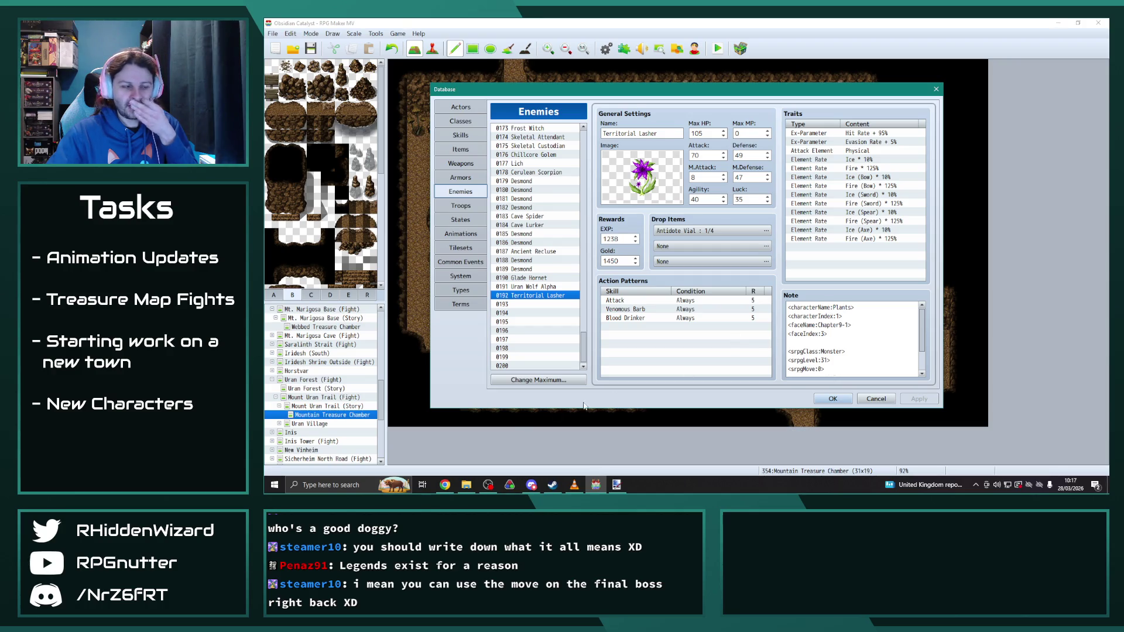
# Step: Bring the img/characters folder back in File Explorer and scroll down to the People1–People4 sheets
pyautogui.moveTo(471, 485)
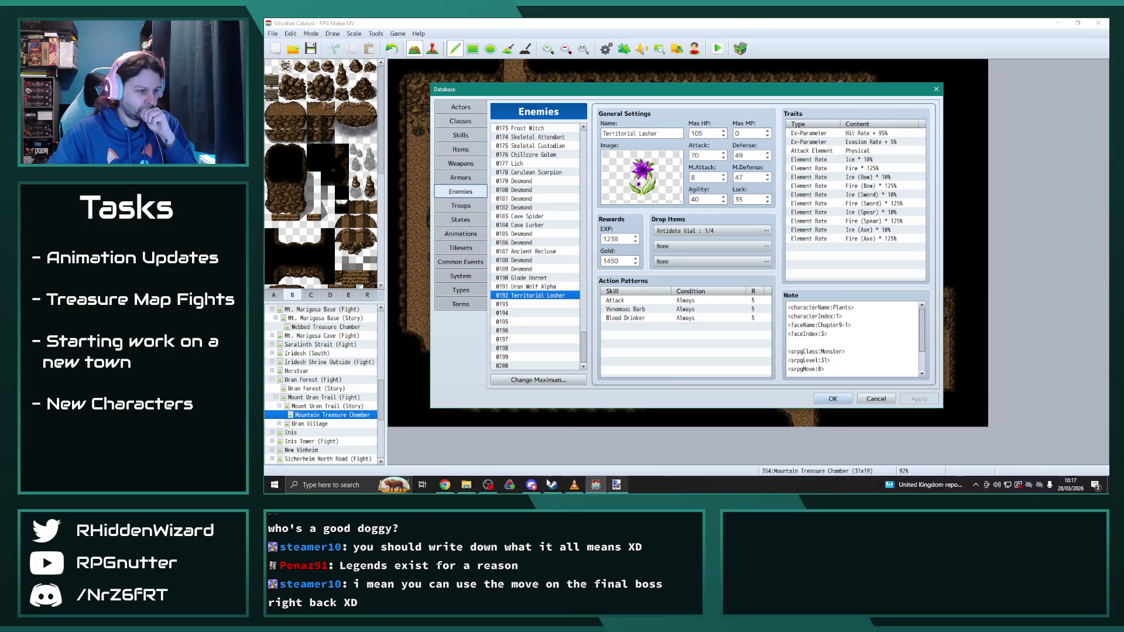
pyautogui.click(465, 485)
pyautogui.scroll(-20, 593, 272)
pyautogui.scroll(-20, 595, 269)
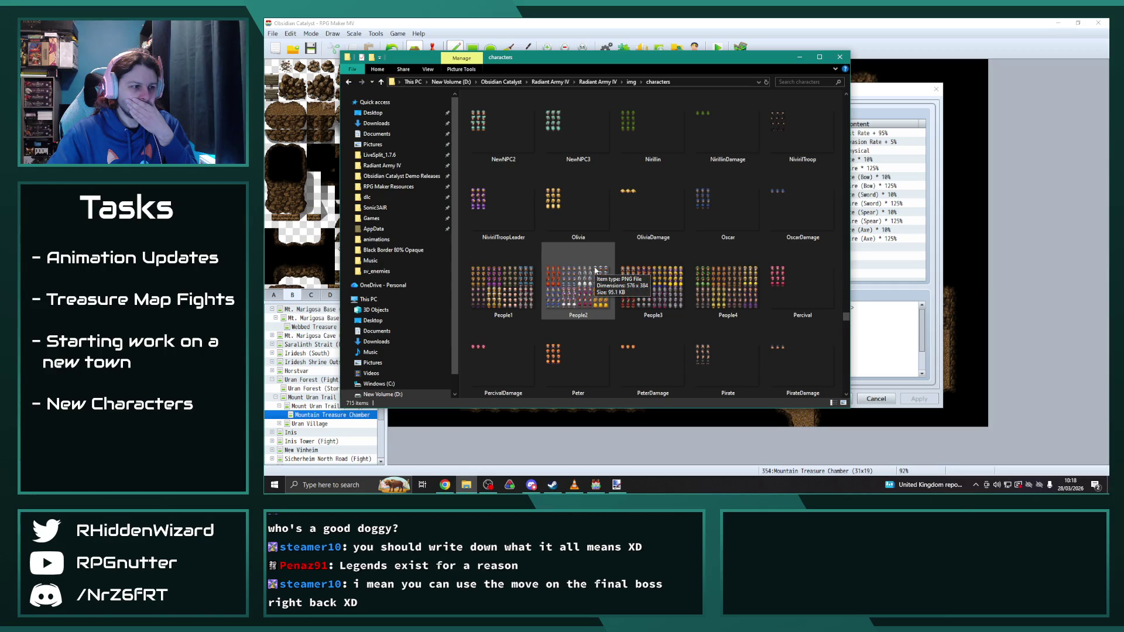
# Step: Open Plants.png from img/characters in Paint.NET using Open with
pyautogui.scroll(-2, 595, 270)
pyautogui.click(507, 281)
pyautogui.rightClick(507, 281)
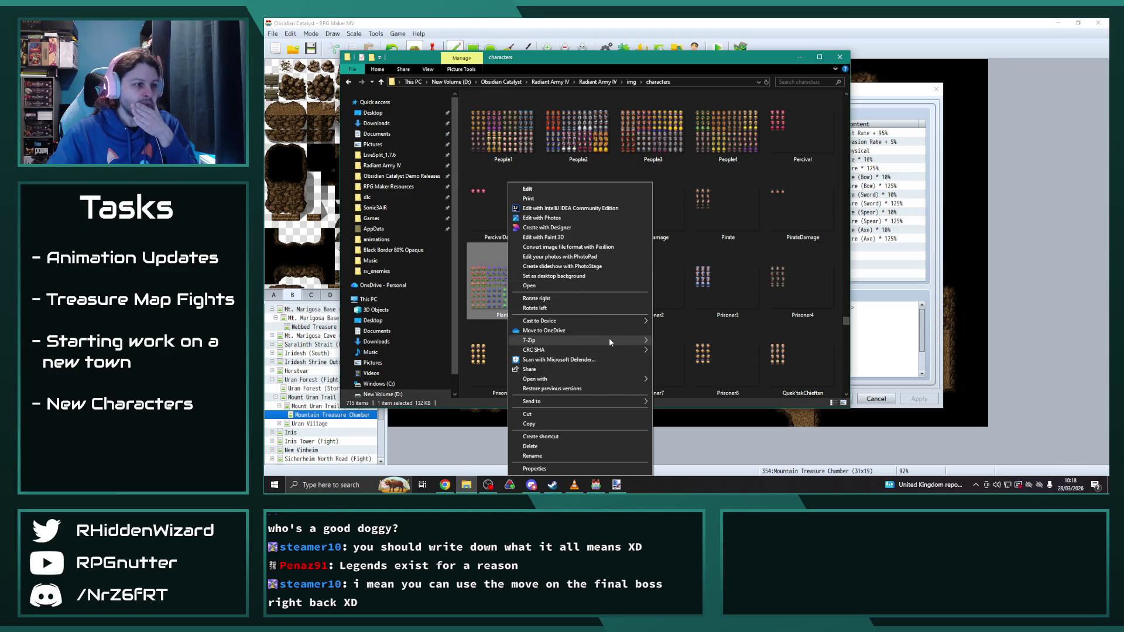
pyautogui.moveTo(601, 379)
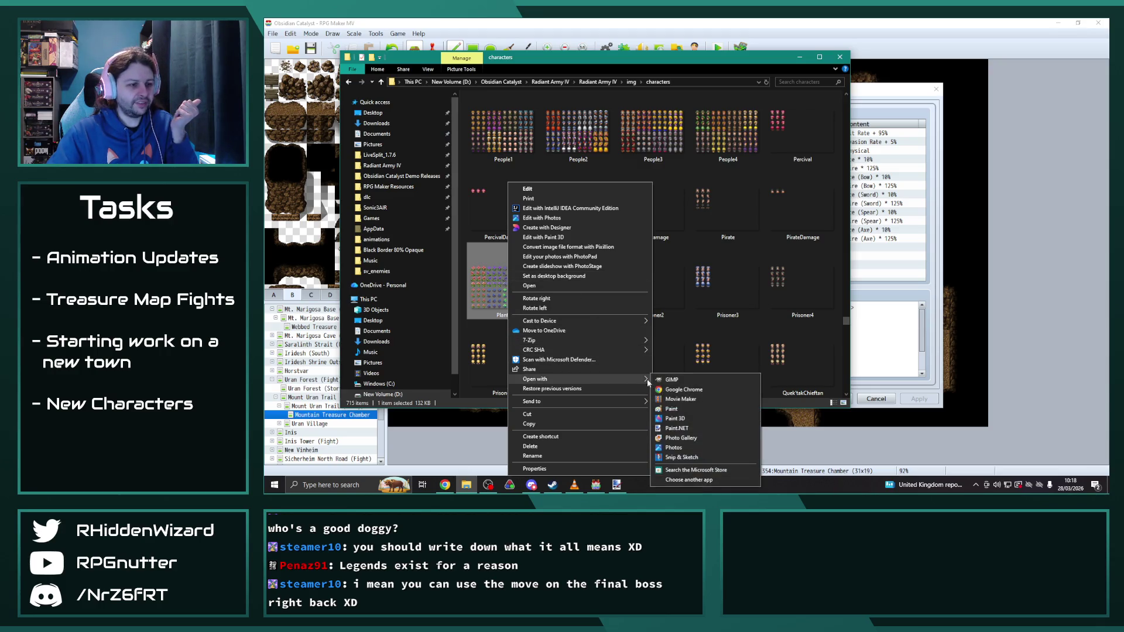
pyautogui.click(677, 428)
pyautogui.scroll(6, 686, 260)
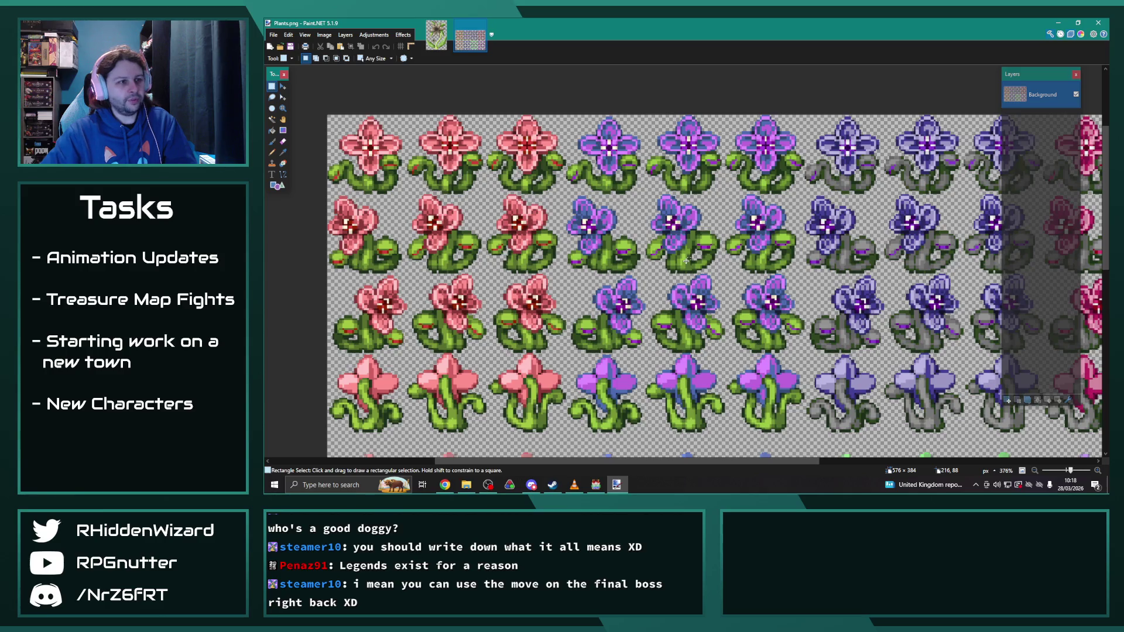
pyautogui.scroll(5, 666, 218)
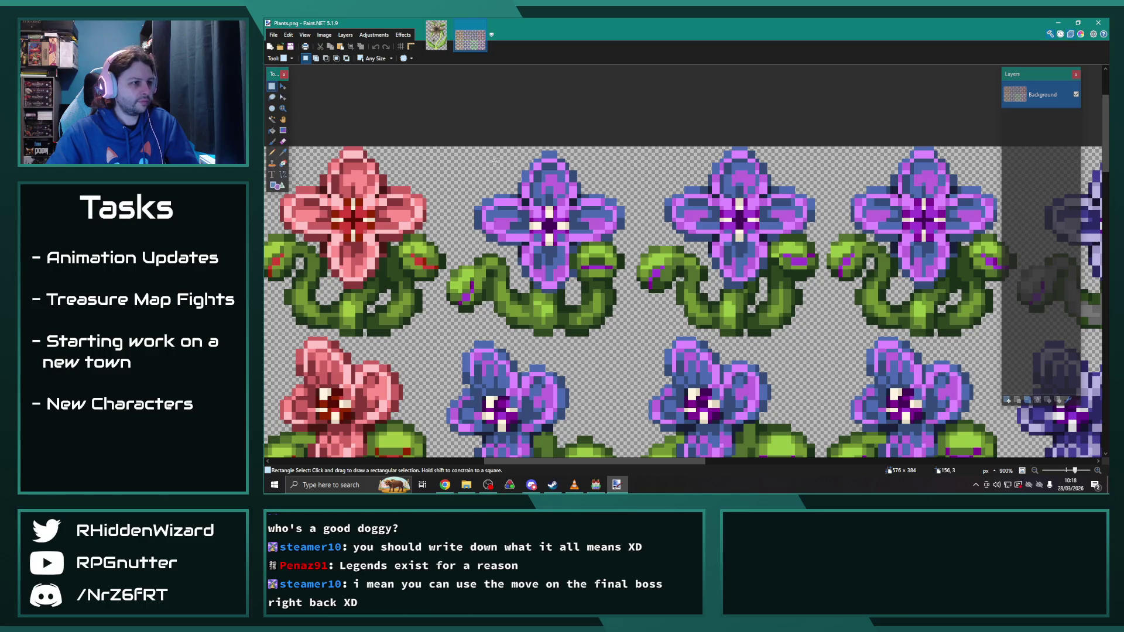
pyautogui.scroll(-2, 657, 217)
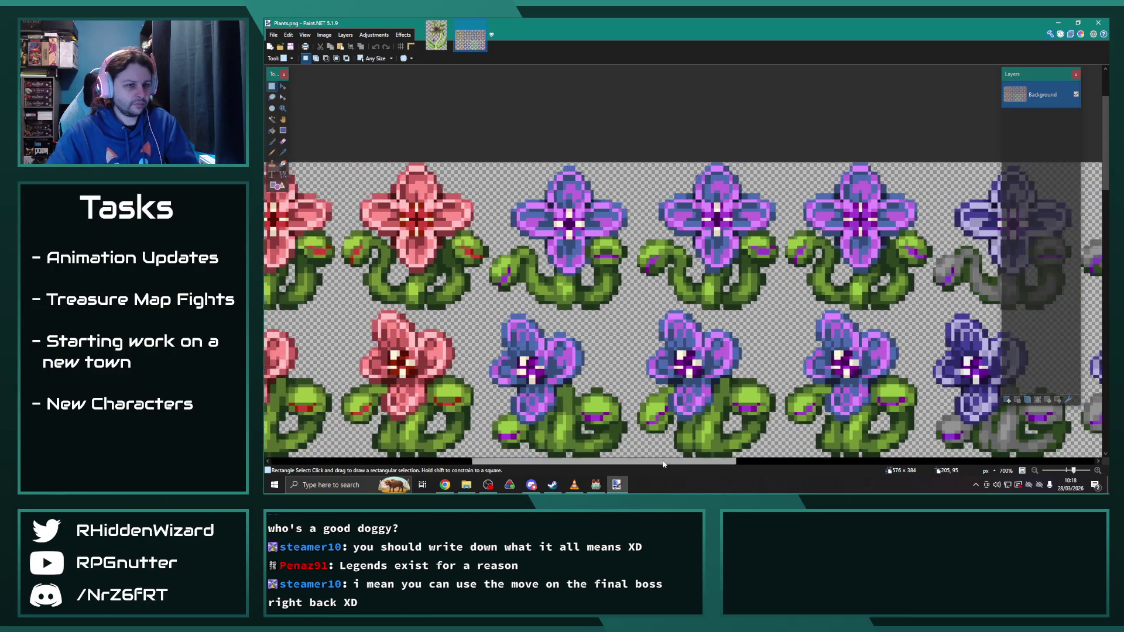
pyautogui.scroll(-8, 661, 393)
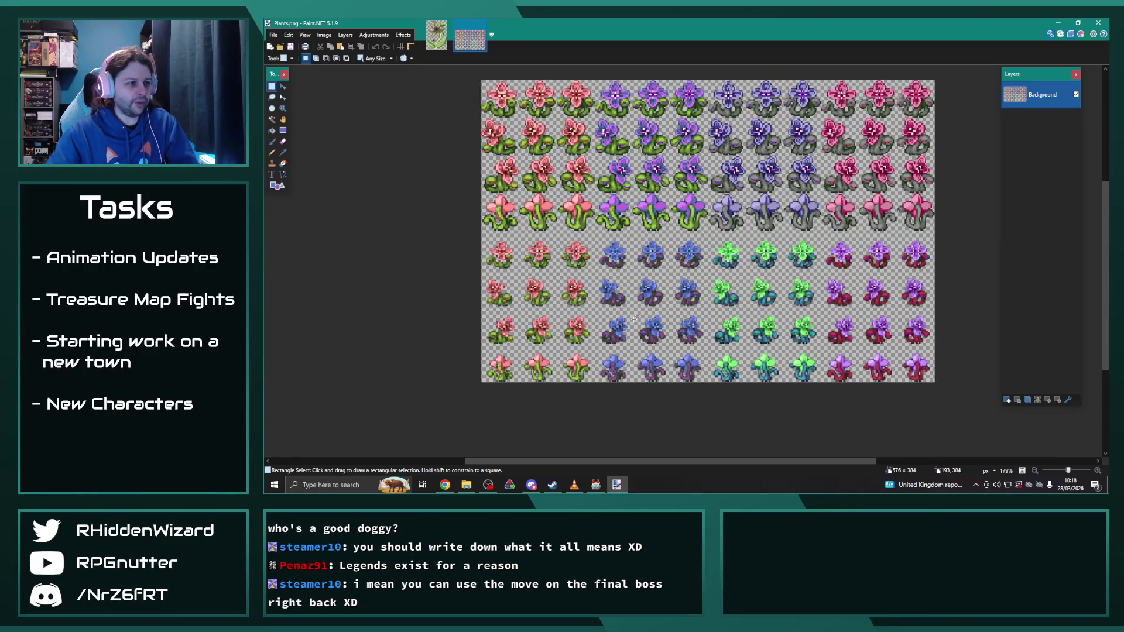
pyautogui.scroll(3, 621, 340)
pyautogui.scroll(-2, 621, 337)
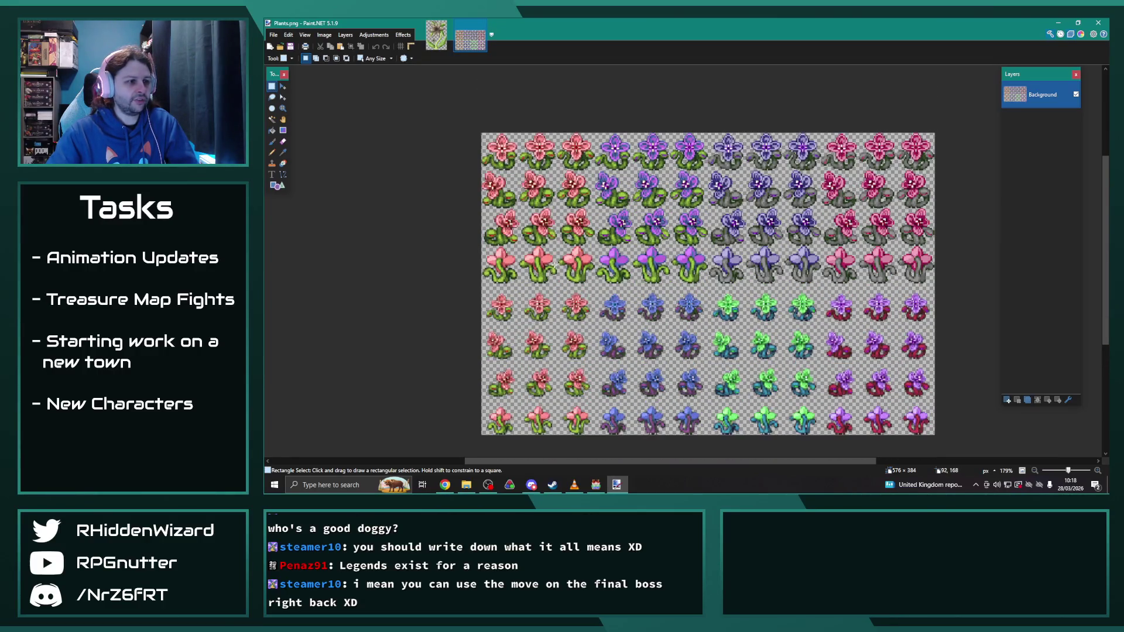
pyautogui.scroll(2, 643, 332)
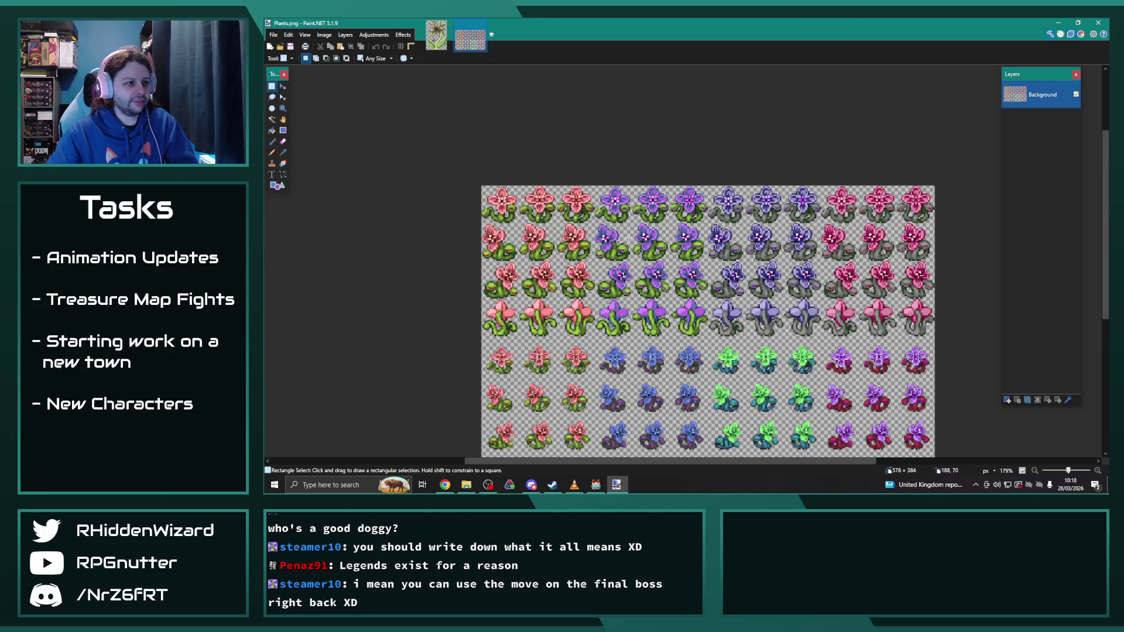
pyautogui.scroll(5, 670, 247)
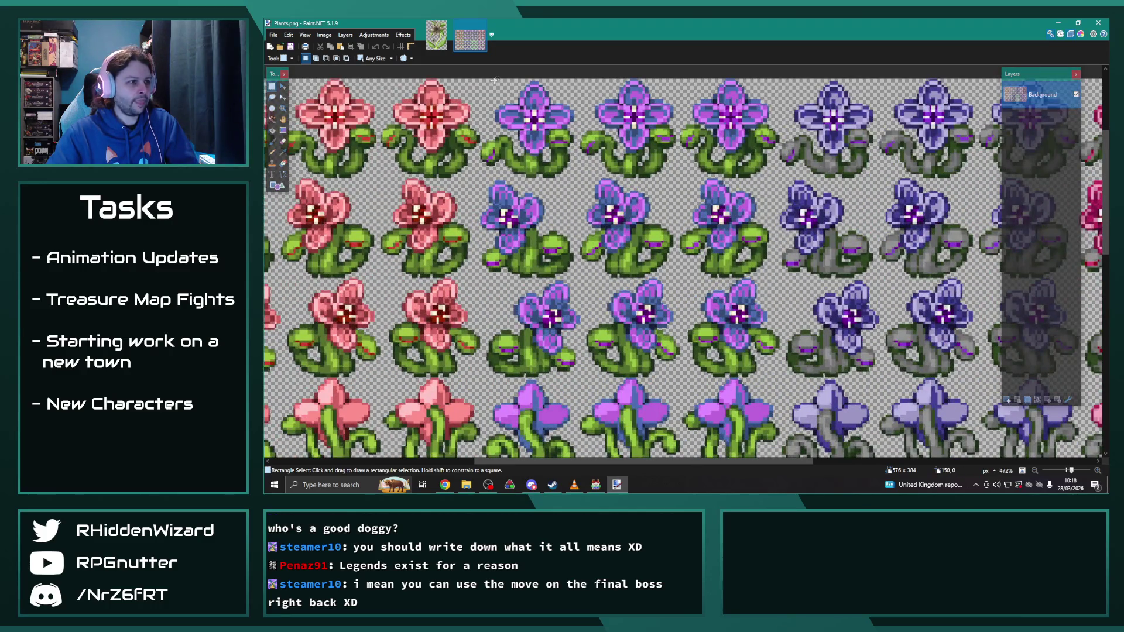
pyautogui.moveTo(488, 79)
pyautogui.mouseDown()
pyautogui.moveTo(620, 117)
pyautogui.moveTo(778, 123)
pyautogui.mouseUp()
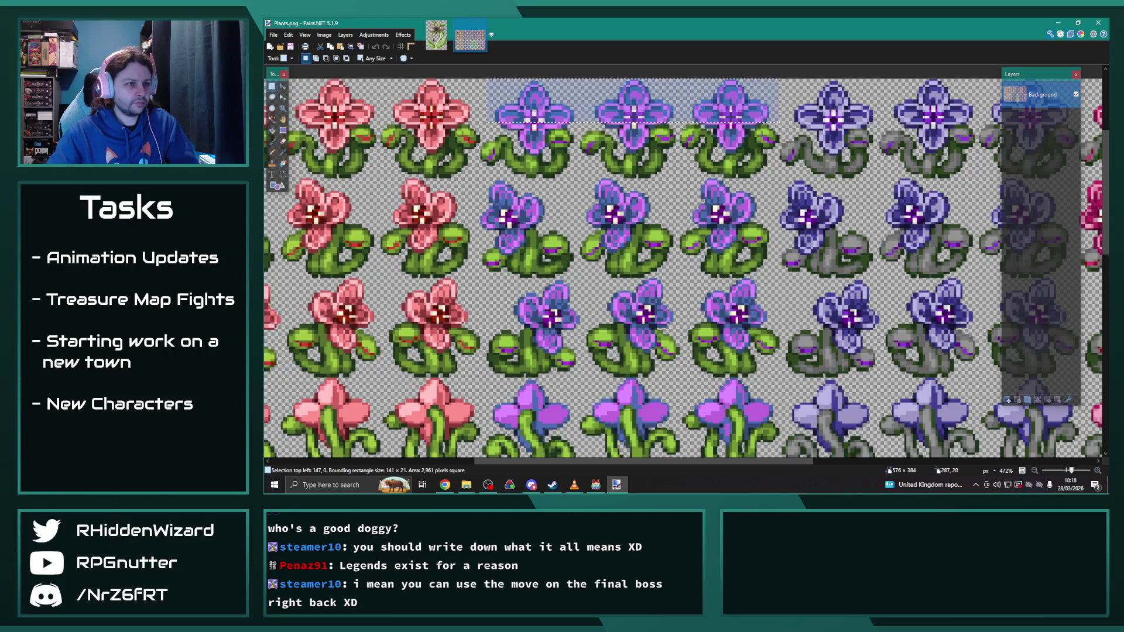
# Step: Extend the selection over the upper and lower petal areas, trimming the stray left tail
pyautogui.scroll(4, 778, 123)
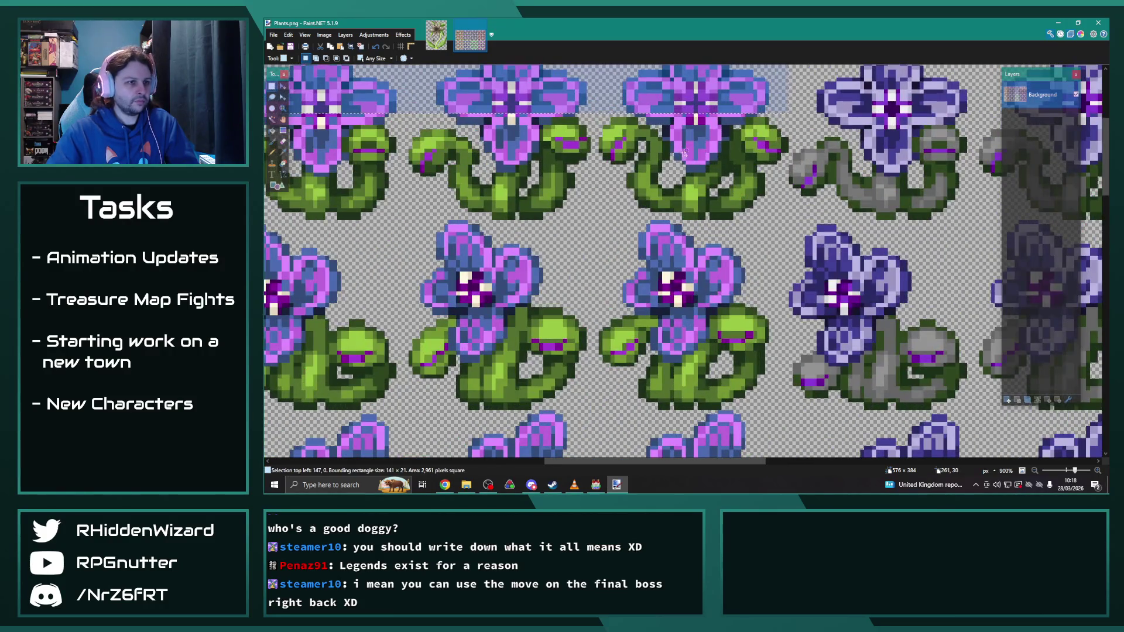
pyautogui.moveTo(647, 460); pyautogui.dragTo(629, 462)
pyautogui.scroll(2, 363, 211)
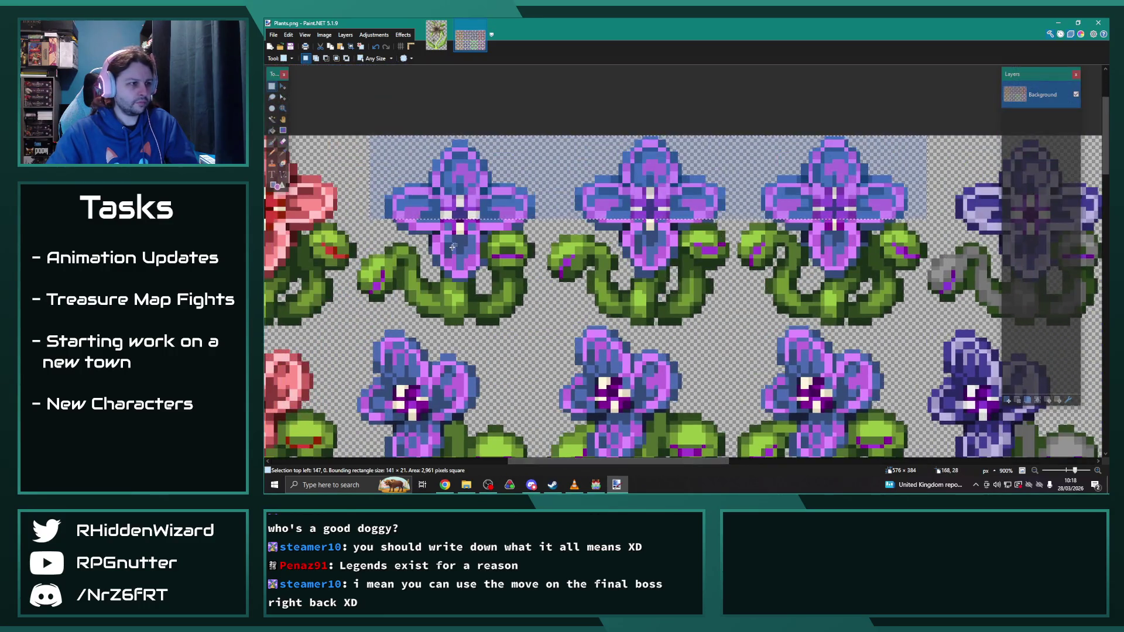
pyautogui.scroll(1, 363, 211)
pyautogui.moveTo(363, 211); pyautogui.dragTo(480, 239)
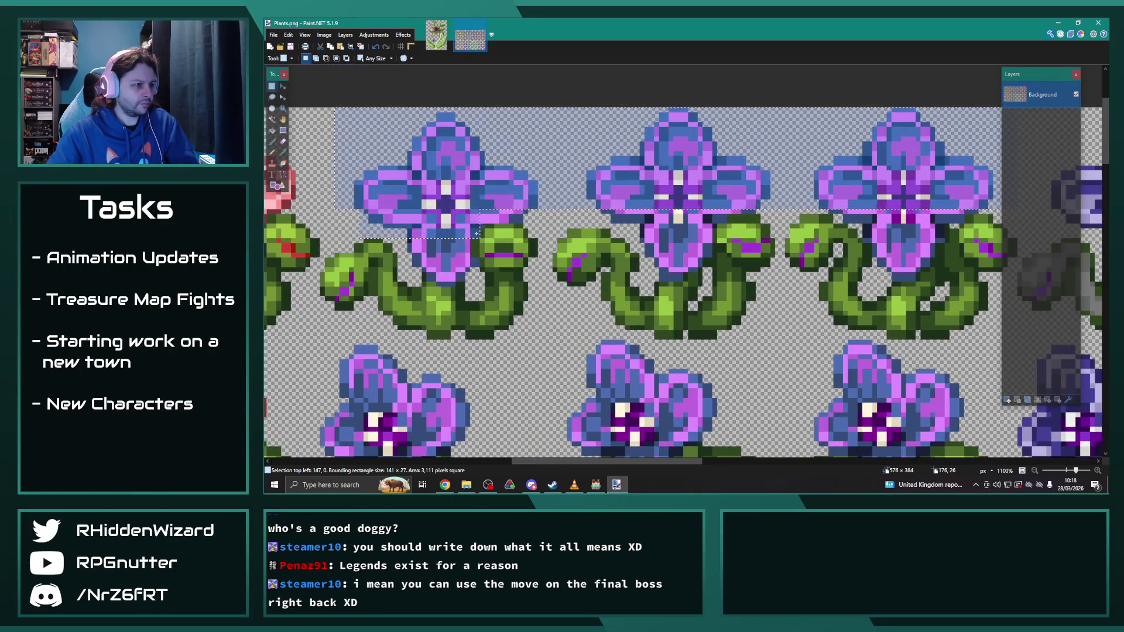
pyautogui.moveTo(527, 209); pyautogui.dragTo(481, 225)
pyautogui.moveTo(408, 237)
pyautogui.mouseDown()
pyautogui.moveTo(470, 277)
pyautogui.moveTo(427, 282)
pyautogui.moveTo(460, 288)
pyautogui.mouseUp()
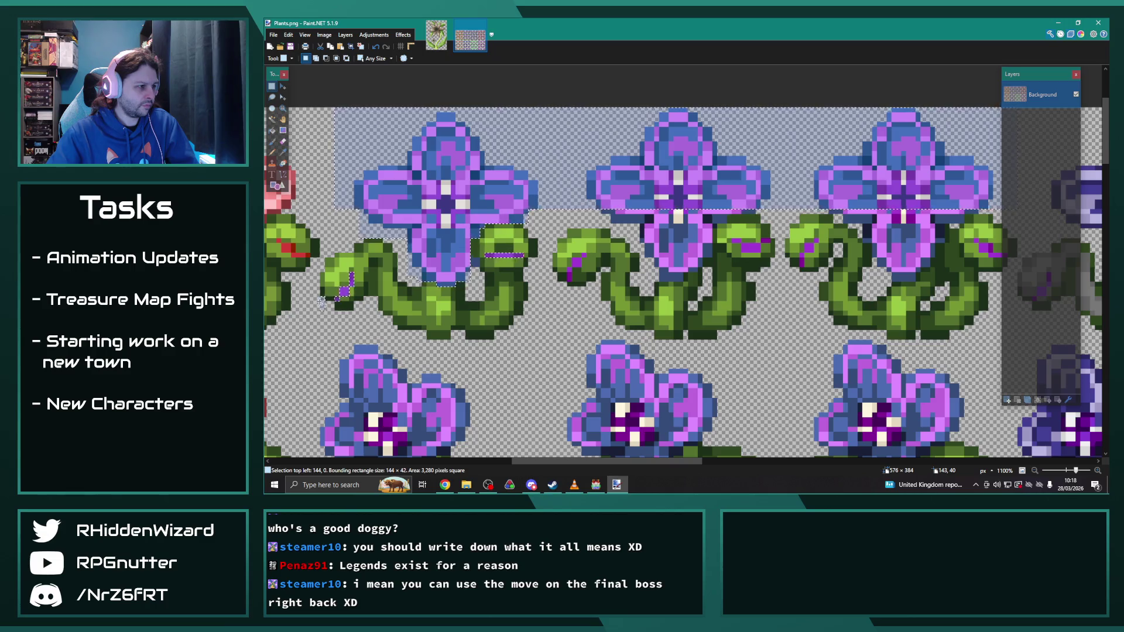
pyautogui.moveTo(322, 303); pyautogui.dragTo(342, 298)
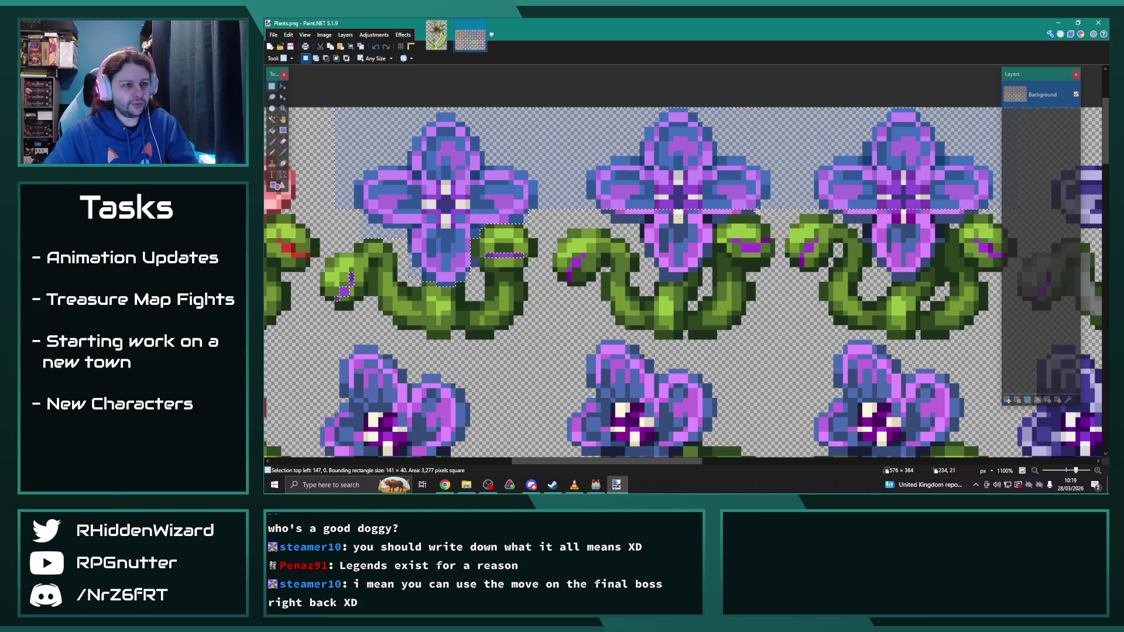
# Step: Refine the selection under the middle flower and add its left and right bud pixels
pyautogui.moveTo(754, 211)
pyautogui.mouseDown()
pyautogui.moveTo(548, 212)
pyautogui.moveTo(690, 233)
pyautogui.moveTo(715, 219)
pyautogui.mouseUp()
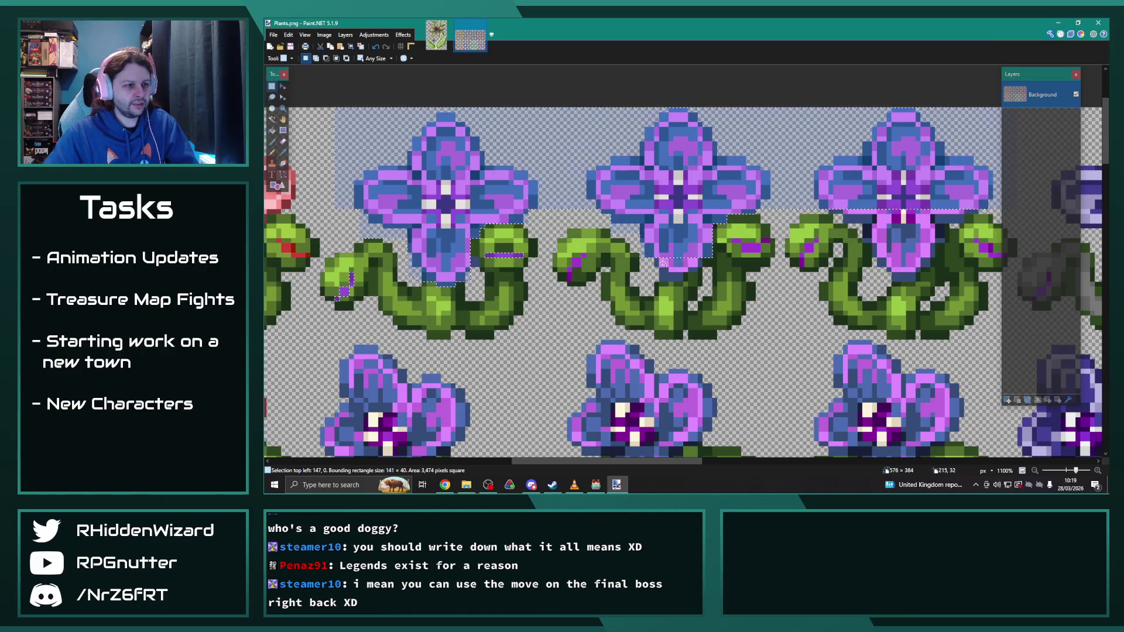
pyautogui.moveTo(654, 258); pyautogui.dragTo(697, 262)
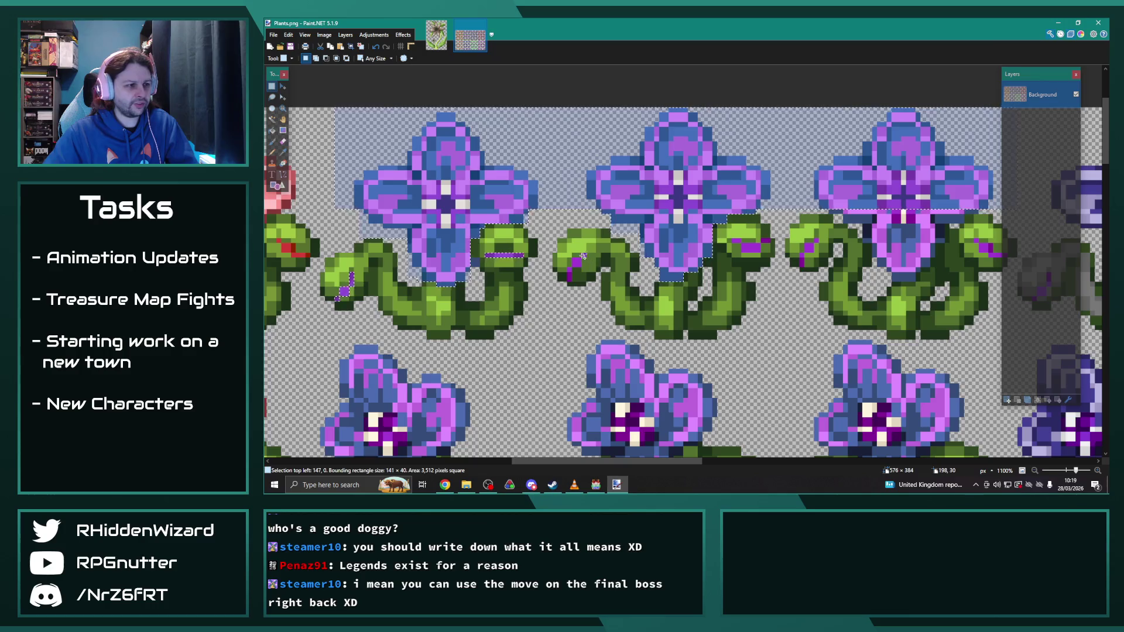
pyautogui.moveTo(565, 275); pyautogui.dragTo(585, 261)
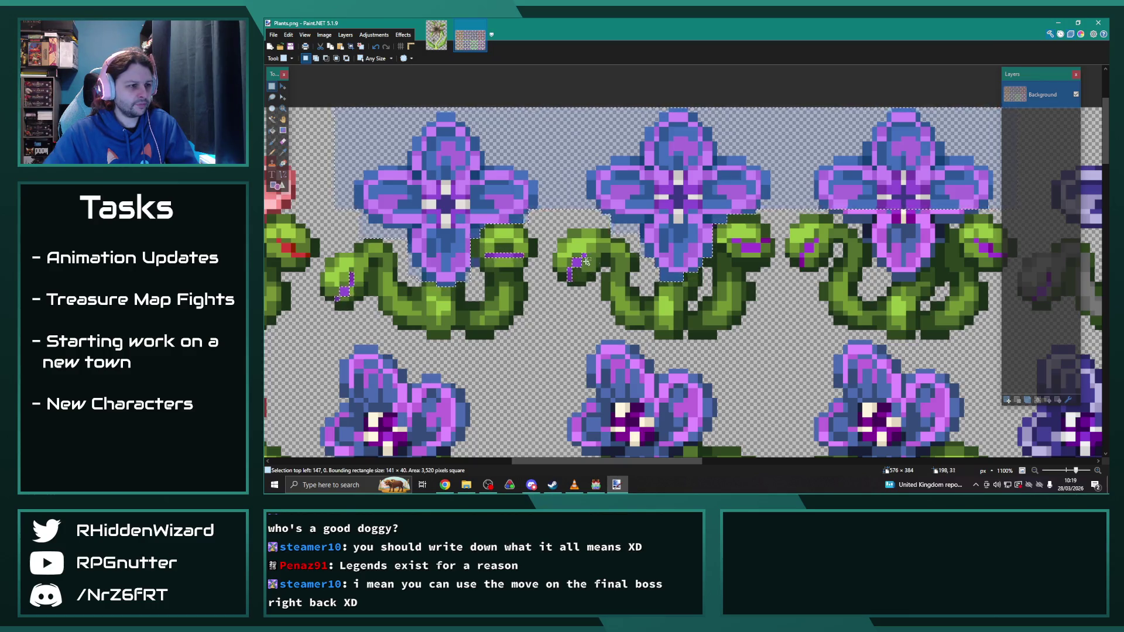
pyautogui.moveTo(767, 241)
pyautogui.mouseDown()
pyautogui.moveTo(735, 247)
pyautogui.moveTo(802, 261)
pyautogui.moveTo(818, 232)
pyautogui.mouseUp()
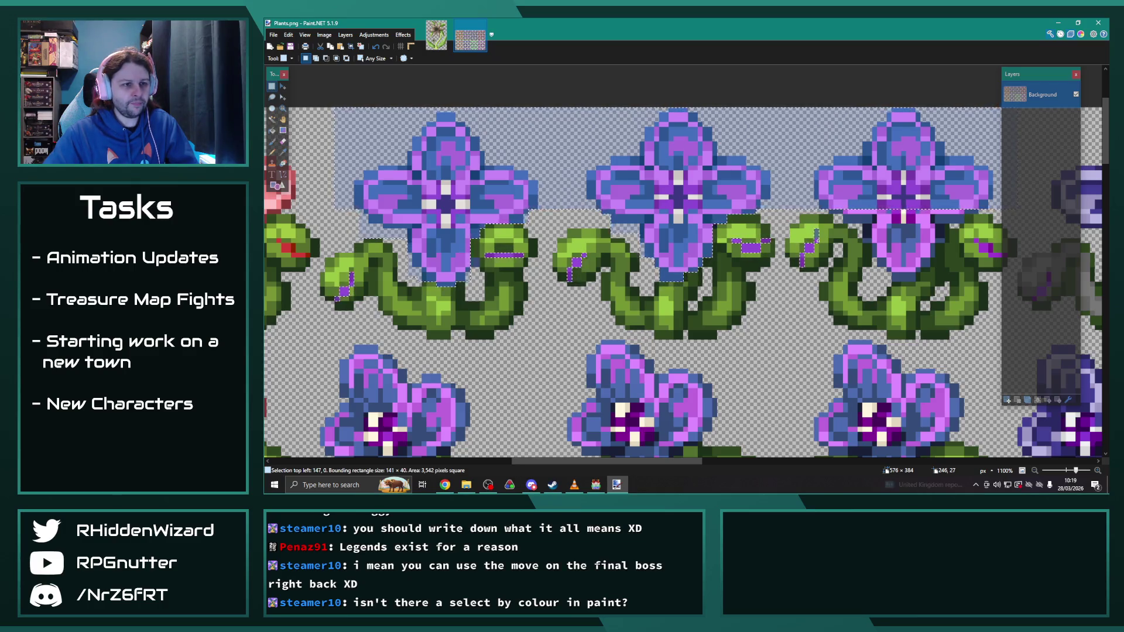
pyautogui.moveTo(685, 464); pyautogui.dragTo(733, 464)
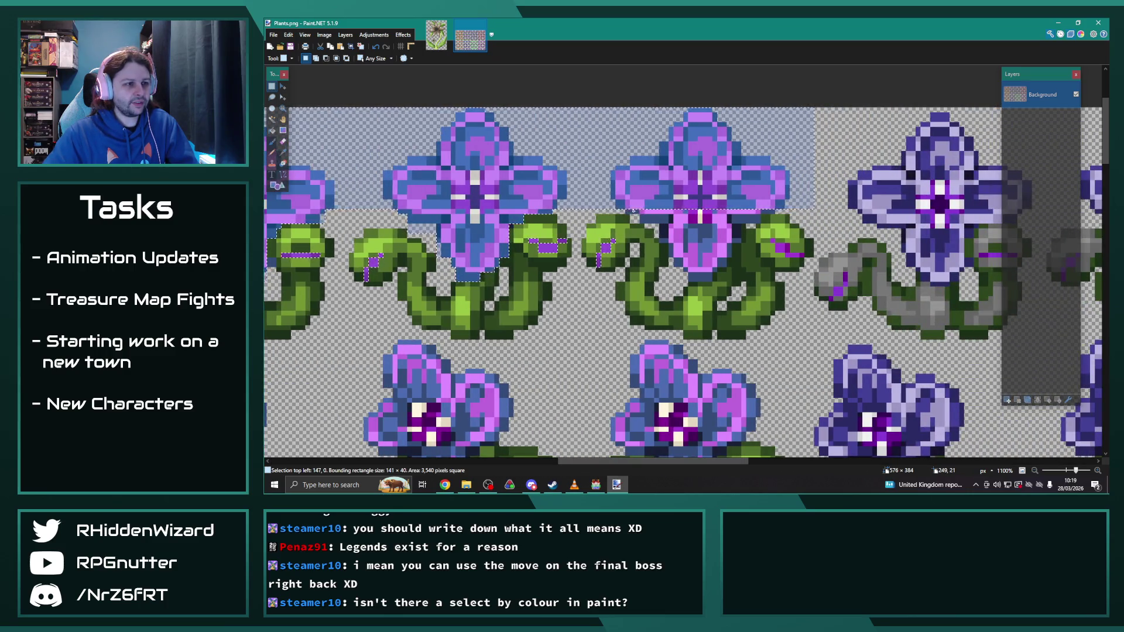
pyautogui.moveTo(781, 206)
pyautogui.mouseDown()
pyautogui.moveTo(672, 224)
pyautogui.moveTo(728, 241)
pyautogui.moveTo(695, 251)
pyautogui.moveTo(728, 261)
pyautogui.moveTo(675, 261)
pyautogui.moveTo(723, 262)
pyautogui.moveTo(691, 273)
pyautogui.moveTo(778, 246)
pyautogui.moveTo(801, 255)
pyautogui.moveTo(779, 246)
pyautogui.mouseUp()
# Step: Add the area below the left flower and the purple leaf stripes to the selection
pyautogui.scroll(-3, 761, 246)
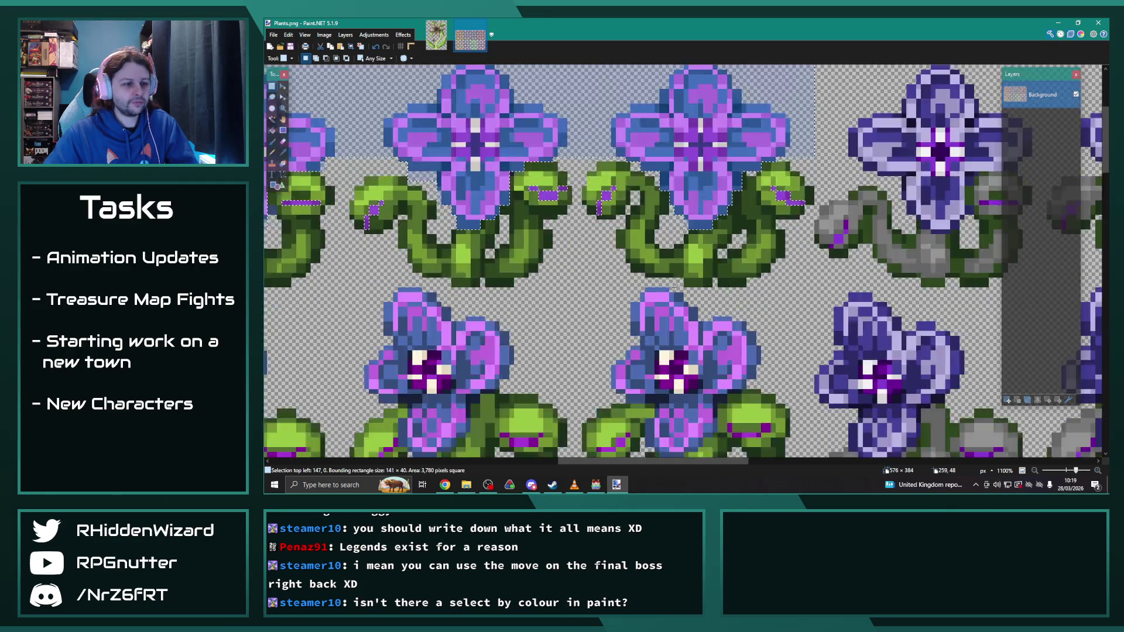
pyautogui.moveTo(755, 284)
pyautogui.mouseDown()
pyautogui.moveTo(301, 176)
pyautogui.moveTo(357, 186)
pyautogui.mouseUp()
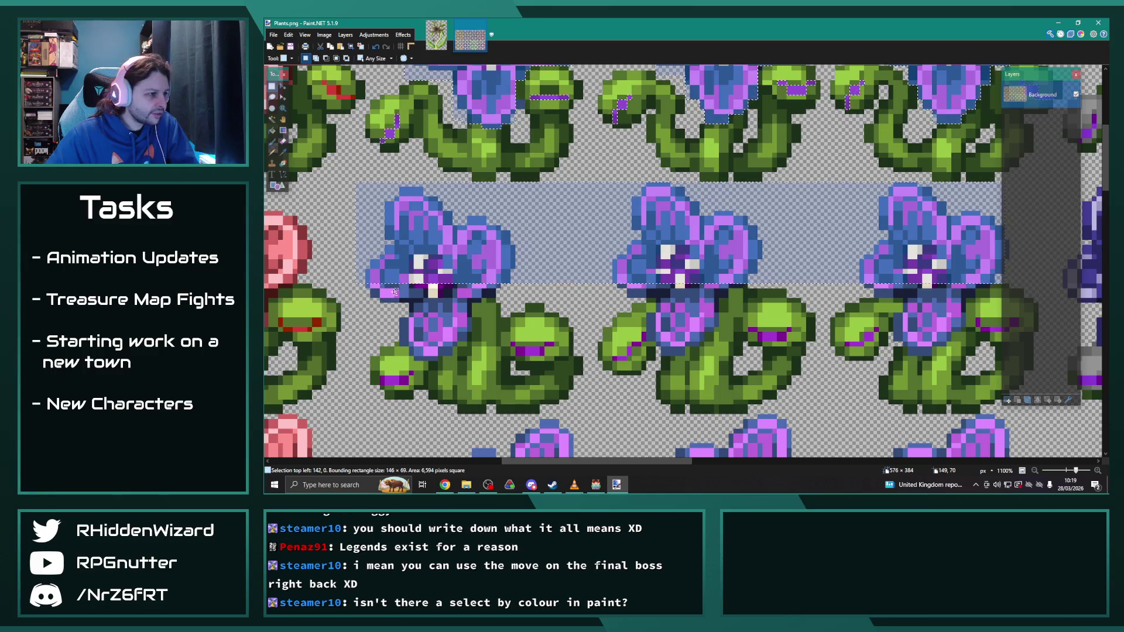
pyautogui.moveTo(364, 284); pyautogui.dragTo(554, 293)
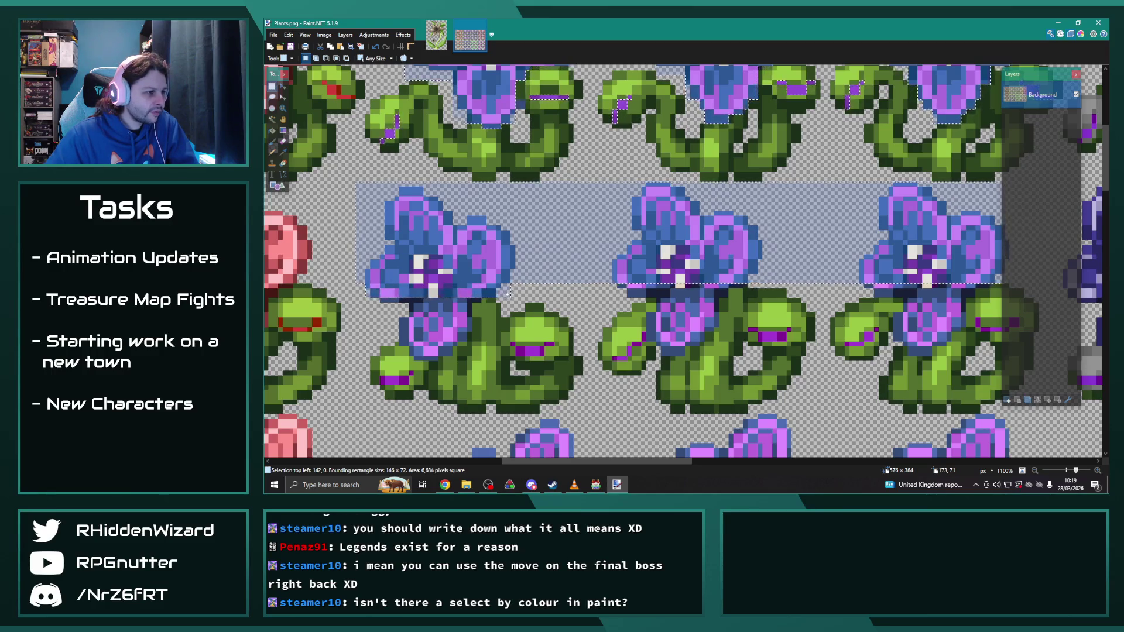
pyautogui.moveTo(380, 297)
pyautogui.mouseDown()
pyautogui.moveTo(464, 330)
pyautogui.moveTo(468, 342)
pyautogui.moveTo(464, 332)
pyautogui.moveTo(433, 340)
pyautogui.moveTo(435, 358)
pyautogui.moveTo(411, 372)
pyautogui.mouseUp()
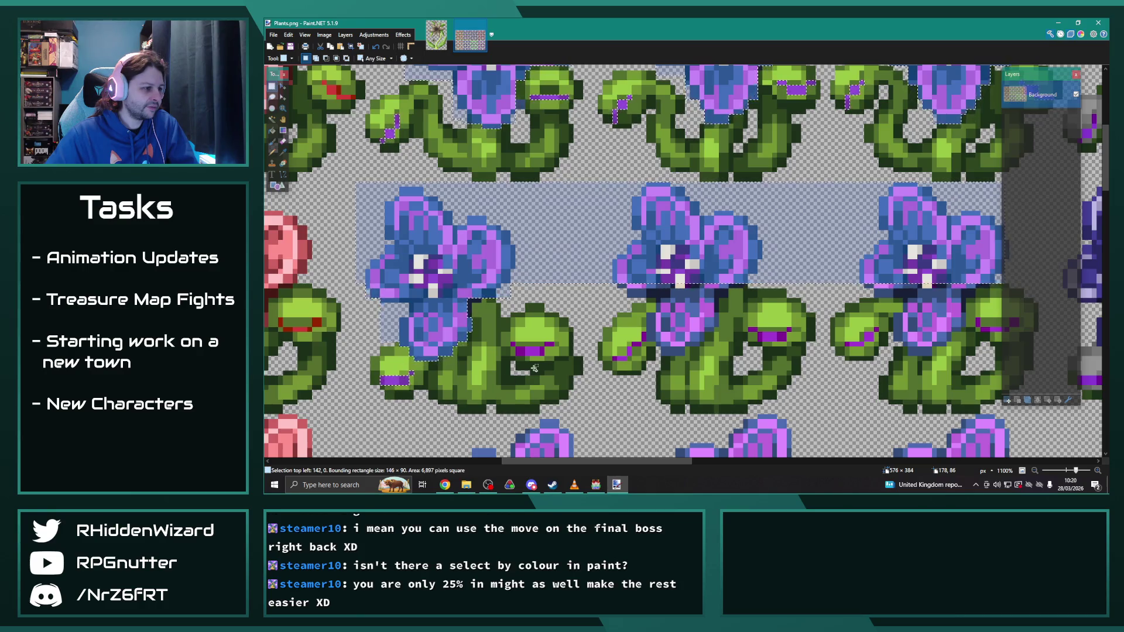
pyautogui.moveTo(544, 345)
pyautogui.mouseDown()
pyautogui.moveTo(516, 344)
pyautogui.moveTo(553, 351)
pyautogui.moveTo(533, 360)
pyautogui.mouseUp()
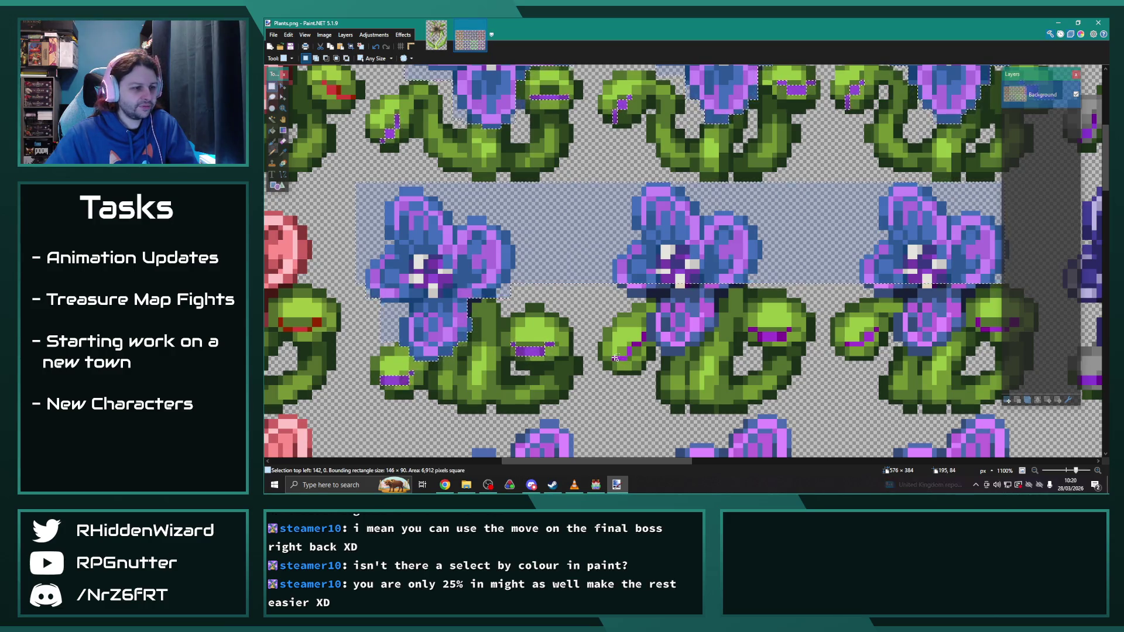
pyautogui.moveTo(625, 358)
pyautogui.mouseDown()
pyautogui.moveTo(643, 338)
pyautogui.moveTo(643, 352)
pyautogui.mouseUp()
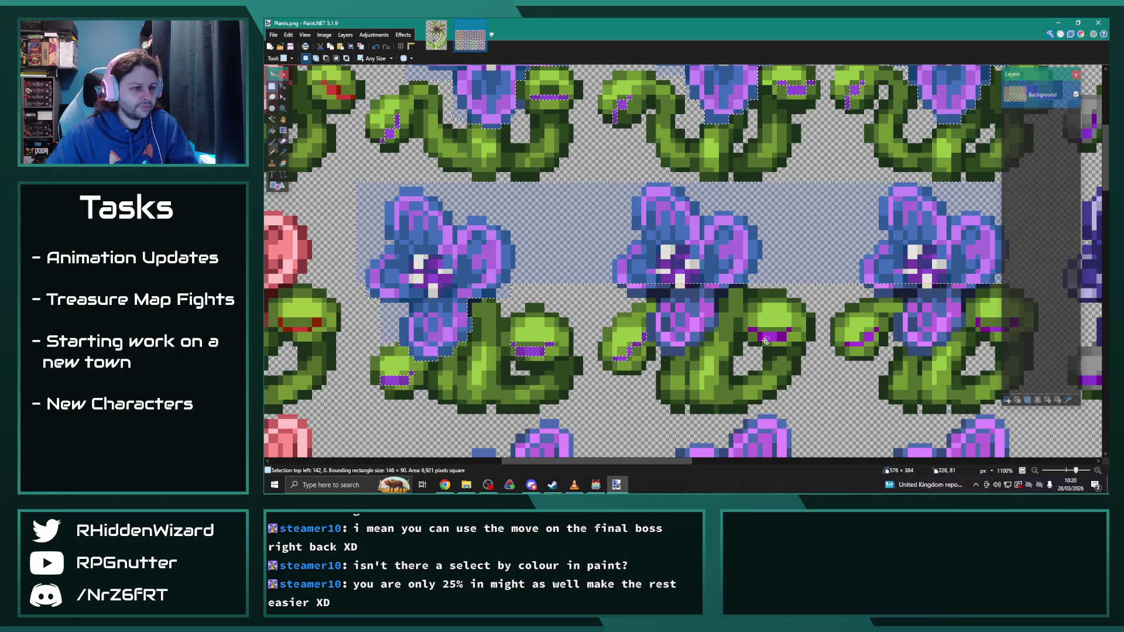
pyautogui.moveTo(764, 335)
pyautogui.mouseDown()
pyautogui.moveTo(785, 337)
pyautogui.moveTo(755, 331)
pyautogui.moveTo(781, 329)
pyautogui.mouseUp()
pyautogui.moveTo(625, 284); pyautogui.dragTo(646, 287)
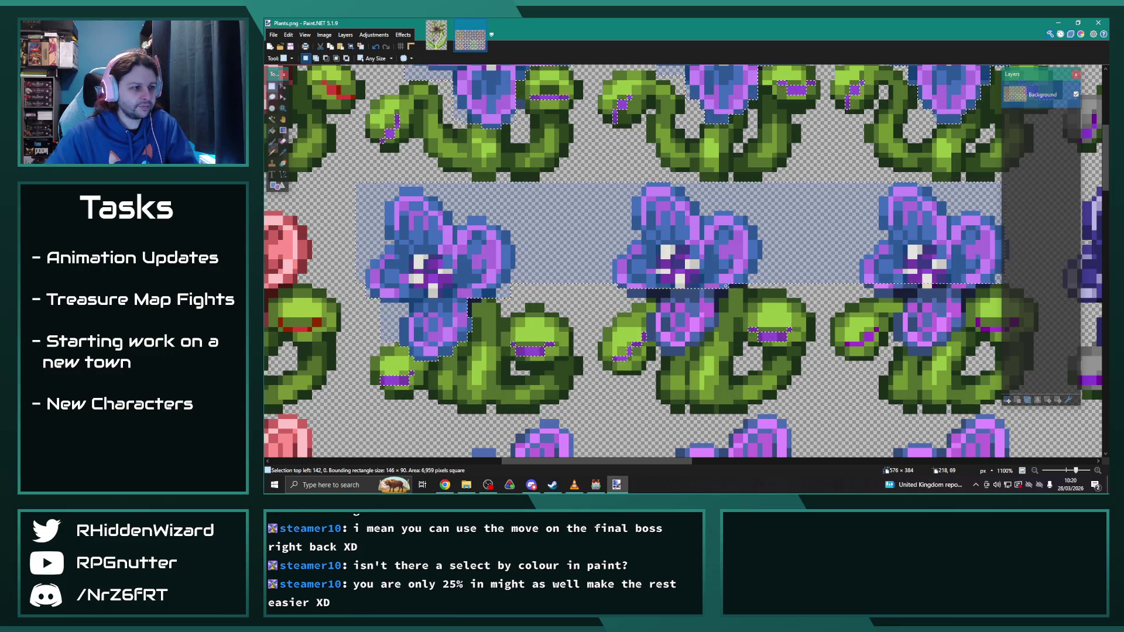
# Step: Add the stray purple pixels and the area below the middle flower to the selection
pyautogui.scroll(3, 624, 299)
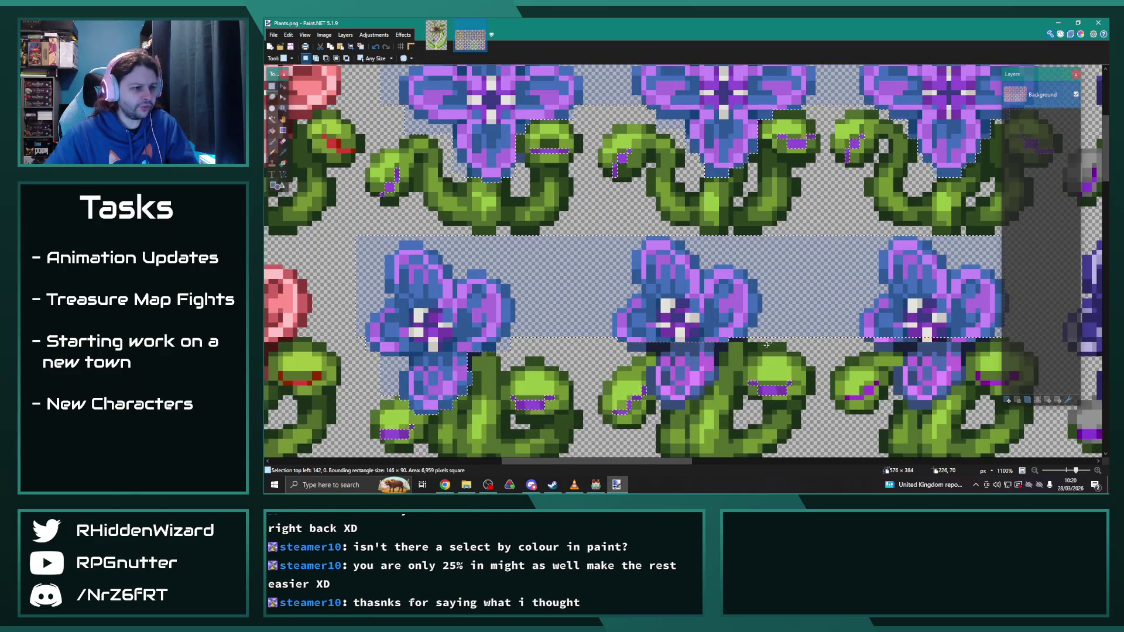
pyautogui.scroll(-3, 663, 295)
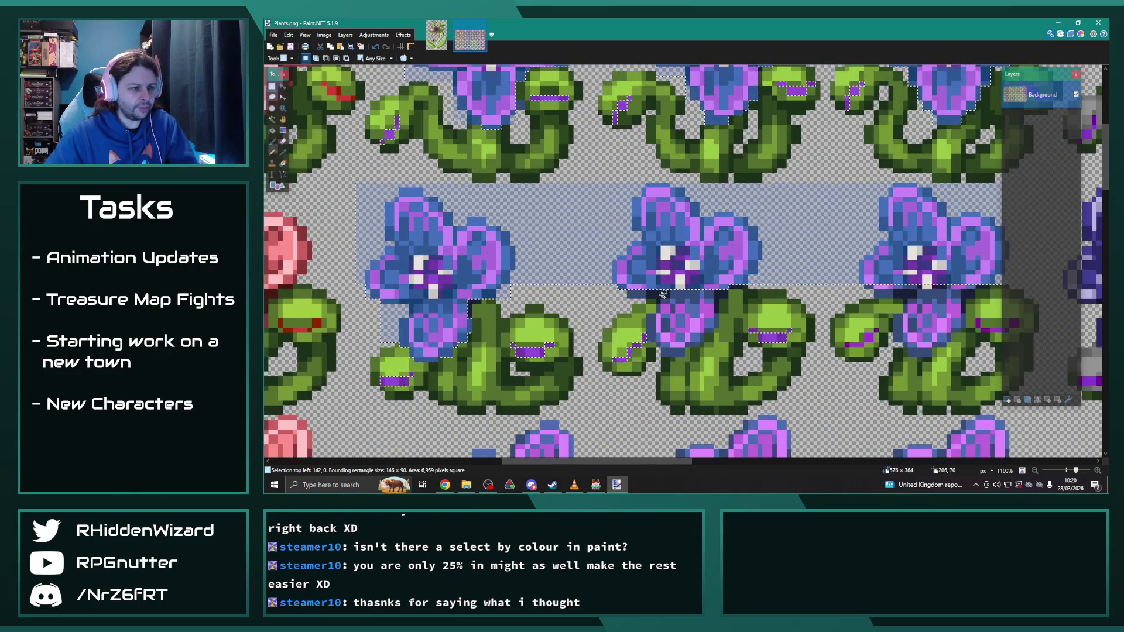
pyautogui.keyDown('ctrl'); pyautogui.click(469, 301); pyautogui.keyUp('ctrl')
pyautogui.keyDown('ctrl'); pyautogui.click(739, 299); pyautogui.keyUp('ctrl')
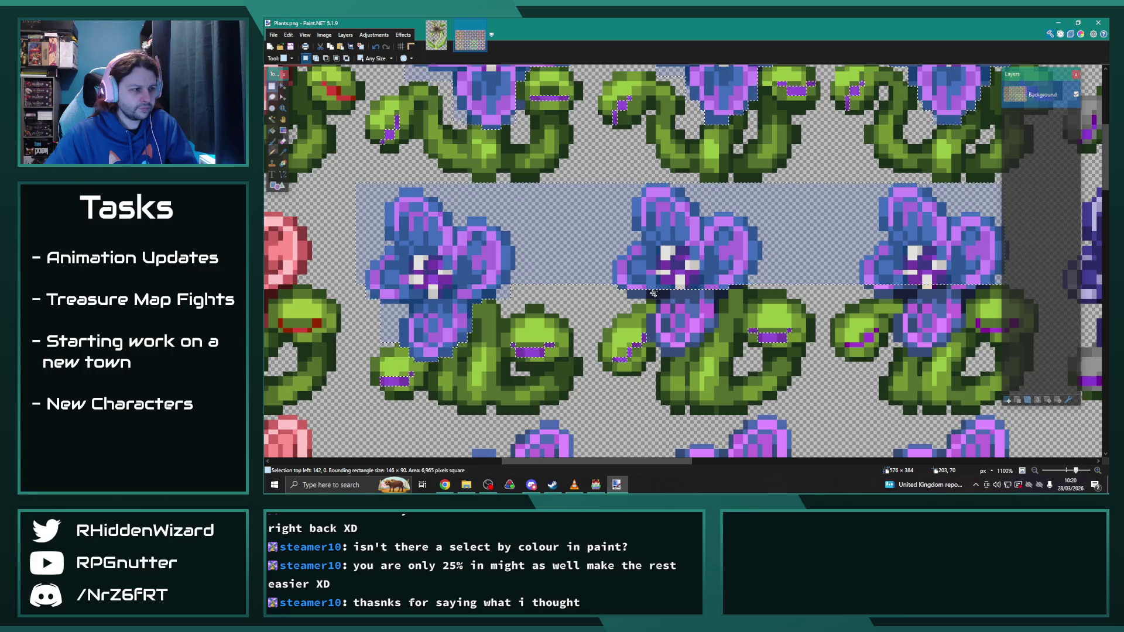
pyautogui.keyDown('ctrl'); pyautogui.click(693, 290); pyautogui.keyUp('ctrl')
pyautogui.keyDown('ctrl'); pyautogui.click(682, 293); pyautogui.keyUp('ctrl')
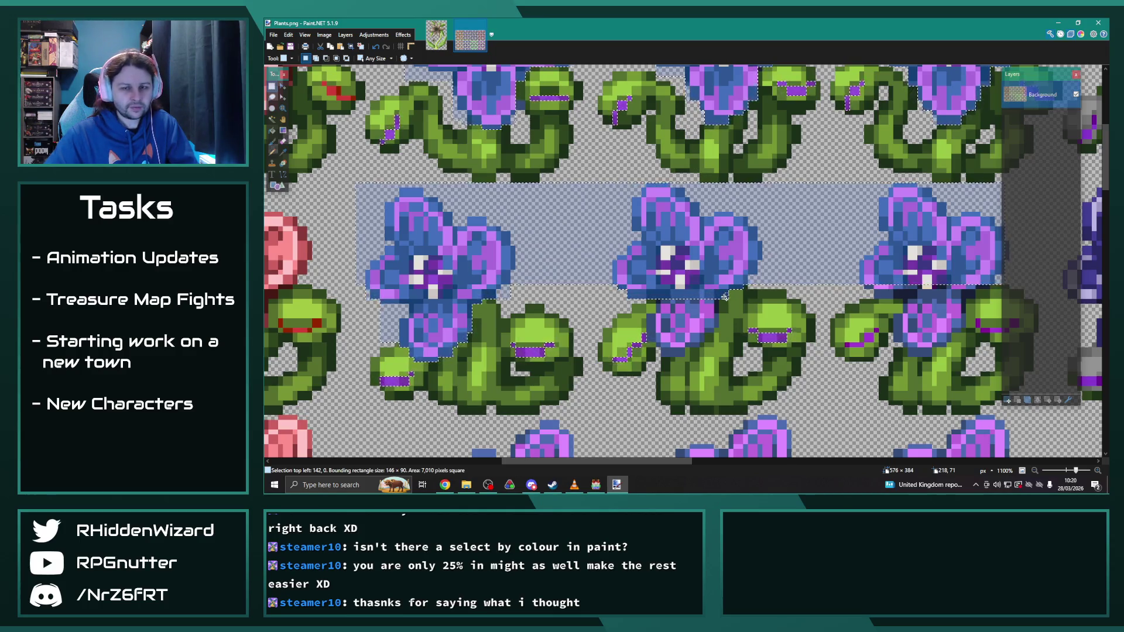
pyautogui.moveTo(719, 299)
pyautogui.mouseDown()
pyautogui.moveTo(679, 328)
pyautogui.moveTo(649, 319)
pyautogui.moveTo(658, 336)
pyautogui.moveTo(701, 335)
pyautogui.moveTo(679, 341)
pyautogui.moveTo(702, 336)
pyautogui.moveTo(701, 326)
pyautogui.moveTo(665, 349)
pyautogui.moveTo(682, 353)
pyautogui.mouseUp()
# Step: Add the small bud's and right bud's purple pixels to the selection
pyautogui.moveTo(647, 462); pyautogui.dragTo(722, 461)
pyautogui.moveTo(550, 289); pyautogui.dragTo(637, 304)
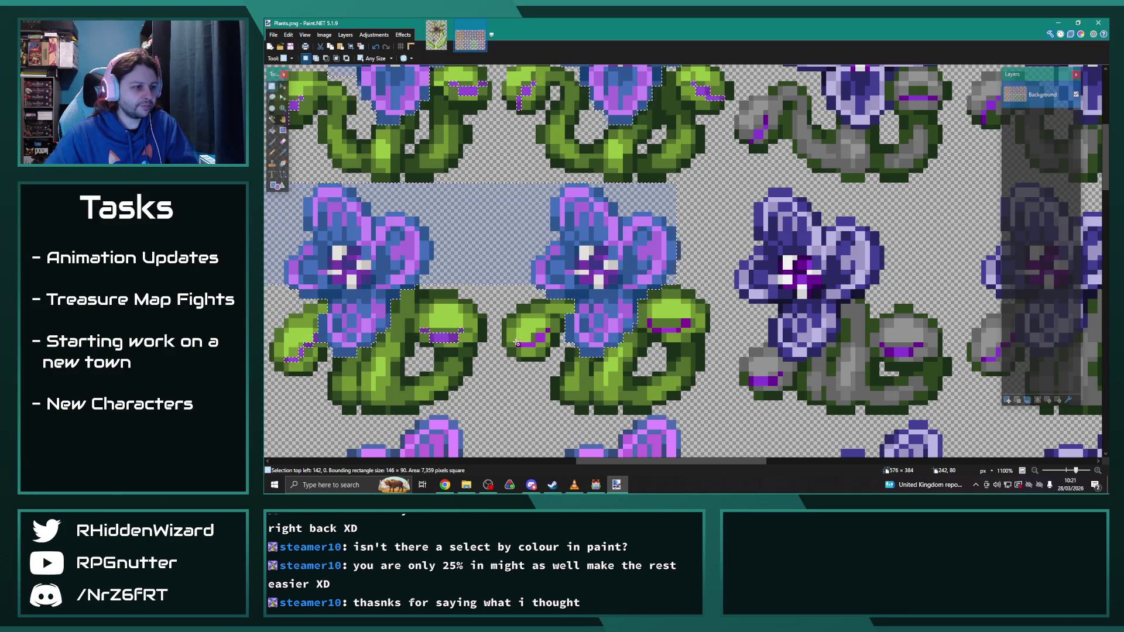
pyautogui.keyDown('ctrl'); pyautogui.click(551, 332); pyautogui.keyUp('ctrl')
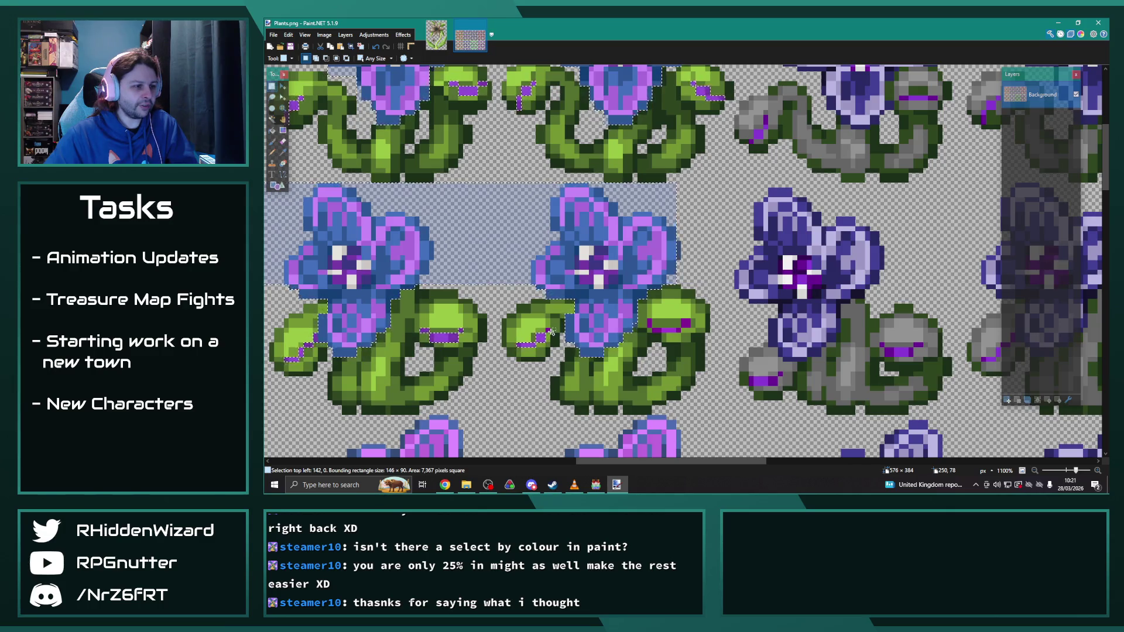
pyautogui.keyDown('ctrl'); pyautogui.click(689, 318); pyautogui.keyUp('ctrl')
pyautogui.keyDown('ctrl'); pyautogui.click(650, 325); pyautogui.keyUp('ctrl')
pyautogui.keyDown('ctrl'); pyautogui.click(654, 331); pyautogui.keyUp('ctrl')
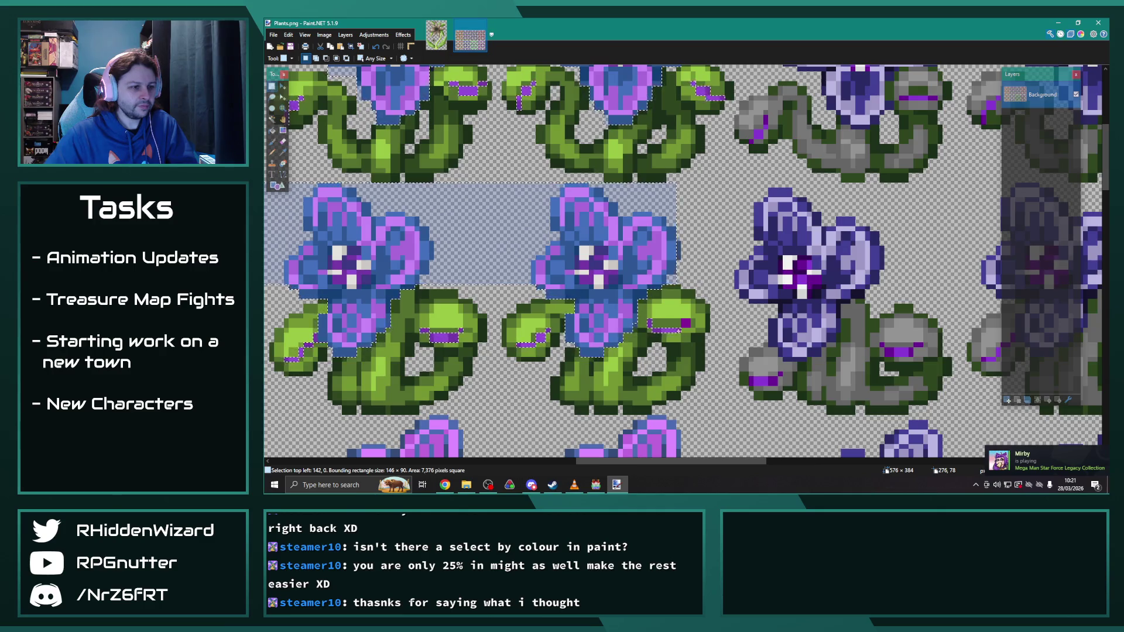
pyautogui.scroll(-5, 537, 308)
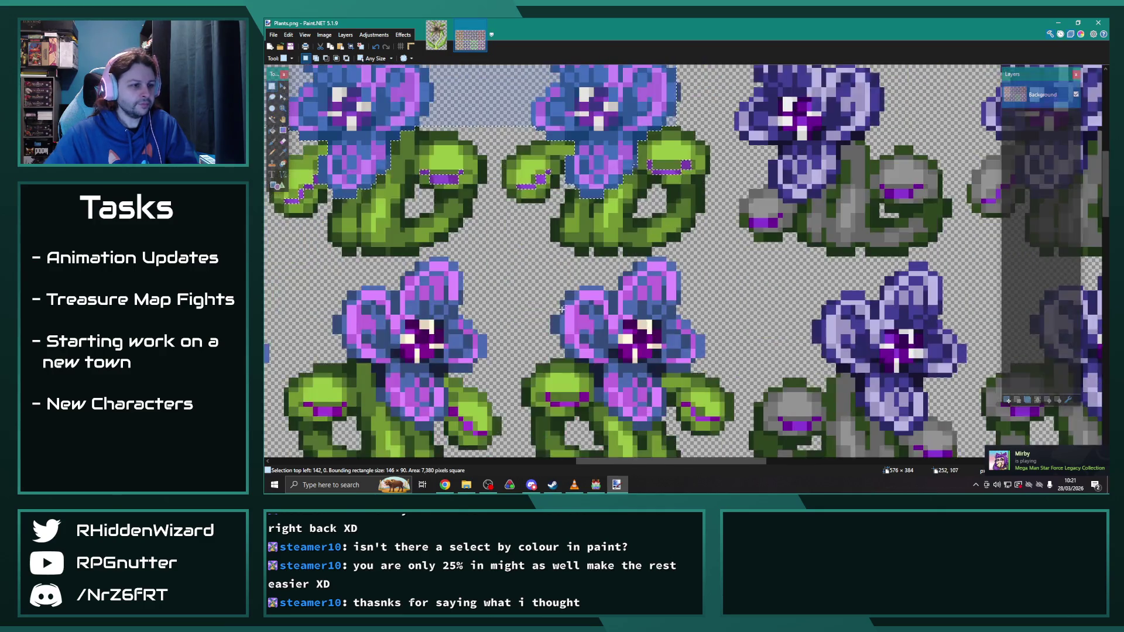
# Step: Add the middle row of flower heads and the strip below them to the selection
pyautogui.moveTo(665, 461); pyautogui.dragTo(622, 461)
pyautogui.scroll(-2, 632, 387)
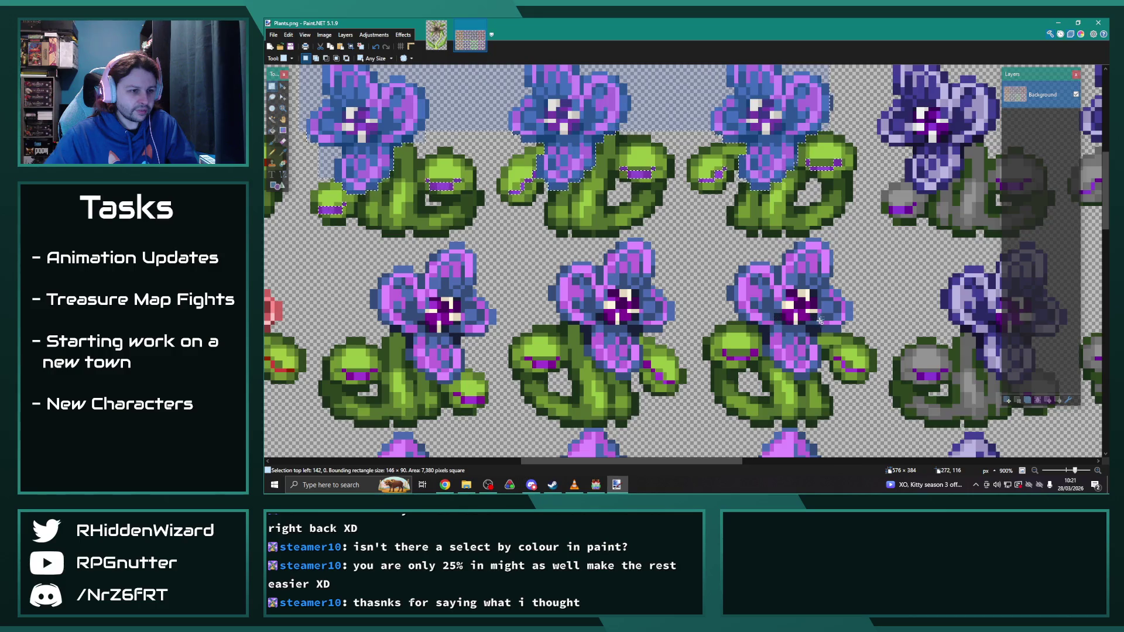
pyautogui.moveTo(855, 319)
pyautogui.mouseDown()
pyautogui.moveTo(591, 280)
pyautogui.moveTo(497, 250)
pyautogui.moveTo(342, 238)
pyautogui.mouseUp()
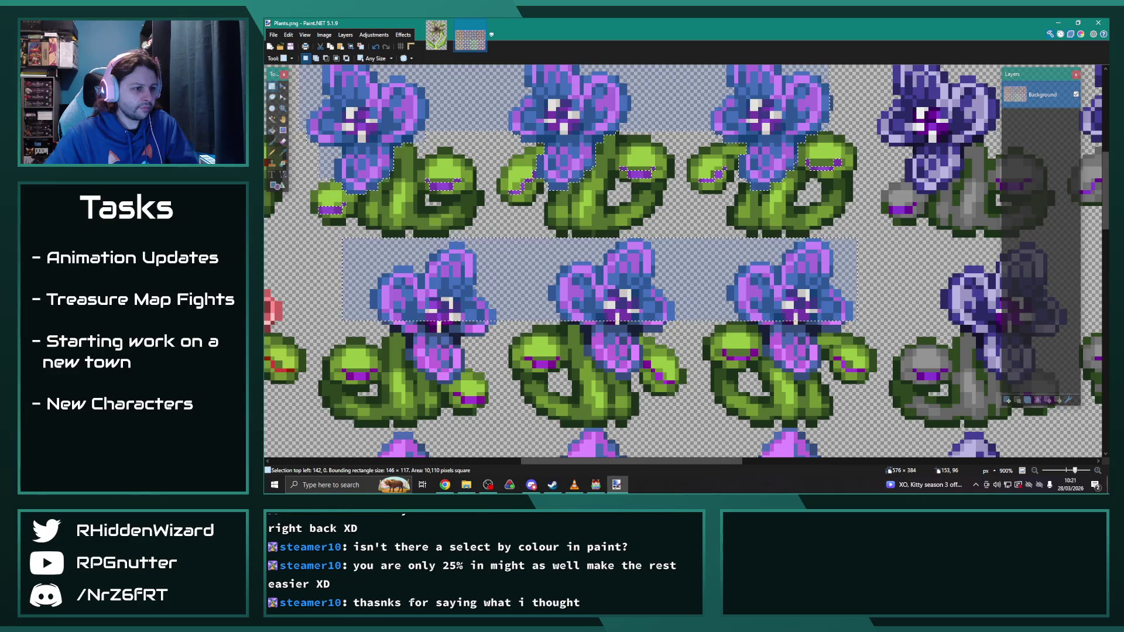
pyautogui.scroll(3, 874, 361)
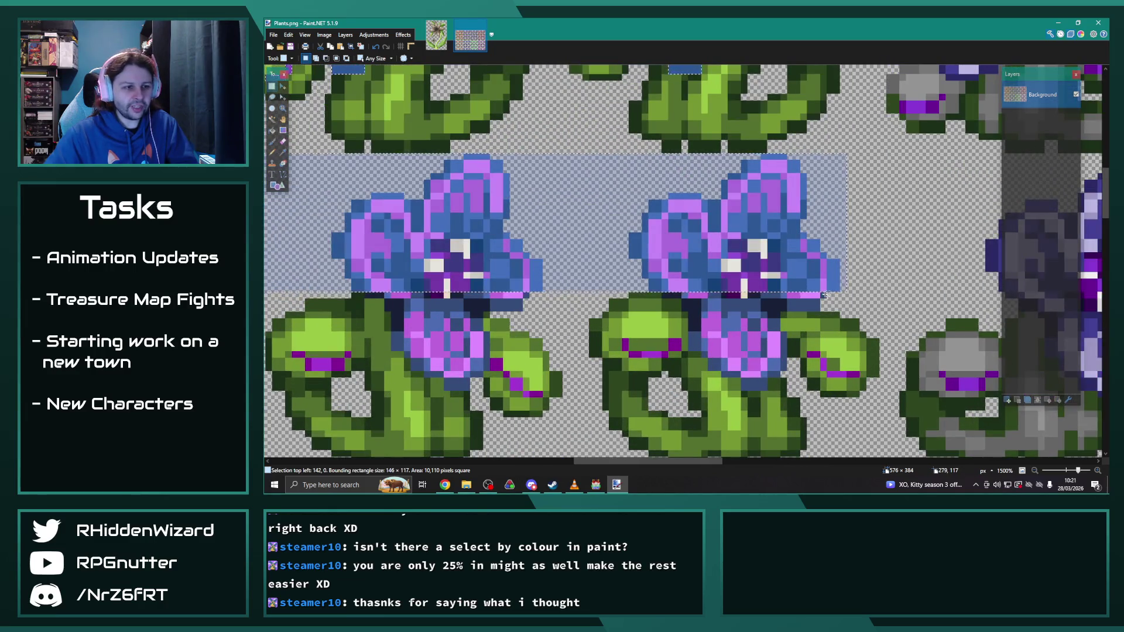
pyautogui.moveTo(801, 305)
pyautogui.mouseDown()
pyautogui.moveTo(685, 310)
pyautogui.moveTo(784, 358)
pyautogui.moveTo(773, 373)
pyautogui.moveTo(712, 360)
pyautogui.moveTo(765, 391)
pyautogui.mouseUp()
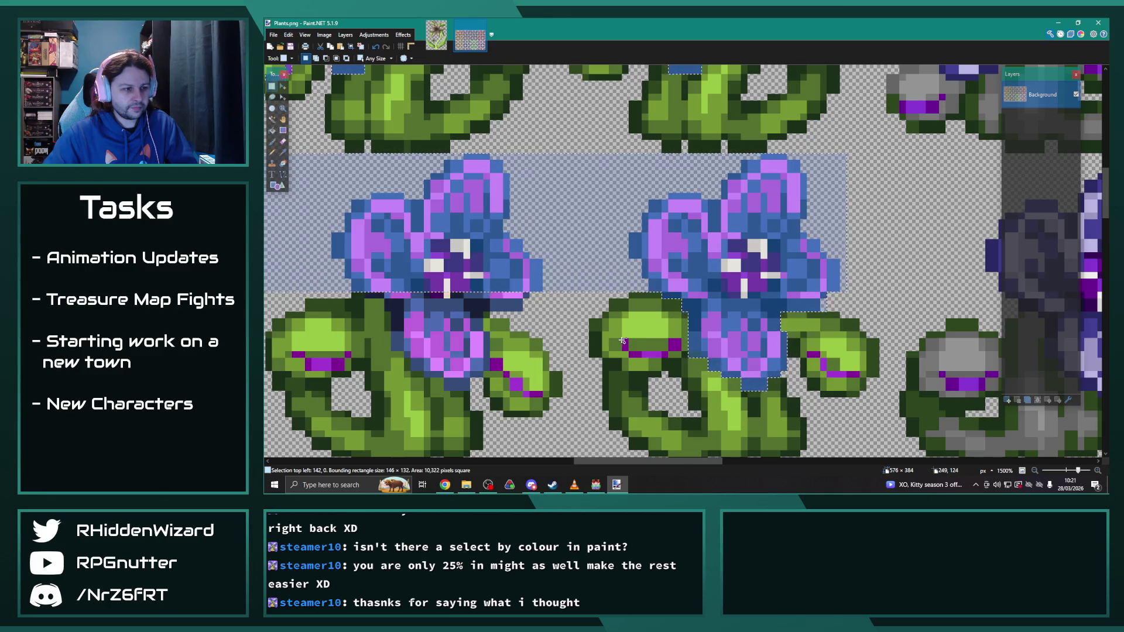
# Step: Add the buds' purple strips and the lower-left flower's remaining blue pixels, reaching 146 × 133
pyautogui.moveTo(636, 355)
pyautogui.mouseDown()
pyautogui.moveTo(676, 357)
pyautogui.moveTo(629, 339)
pyautogui.mouseUp()
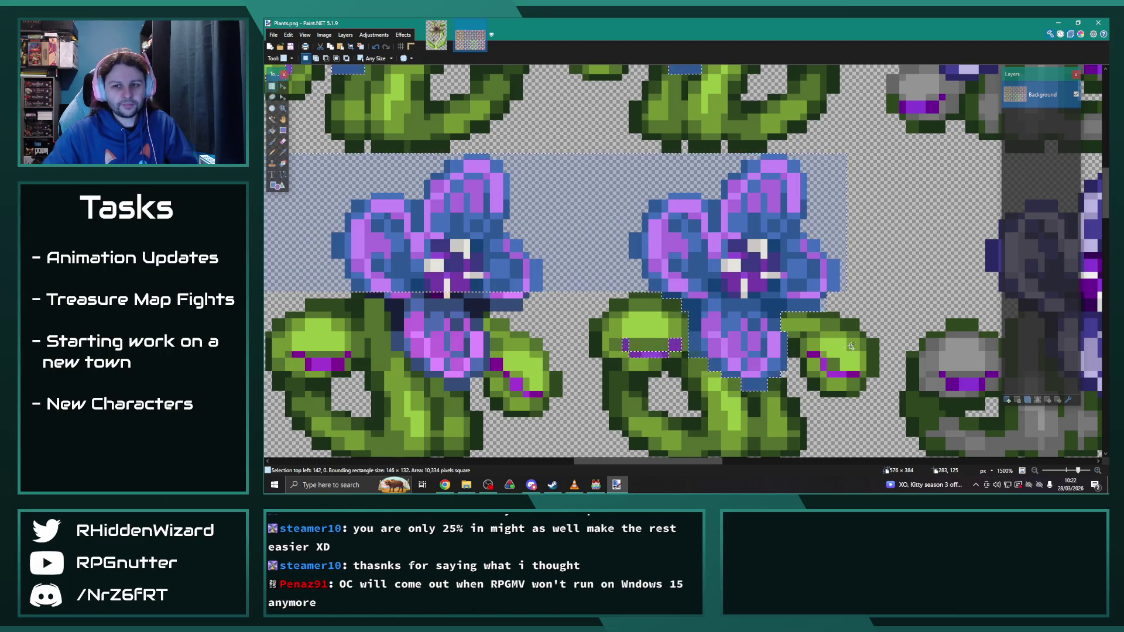
pyautogui.moveTo(809, 352); pyautogui.dragTo(844, 375)
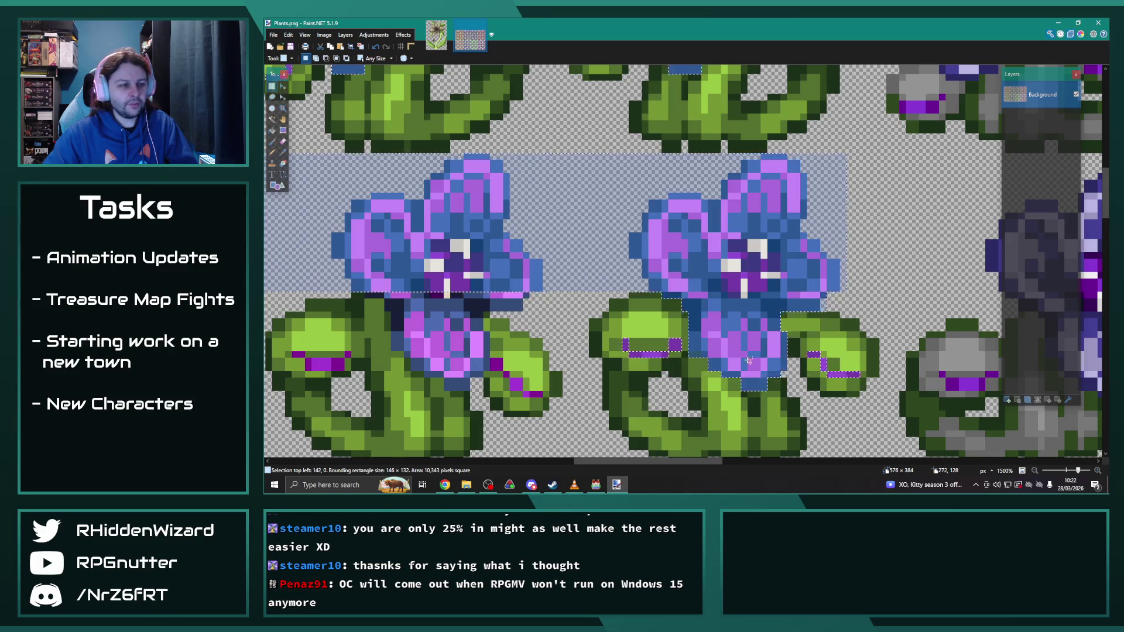
pyautogui.moveTo(521, 311); pyautogui.dragTo(397, 289)
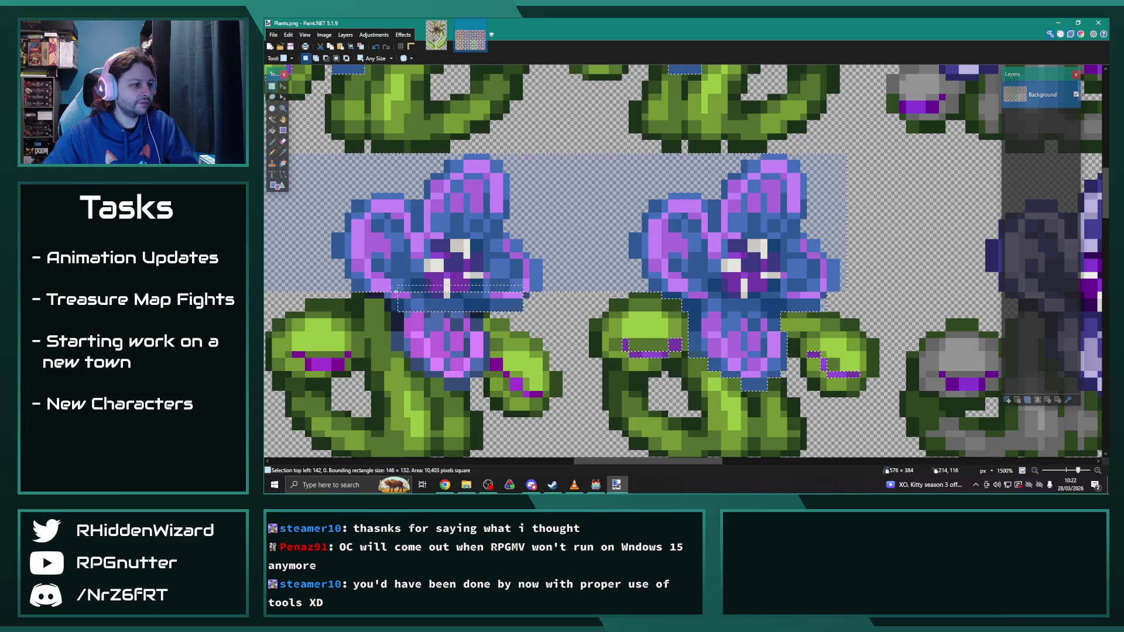
pyautogui.moveTo(526, 295)
pyautogui.mouseDown()
pyautogui.moveTo(370, 294)
pyautogui.moveTo(483, 352)
pyautogui.mouseUp()
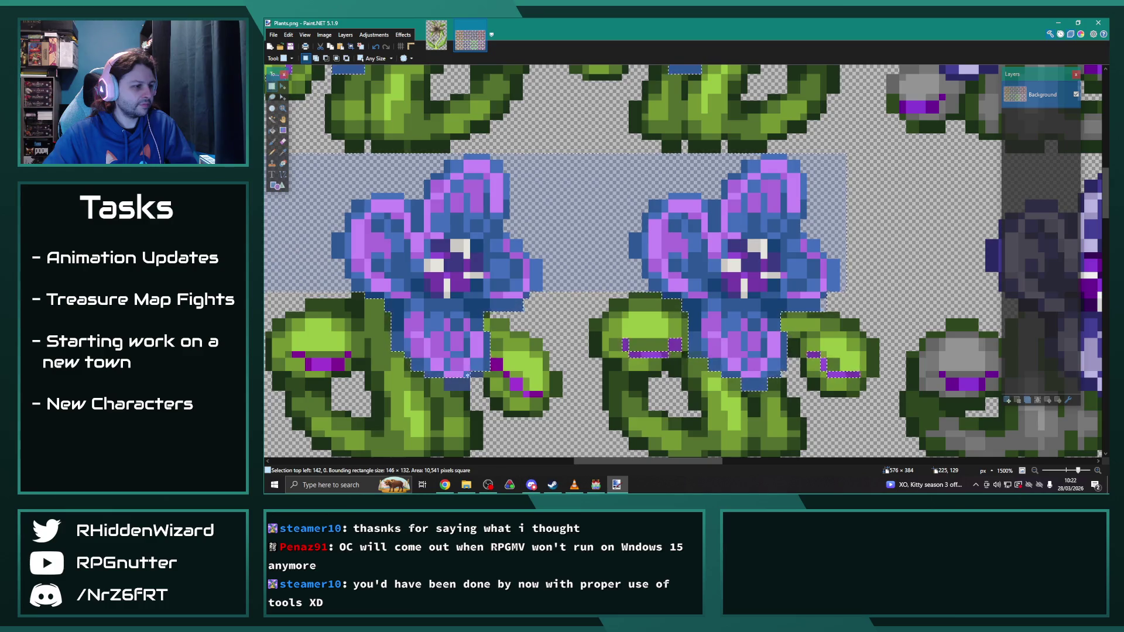
pyautogui.moveTo(446, 380)
pyautogui.mouseDown()
pyautogui.moveTo(477, 386)
pyautogui.moveTo(493, 351)
pyautogui.moveTo(529, 395)
pyautogui.mouseUp()
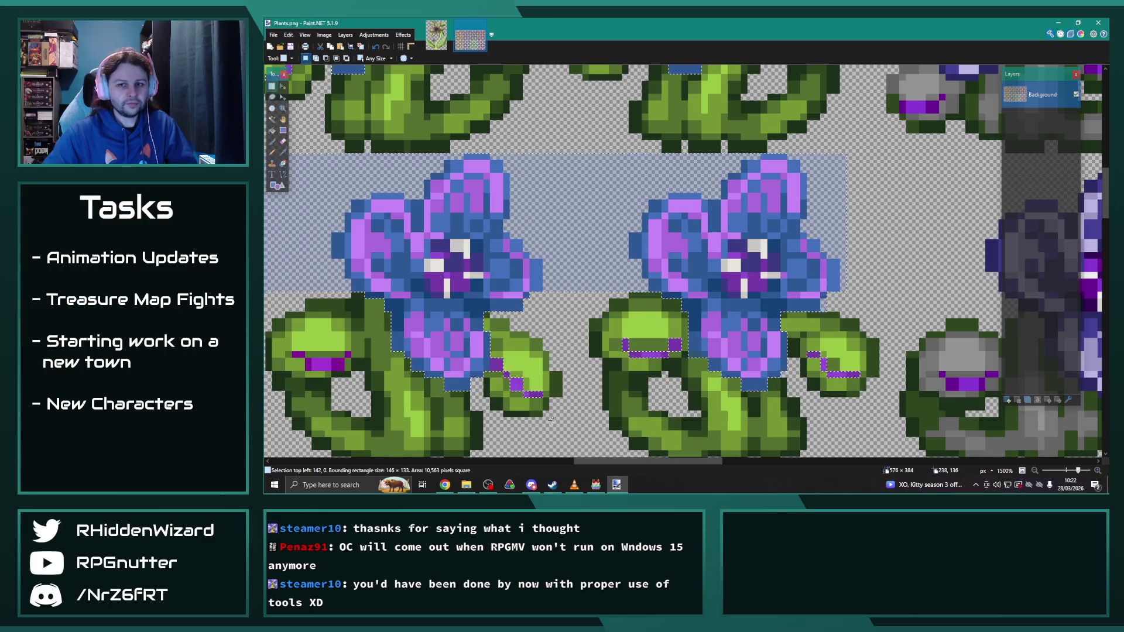
pyautogui.moveTo(669, 464); pyautogui.dragTo(622, 461)
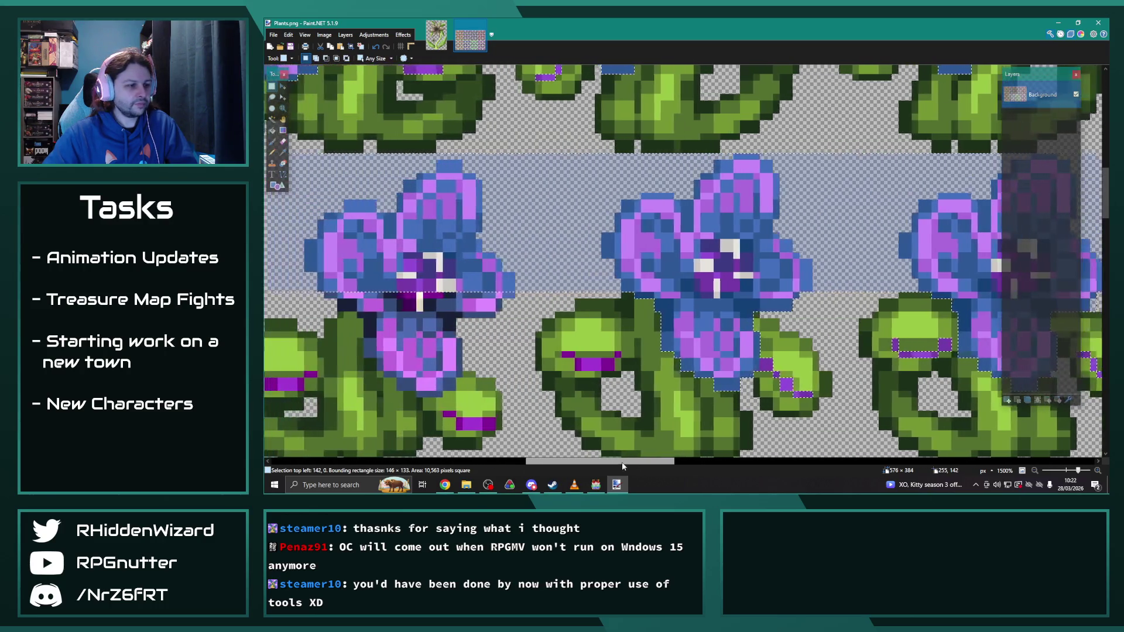
# Step: Add the flower head's strips, right edge and lower petals to the selection
pyautogui.keyDown('ctrl'); pyautogui.scroll(2, 626, 398); pyautogui.keyUp('ctrl')
pyautogui.scroll(-2, 627, 397)
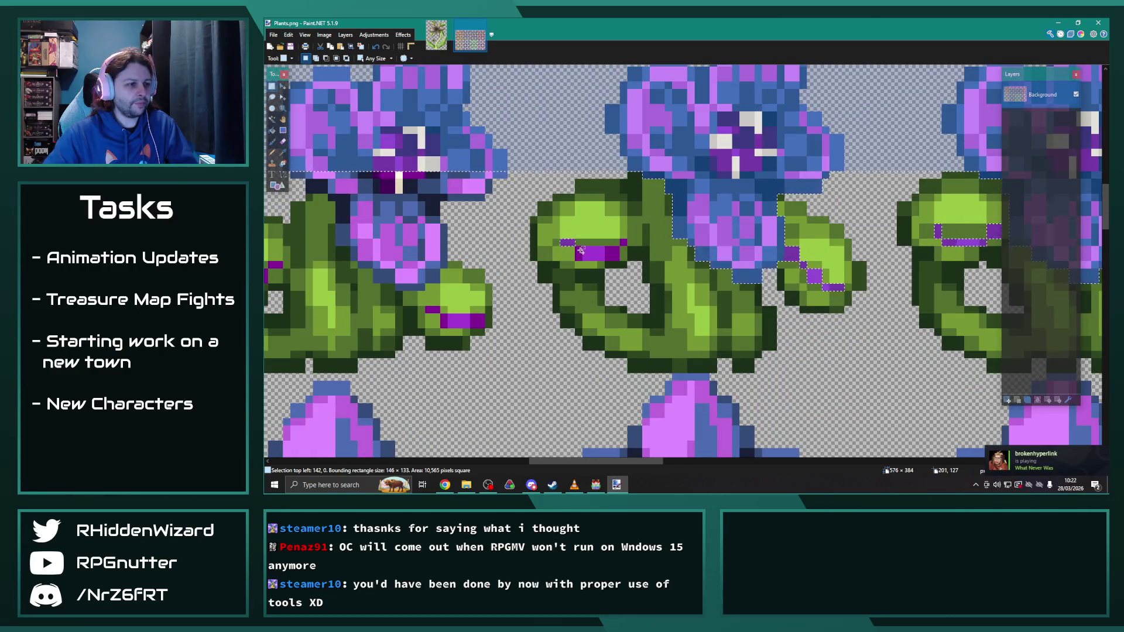
pyautogui.moveTo(568, 242); pyautogui.dragTo(606, 242)
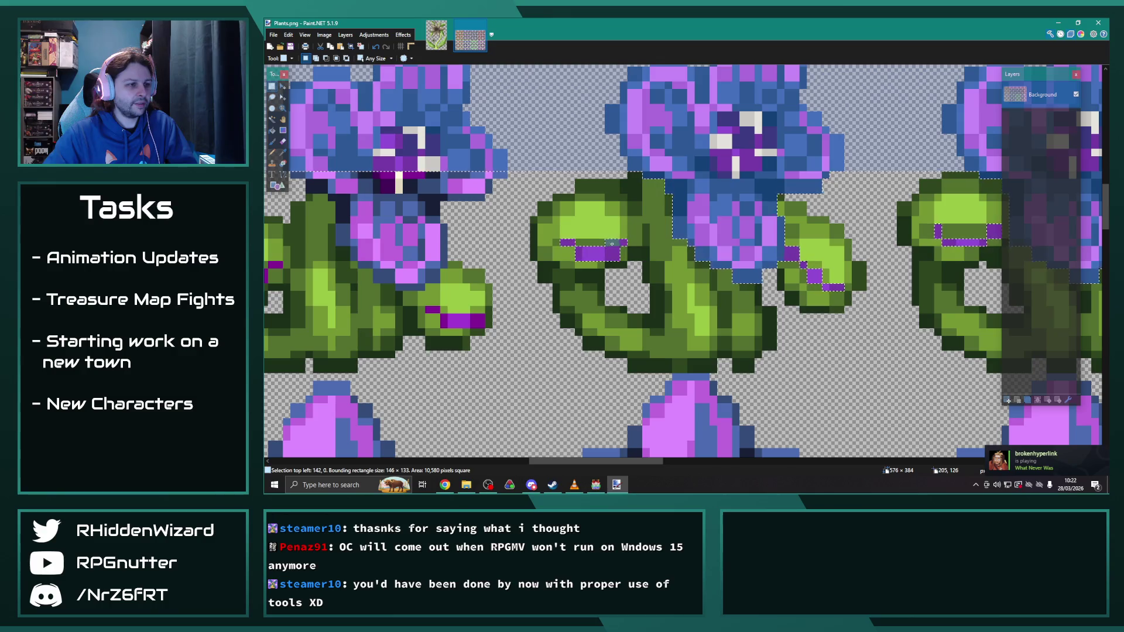
pyautogui.moveTo(643, 462); pyautogui.dragTo(610, 462)
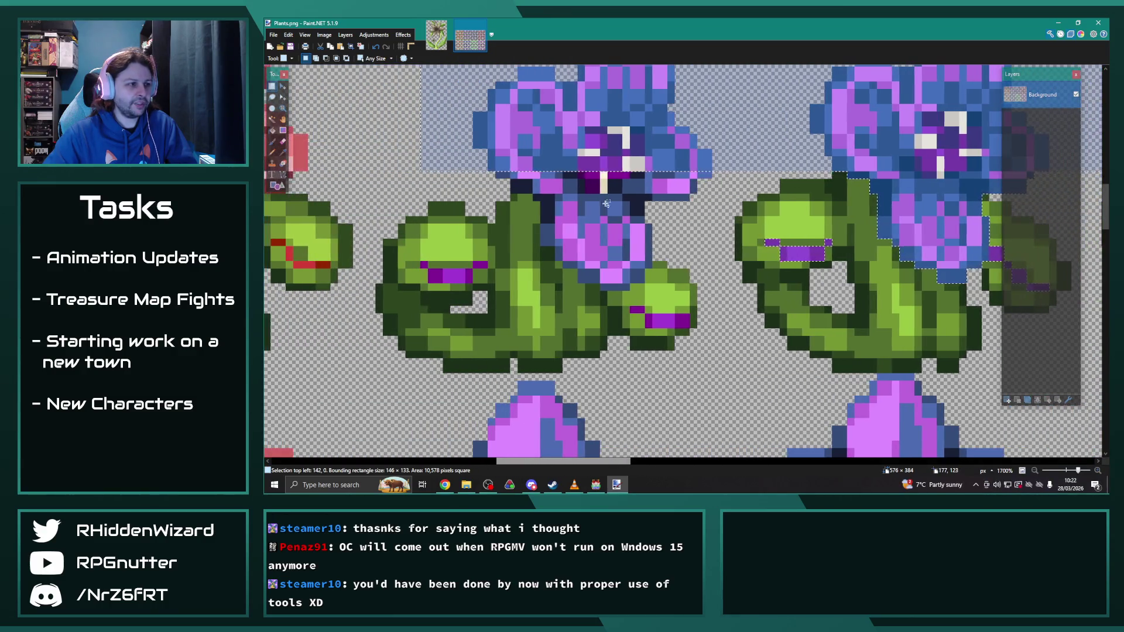
pyautogui.moveTo(694, 191); pyautogui.dragTo(503, 175)
pyautogui.moveTo(724, 198); pyautogui.dragTo(693, 173)
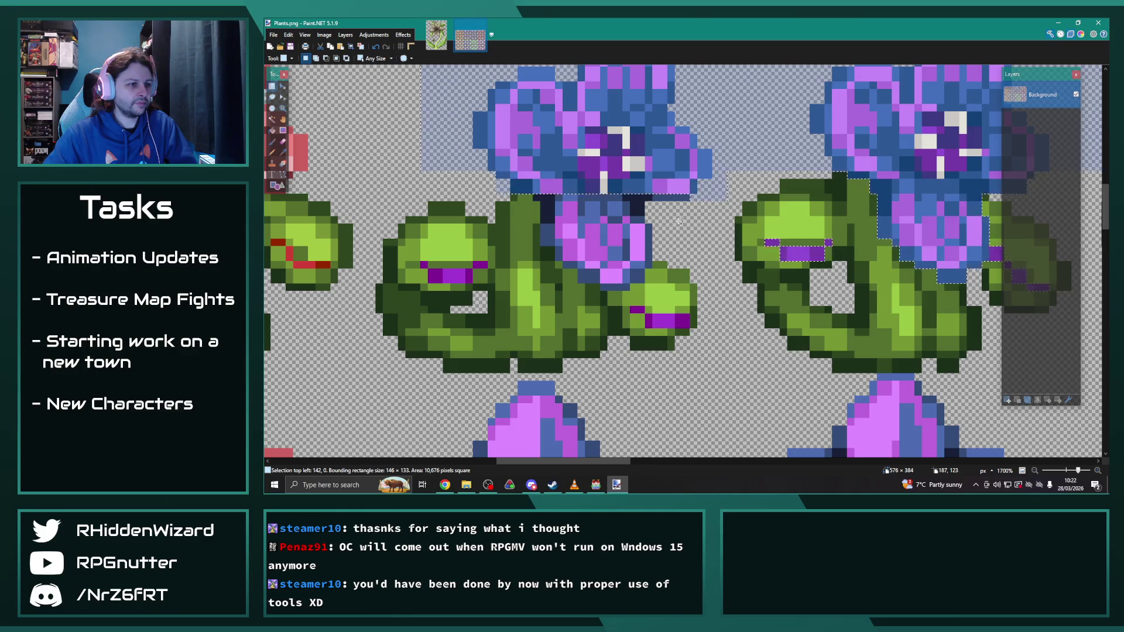
pyautogui.moveTo(684, 256)
pyautogui.mouseDown()
pyautogui.moveTo(579, 199)
pyautogui.moveTo(557, 198)
pyautogui.moveTo(568, 200)
pyautogui.moveTo(553, 242)
pyautogui.mouseUp()
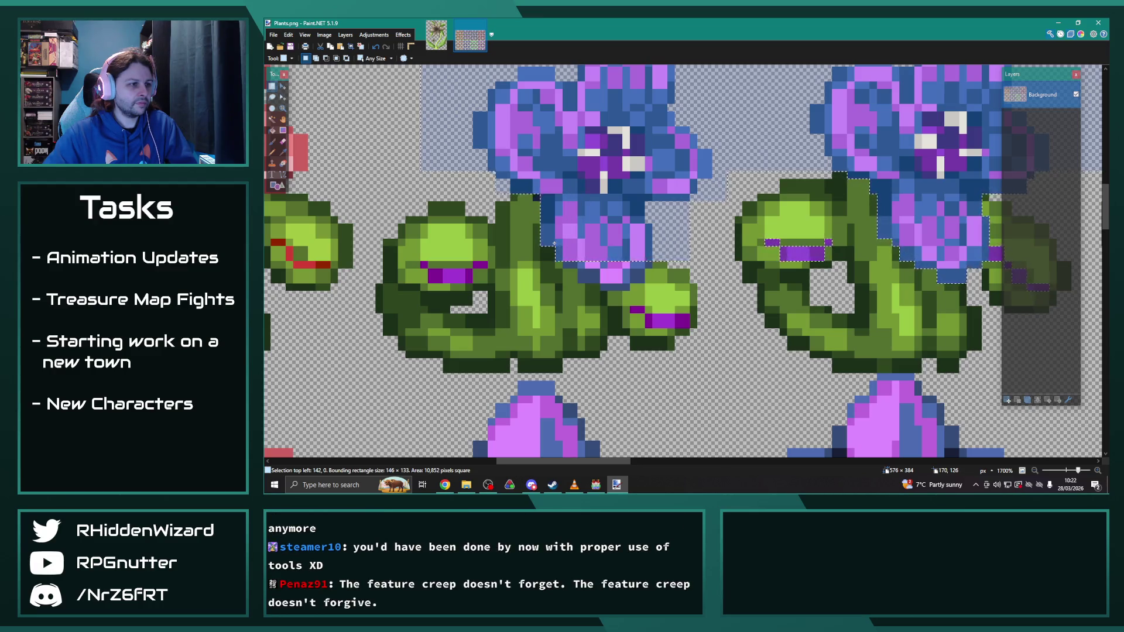
pyautogui.moveTo(548, 200)
pyautogui.mouseDown()
pyautogui.moveTo(572, 265)
pyautogui.moveTo(640, 279)
pyautogui.mouseUp()
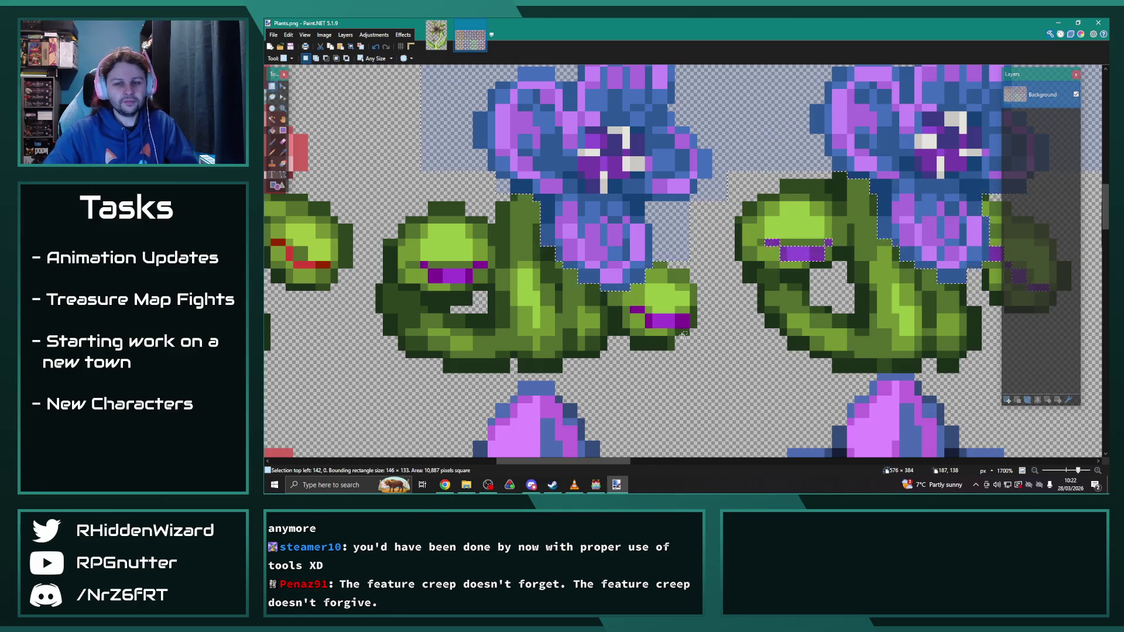
# Step: Add the plants' purple mouth pixels, bringing the selection to 146 × 138
pyautogui.moveTo(631, 305)
pyautogui.mouseDown()
pyautogui.moveTo(658, 325)
pyautogui.moveTo(682, 324)
pyautogui.mouseUp()
pyautogui.moveTo(426, 268)
pyautogui.mouseDown()
pyautogui.moveTo(486, 267)
pyautogui.moveTo(423, 261)
pyautogui.mouseUp()
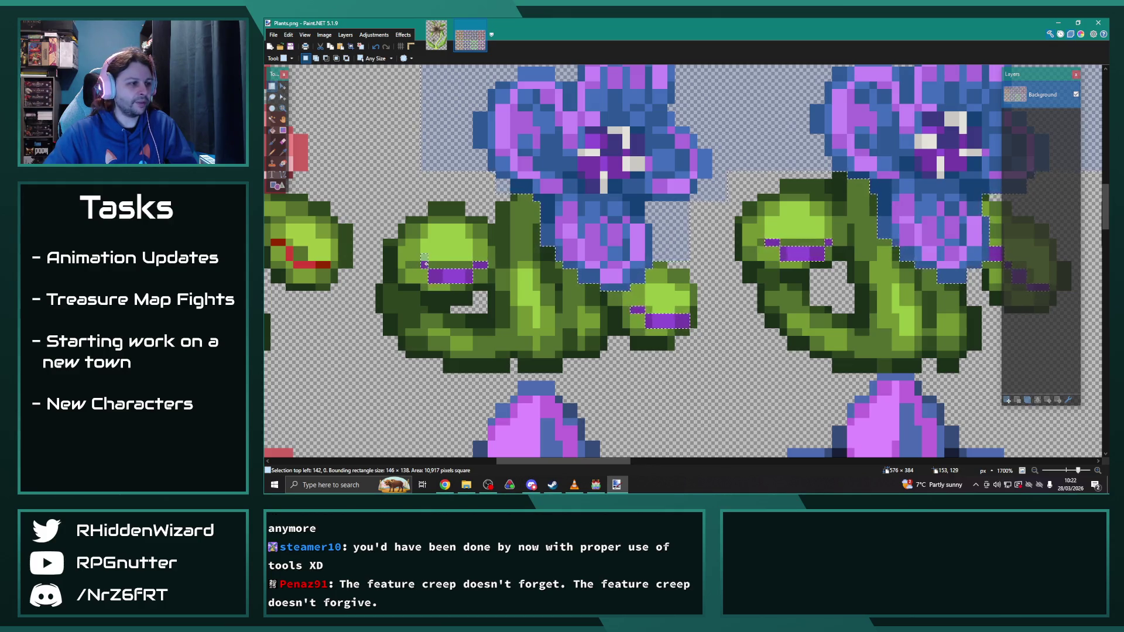
pyautogui.click(425, 250)
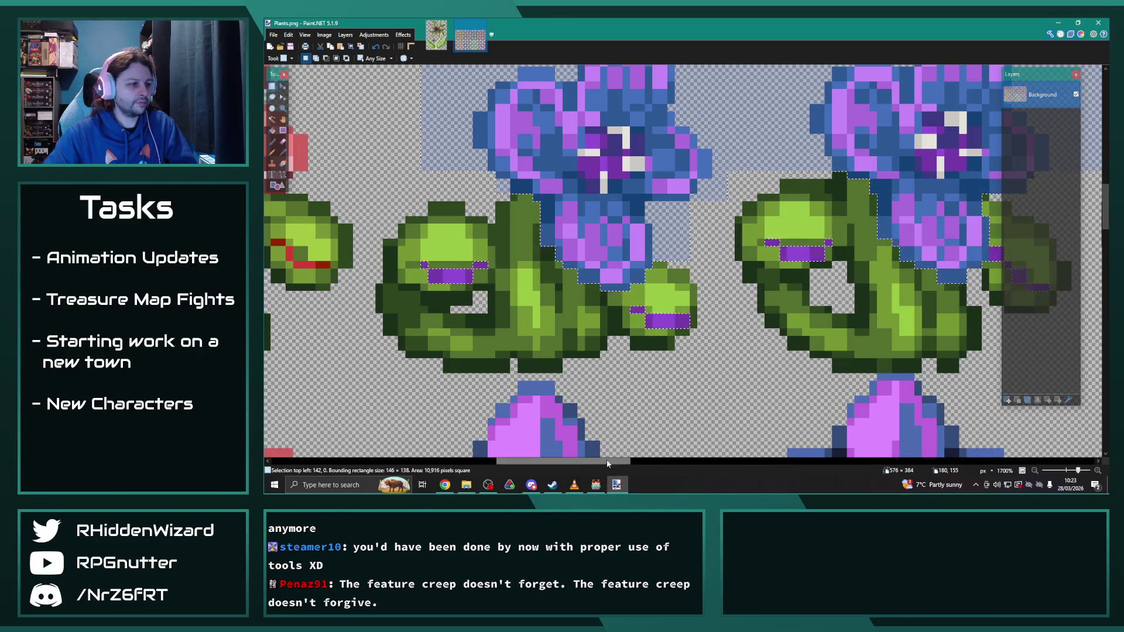
pyautogui.moveTo(609, 460); pyautogui.dragTo(598, 460)
pyautogui.scroll(-5, 721, 434)
pyautogui.keyDown('ctrl'); pyautogui.scroll(-2, 721, 434); pyautogui.keyUp('ctrl')
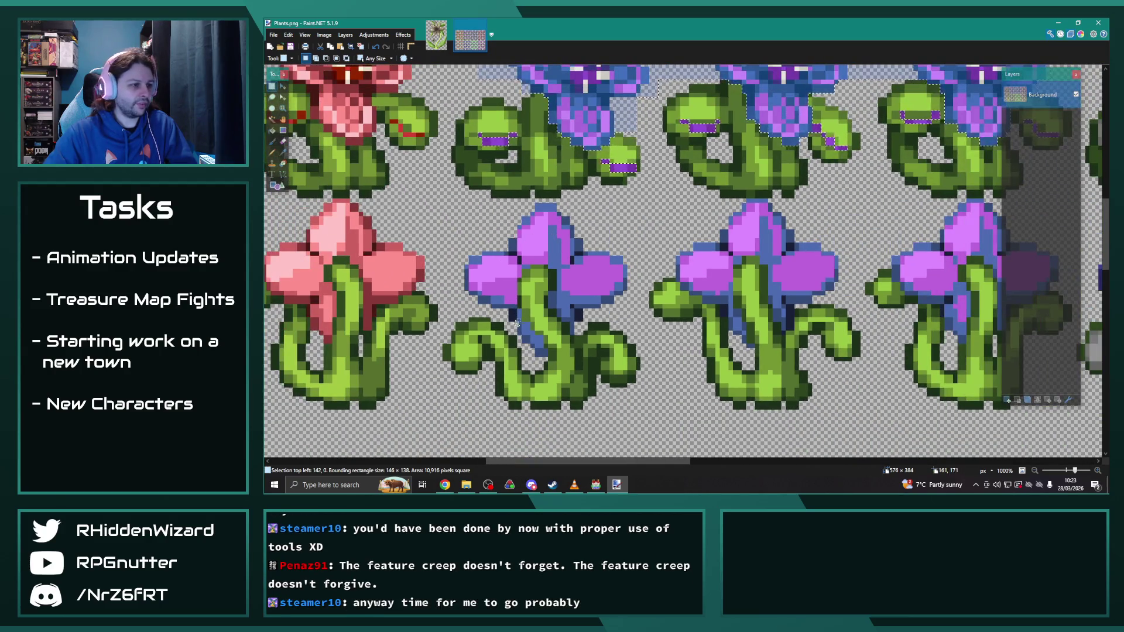
# Step: Add the purple flower's left and top petals and the area beside its stem
pyautogui.moveTo(517, 324)
pyautogui.mouseDown()
pyautogui.moveTo(469, 233)
pyautogui.moveTo(499, 278)
pyautogui.moveTo(488, 306)
pyautogui.moveTo(461, 209)
pyautogui.mouseUp()
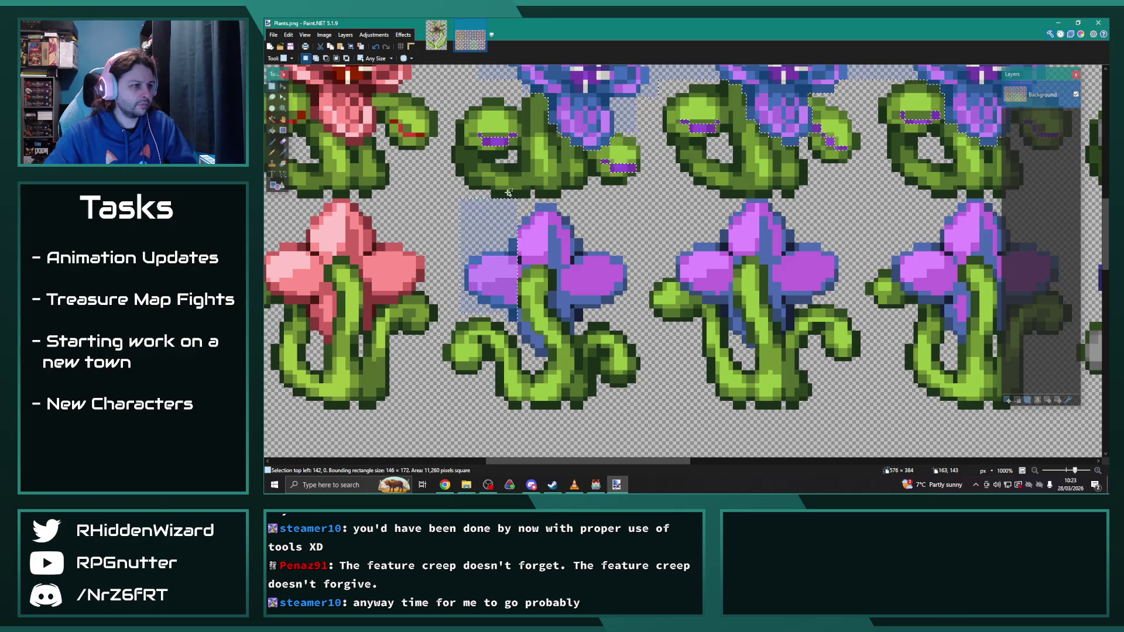
pyautogui.moveTo(622, 199)
pyautogui.mouseDown()
pyautogui.moveTo(574, 256)
pyautogui.moveTo(520, 268)
pyautogui.mouseUp()
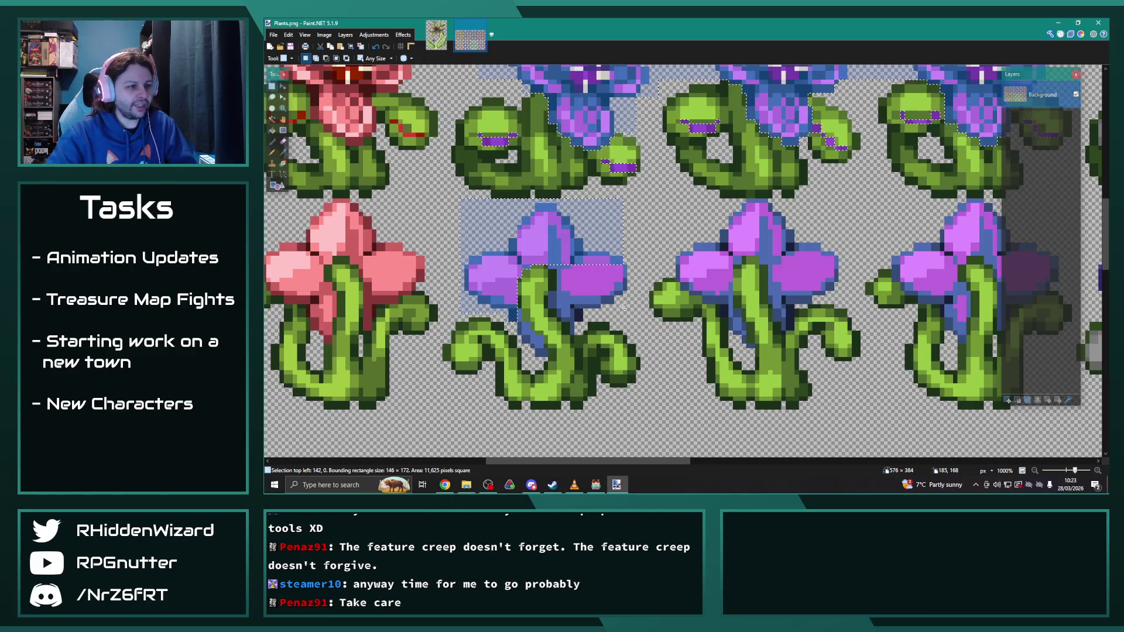
pyautogui.moveTo(637, 317)
pyautogui.mouseDown()
pyautogui.moveTo(556, 253)
pyautogui.moveTo(575, 305)
pyautogui.moveTo(554, 304)
pyautogui.moveTo(572, 335)
pyautogui.moveTo(530, 347)
pyautogui.moveTo(543, 328)
pyautogui.mouseUp()
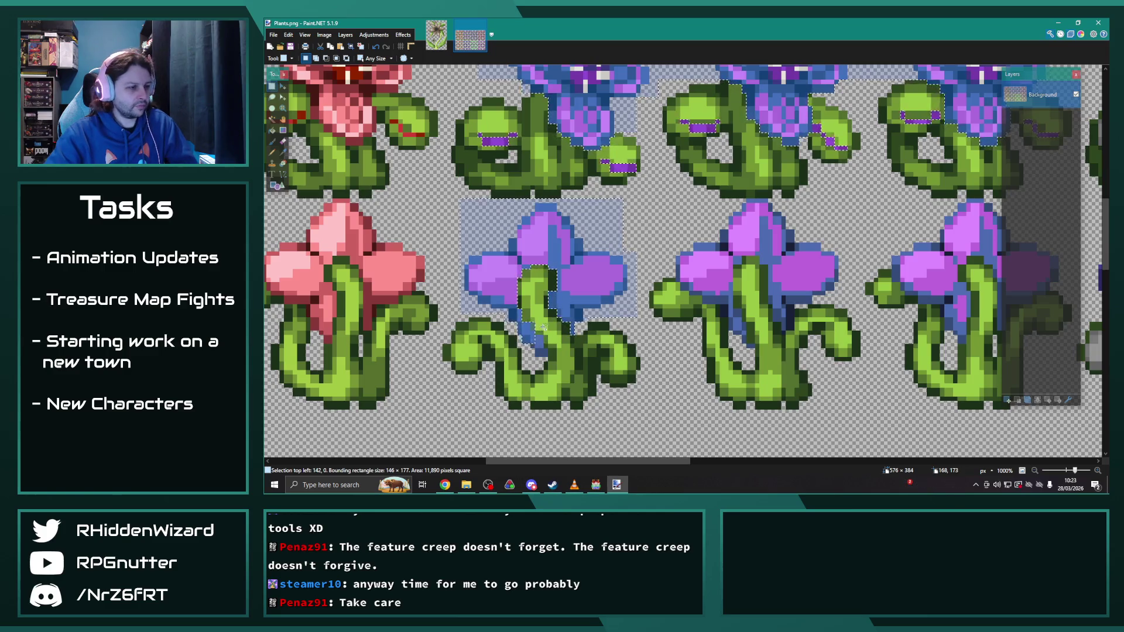
pyautogui.scroll(5, 535, 317)
pyautogui.moveTo(536, 317)
pyautogui.mouseDown()
pyautogui.moveTo(559, 401)
pyautogui.moveTo(571, 392)
pyautogui.mouseUp()
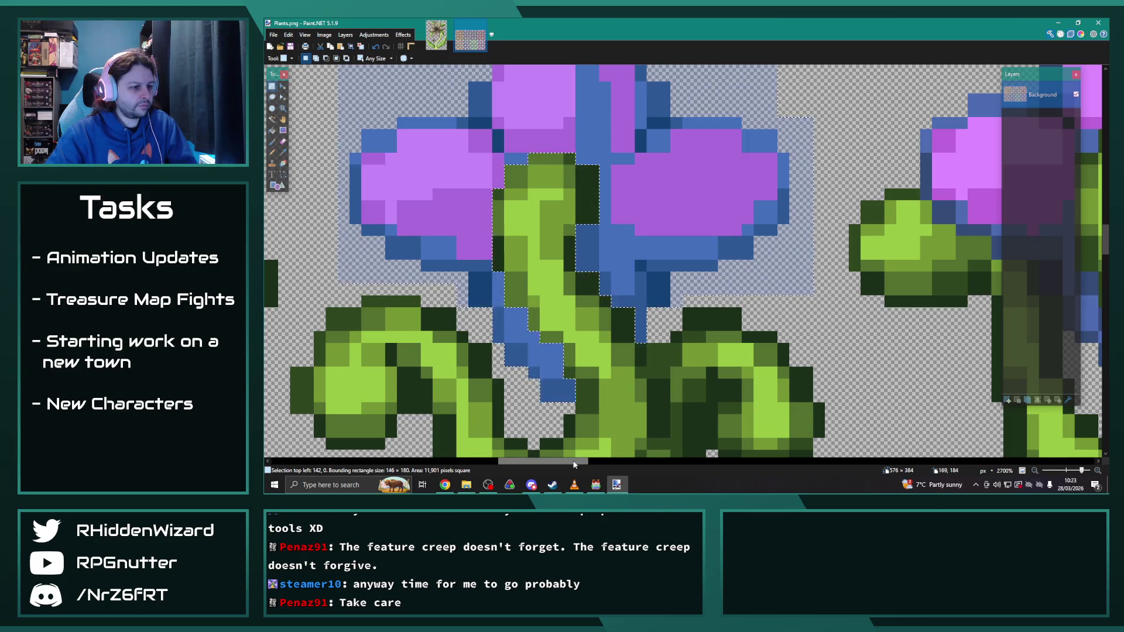
pyautogui.scroll(-3, 574, 464)
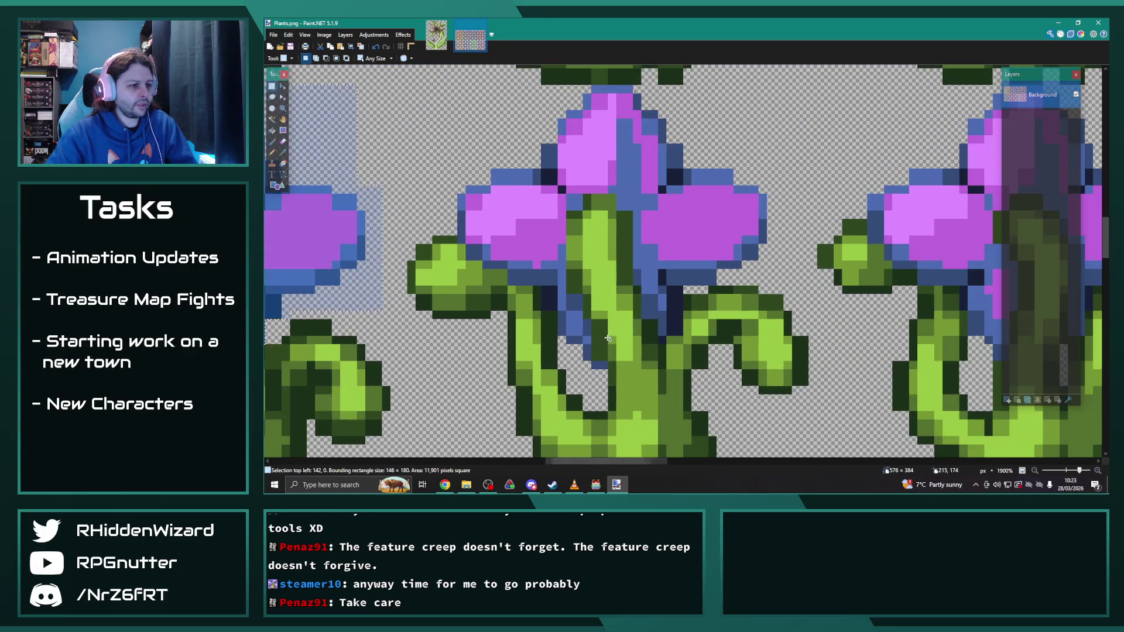
# Step: Lasso around the blue stem pixels and add the top flower head, reaching 146 × 180
pyautogui.moveTo(606, 366)
pyautogui.mouseDown()
pyautogui.moveTo(592, 364)
pyautogui.moveTo(565, 316)
pyautogui.moveTo(541, 137)
pyautogui.moveTo(587, 247)
pyautogui.mouseUp()
pyautogui.moveTo(562, 126); pyautogui.dragTo(565, 293)
pyautogui.moveTo(456, 168)
pyautogui.mouseDown()
pyautogui.moveTo(541, 170)
pyautogui.moveTo(550, 246)
pyautogui.moveTo(459, 240)
pyautogui.moveTo(483, 252)
pyautogui.moveTo(473, 264)
pyautogui.moveTo(535, 260)
pyautogui.moveTo(487, 265)
pyautogui.moveTo(515, 273)
pyautogui.mouseUp()
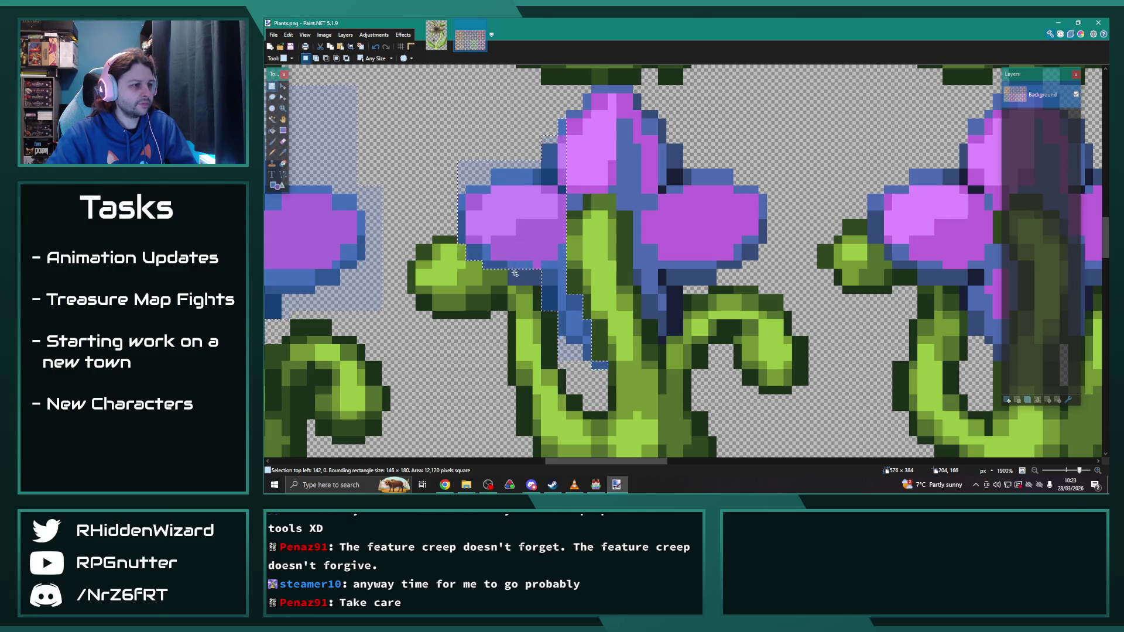
pyautogui.moveTo(567, 141); pyautogui.dragTo(733, 247)
pyautogui.moveTo(583, 247)
pyautogui.mouseDown()
pyautogui.moveTo(763, 256)
pyautogui.moveTo(643, 271)
pyautogui.moveTo(772, 322)
pyautogui.moveTo(782, 339)
pyautogui.mouseUp()
pyautogui.scroll(-2, 682, 349)
pyautogui.moveTo(643, 286)
pyautogui.mouseDown()
pyautogui.moveTo(677, 329)
pyautogui.moveTo(677, 305)
pyautogui.mouseUp()
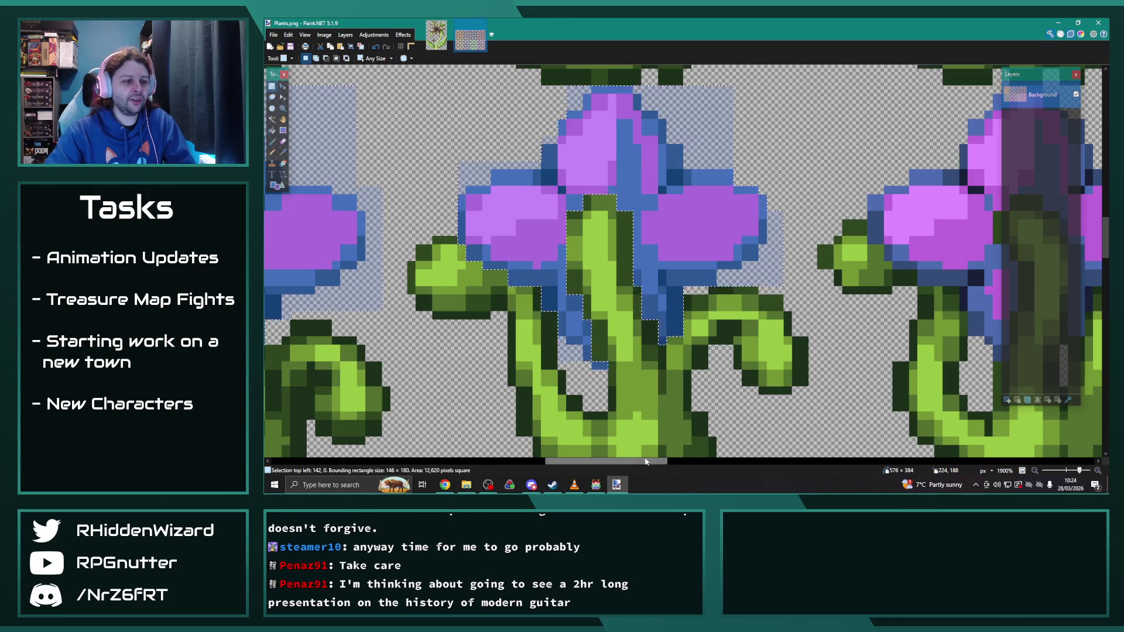
# Step: Add the right petal, the strip below it and the blue stem pixels, totalling 13,372 pixels
pyautogui.moveTo(646, 461); pyautogui.dragTo(710, 470)
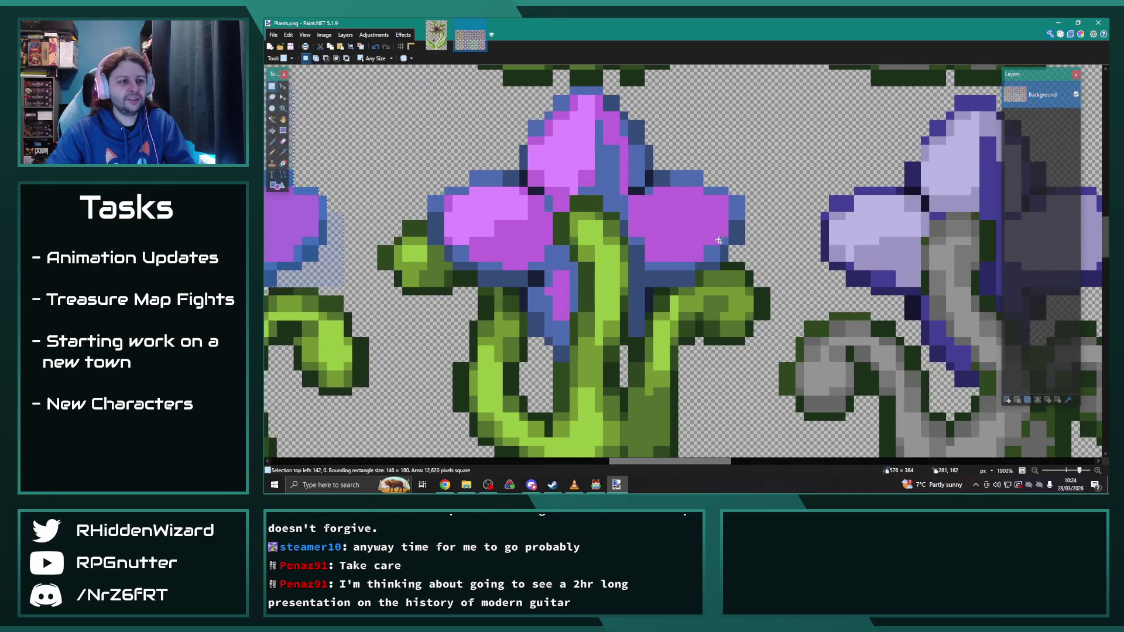
pyautogui.moveTo(745, 262); pyautogui.dragTo(628, 162)
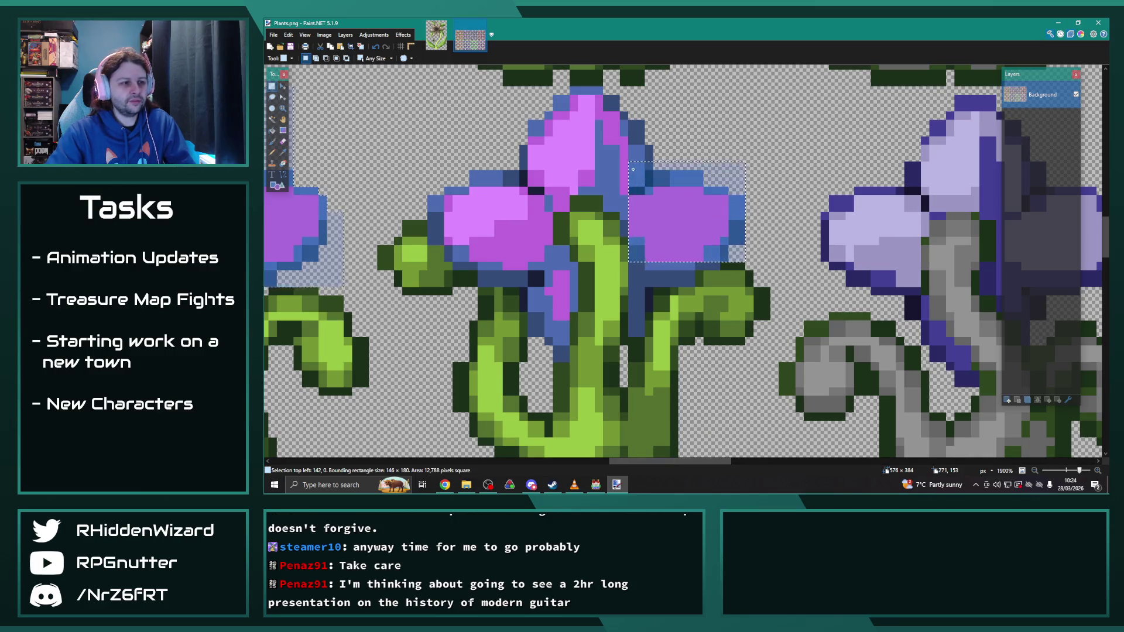
pyautogui.moveTo(713, 267)
pyautogui.mouseDown()
pyautogui.moveTo(634, 263)
pyautogui.moveTo(652, 274)
pyautogui.moveTo(635, 271)
pyautogui.moveTo(641, 329)
pyautogui.moveTo(628, 289)
pyautogui.moveTo(623, 117)
pyautogui.moveTo(625, 103)
pyautogui.moveTo(650, 99)
pyautogui.moveTo(463, 99)
pyautogui.moveTo(454, 86)
pyautogui.moveTo(627, 194)
pyautogui.moveTo(498, 195)
pyautogui.moveTo(420, 175)
pyautogui.moveTo(614, 202)
pyautogui.moveTo(433, 208)
pyautogui.moveTo(548, 243)
pyautogui.moveTo(553, 196)
pyautogui.moveTo(563, 203)
pyautogui.moveTo(450, 249)
pyautogui.moveTo(472, 256)
pyautogui.moveTo(454, 286)
pyautogui.moveTo(550, 286)
pyautogui.moveTo(562, 266)
pyautogui.moveTo(572, 315)
pyautogui.mouseUp()
pyautogui.moveTo(565, 357)
pyautogui.mouseDown()
pyautogui.moveTo(544, 363)
pyautogui.moveTo(528, 288)
pyautogui.mouseUp()
pyautogui.scroll(-5, 664, 352)
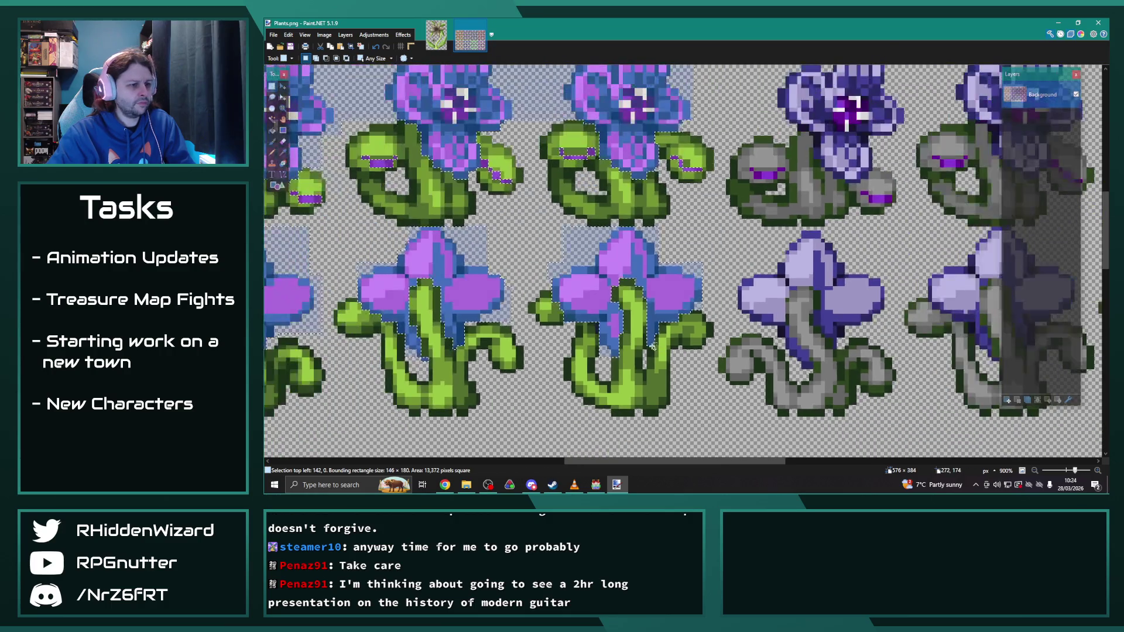
pyautogui.scroll(-4, 649, 344)
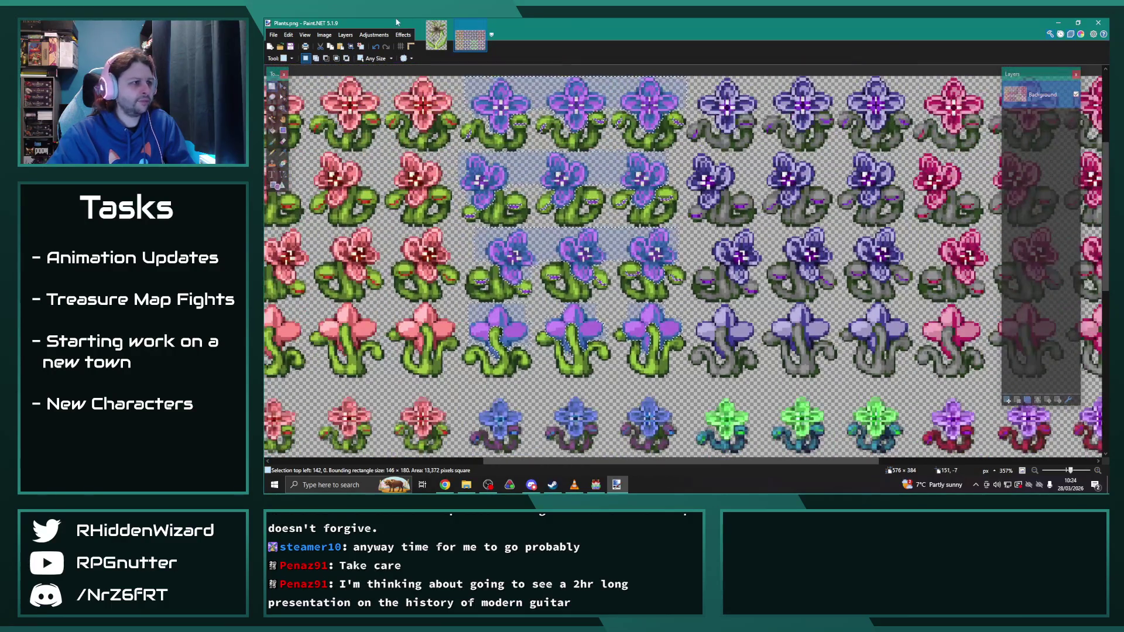
# Step: Apply Hue/Saturation with saturation 28 to turn the selected flowers pale mauve
pyautogui.click(374, 35)
pyautogui.click(406, 109)
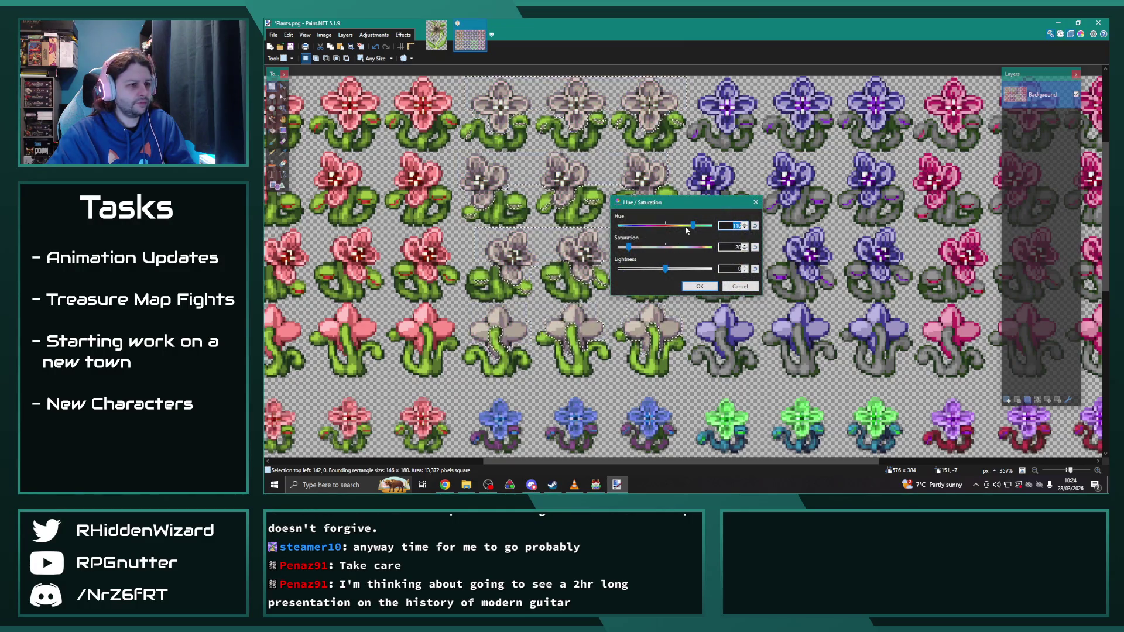
pyautogui.moveTo(628, 247); pyautogui.dragTo(634, 249)
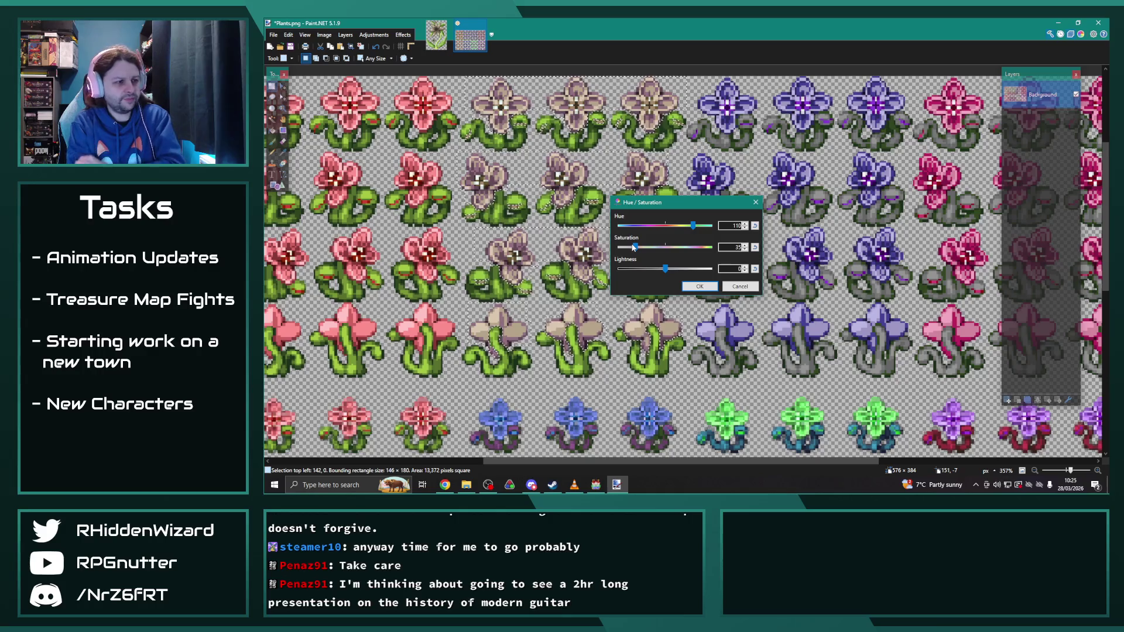
pyautogui.click(699, 285)
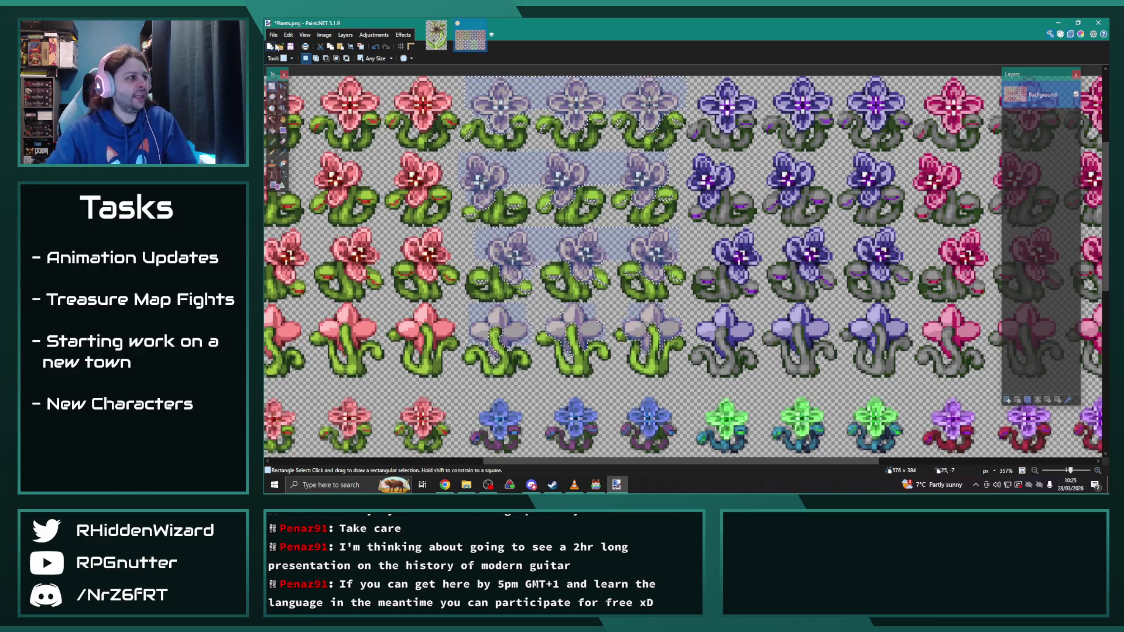
# Step: Start Save As in img/characters as a PNG, ready to edit the Plants name
pyautogui.click(273, 35)
pyautogui.click(319, 105)
pyautogui.press('End')
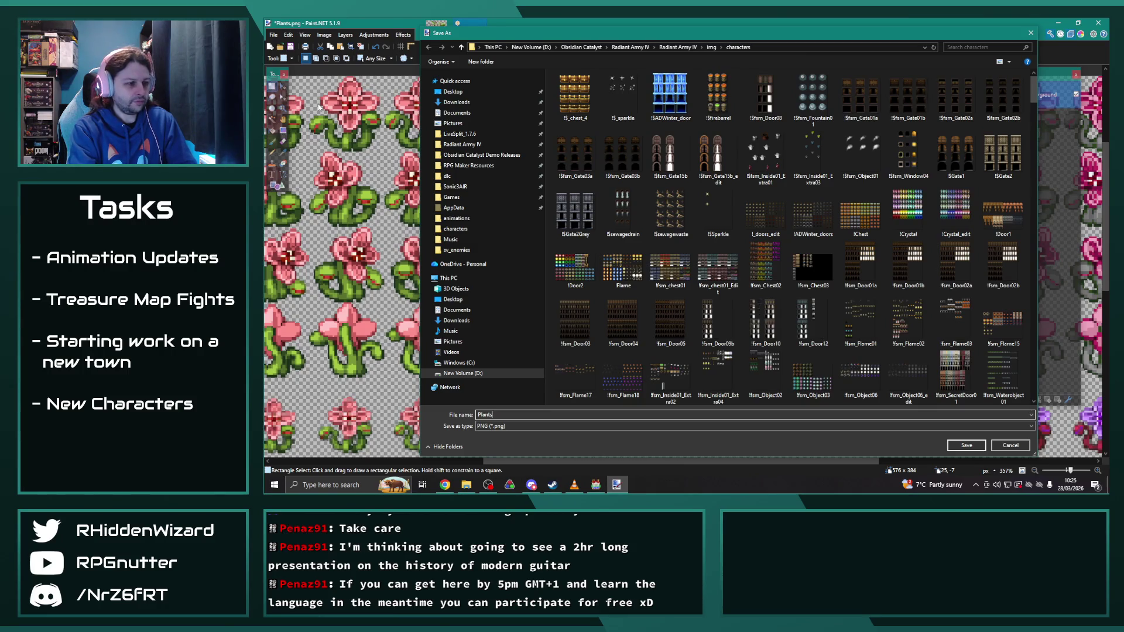
# Step: Save the sheet as Plants2.png and clear the selection
pyautogui.press('Return')
pyautogui.click(949, 199)
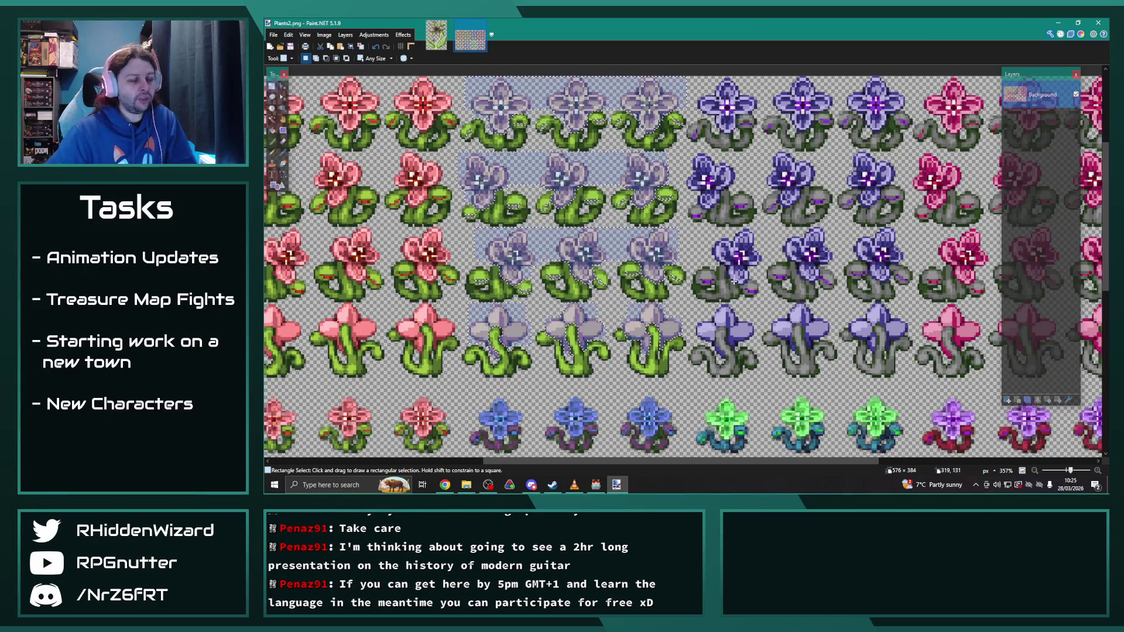
pyautogui.click(743, 214)
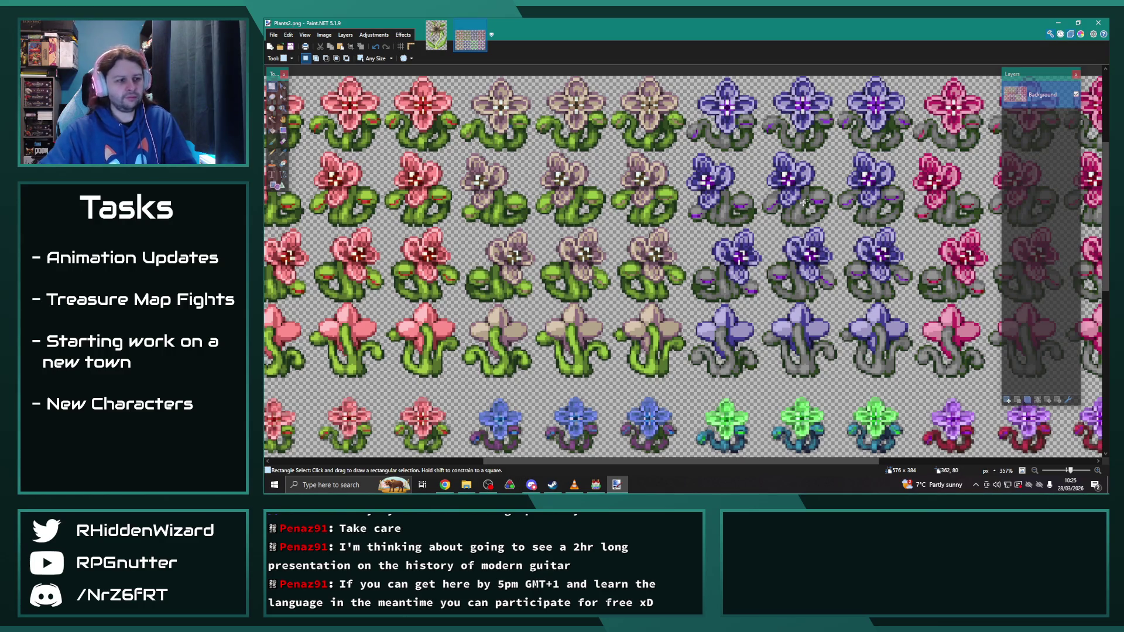
# Step: Skip to the next track in the music player and return to Paint.NET
pyautogui.click(574, 485)
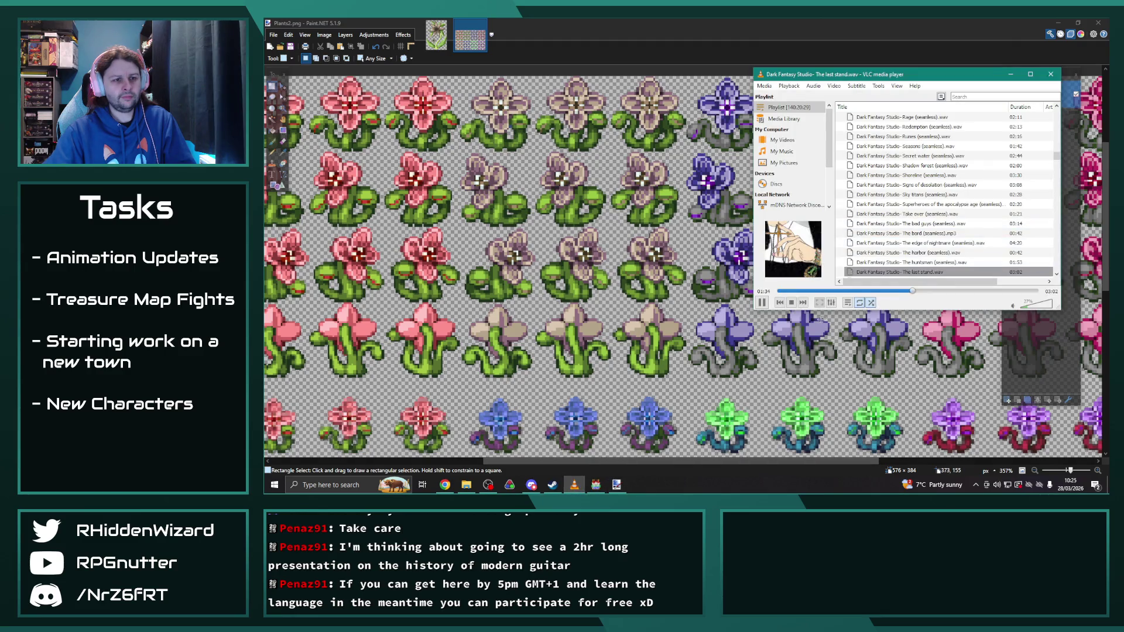
pyautogui.click(803, 303)
pyautogui.click(633, 22)
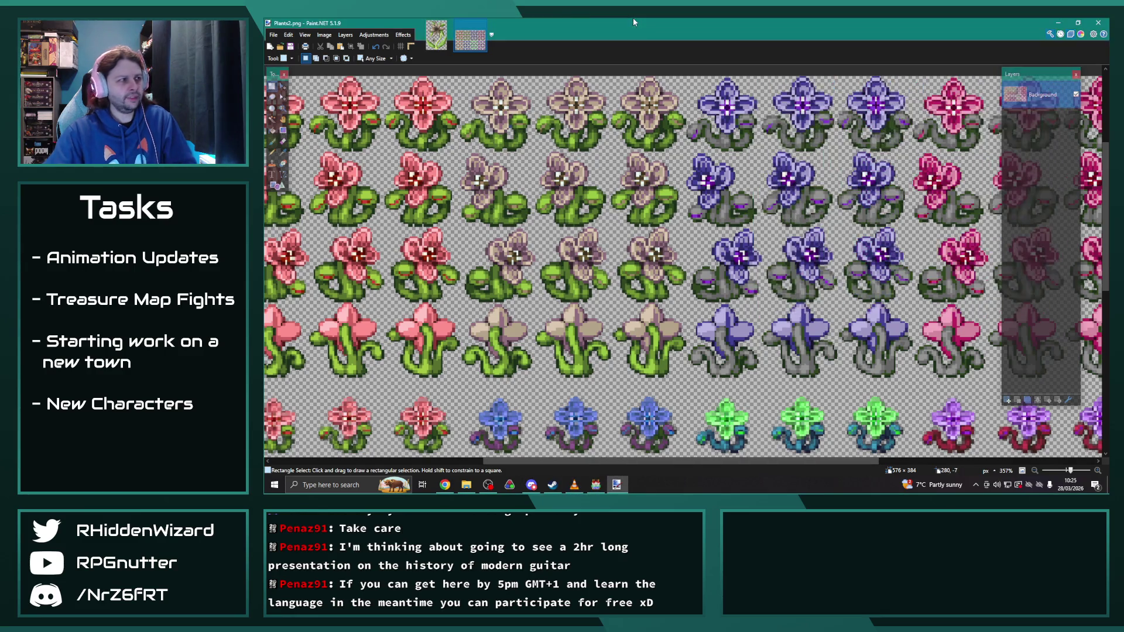
# Step: Switch to RPG Maker MV and select all of Territorial Lasher's note text
pyautogui.click(595, 485)
pyautogui.click(853, 307)
pyautogui.hotkey('ctrl', 'a')
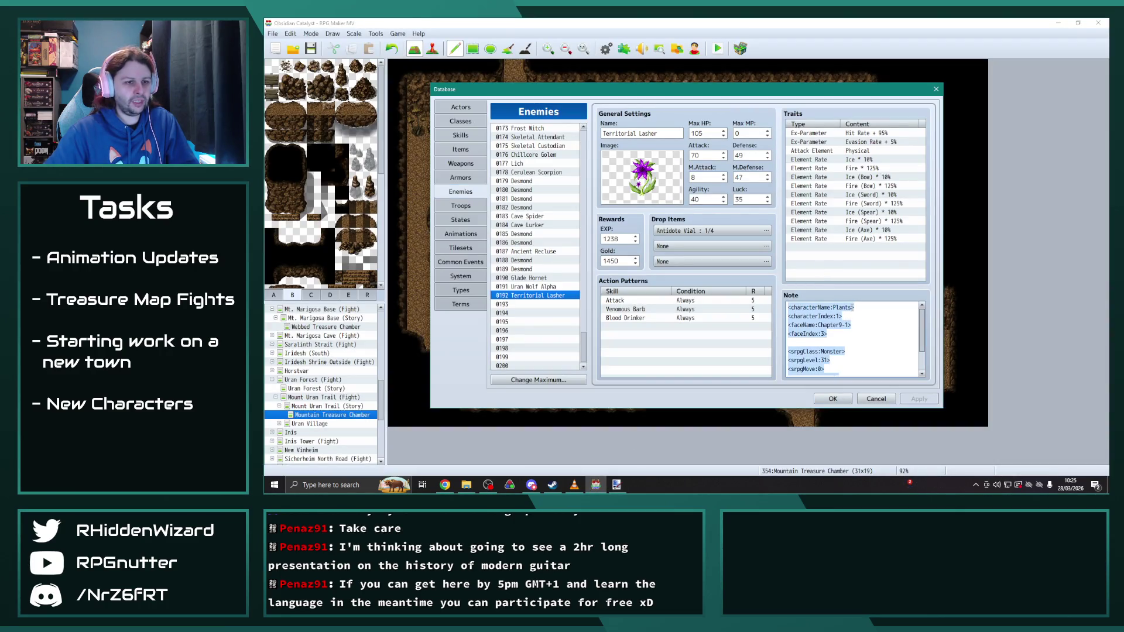
# Step: Change the note's characterName to Plants2 and set the battle image to flower_09_Edit2
pyautogui.click(851, 307)
pyautogui.write('2')
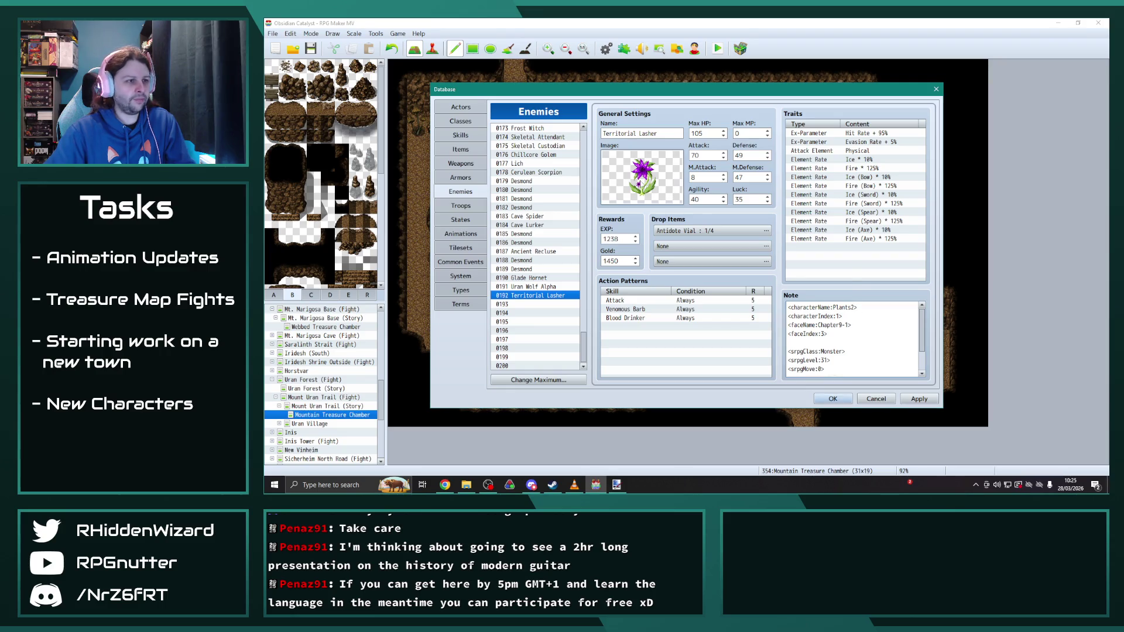
pyautogui.doubleClick(641, 184)
pyautogui.click(572, 254)
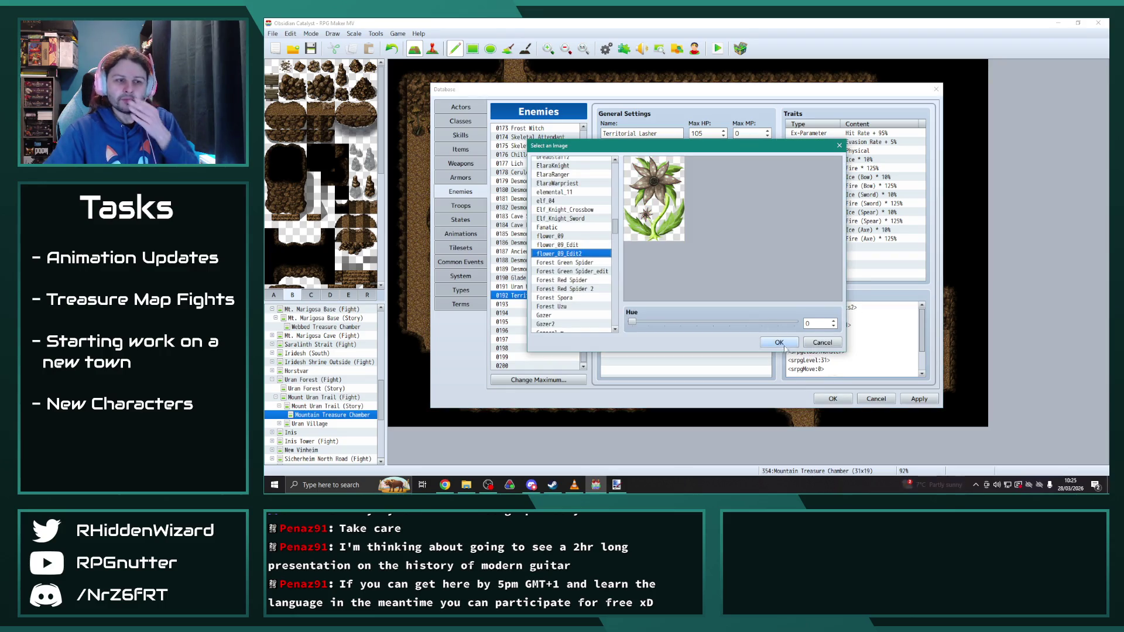
pyautogui.click(780, 343)
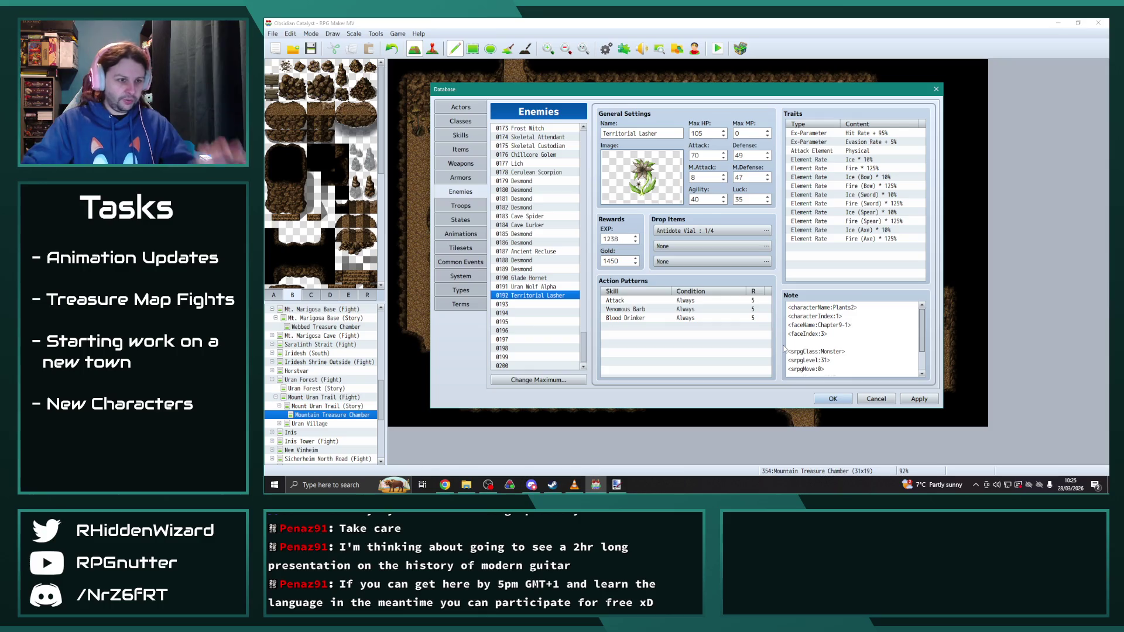
# Step: Set srpgLevel to 19, apply the changes, and open enemy #188 Desmond
pyautogui.doubleClick(825, 360)
pyautogui.write('19')
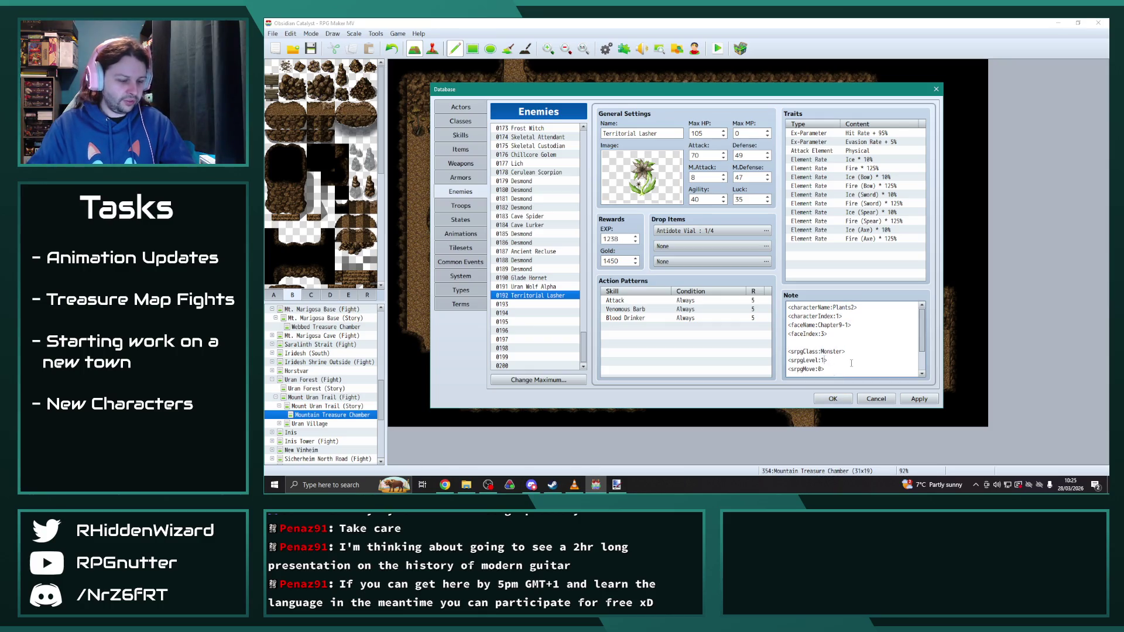
pyautogui.click(919, 400)
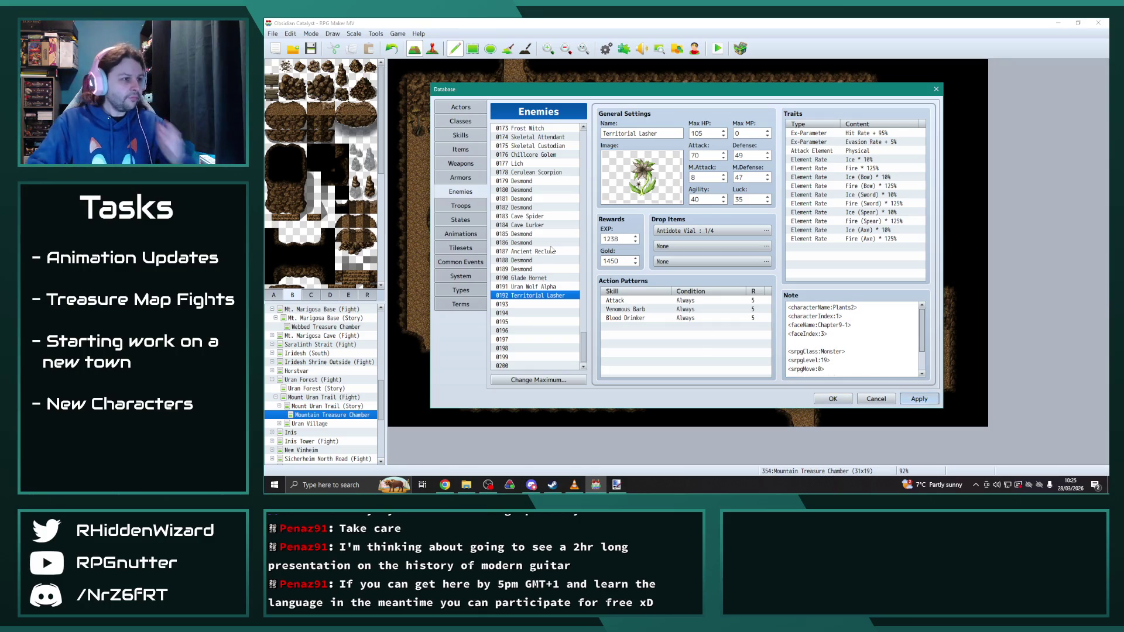
pyautogui.click(529, 260)
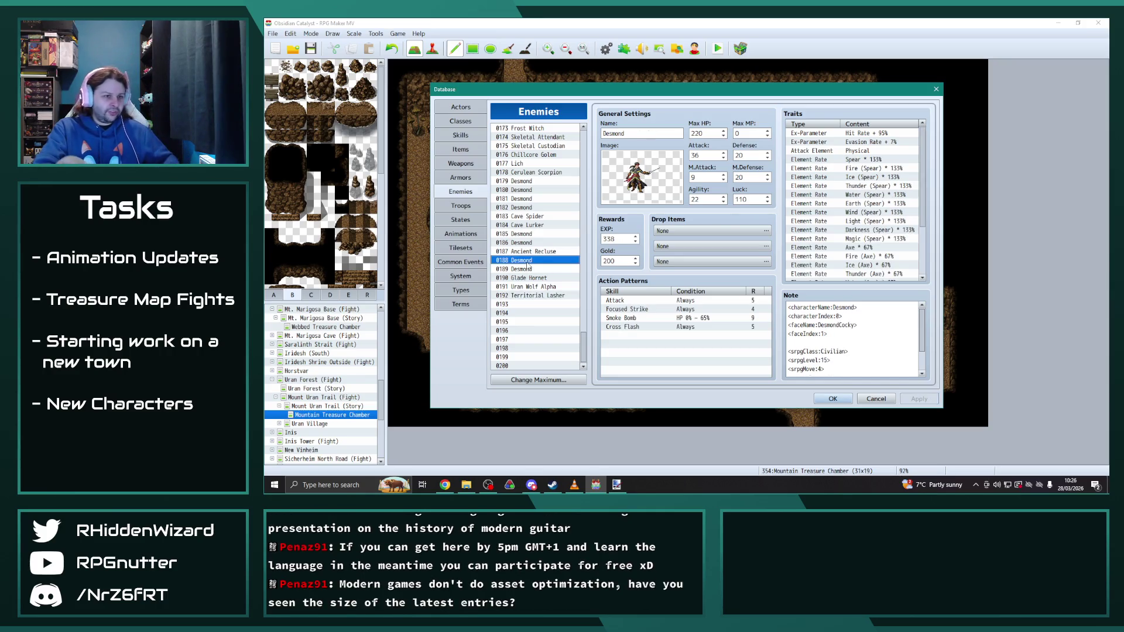
# Step: Copy enemies 0188–0189 Desmond and paste them into empty slots 0193–0194
pyautogui.click(528, 269)
pyautogui.click(528, 278)
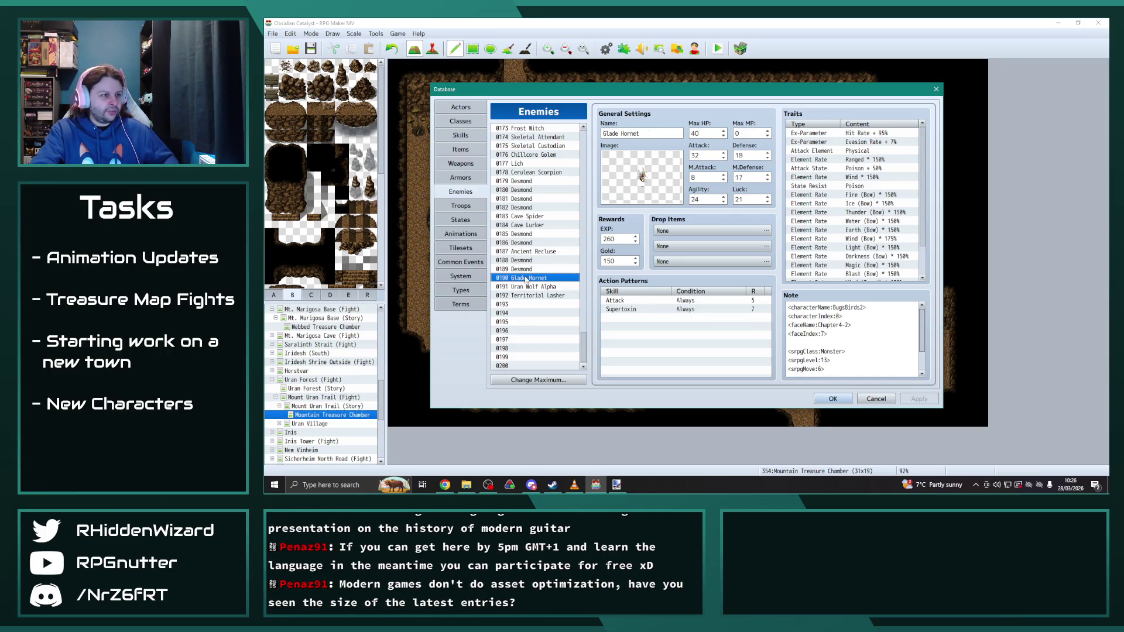
pyautogui.click(526, 269)
pyautogui.click(527, 260)
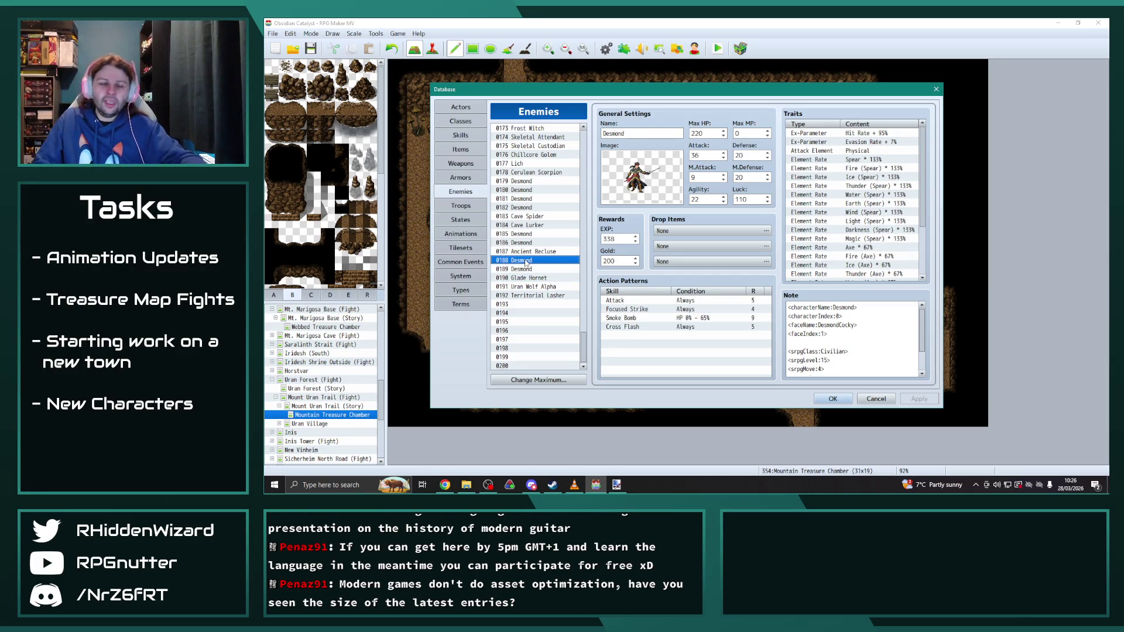
pyautogui.keyDown('shift'); pyautogui.click(531, 269); pyautogui.keyUp('shift')
pyautogui.hotkey('ctrl', 'c')
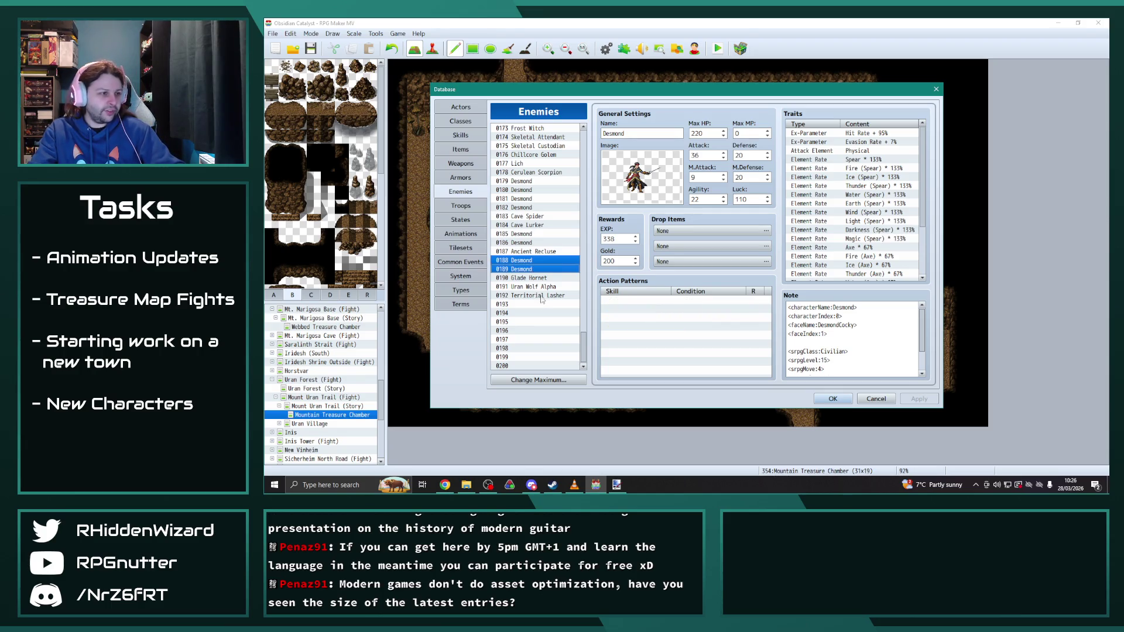
pyautogui.click(534, 304)
pyautogui.hotkey('ctrl', 'v')
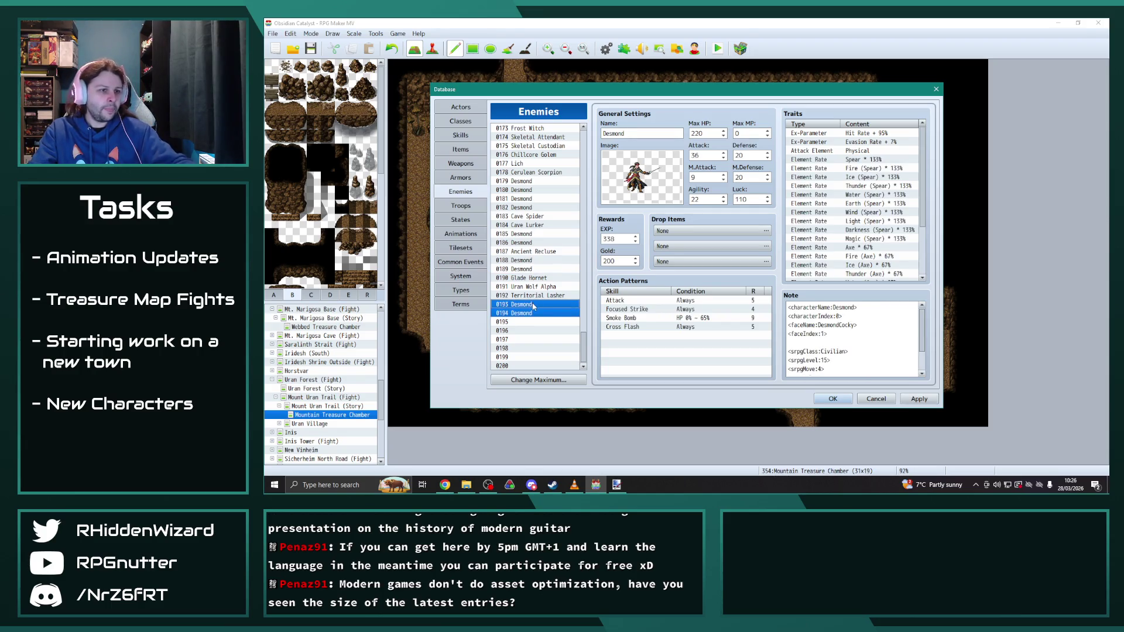
# Step: Set srpgLevel to 18 for Territorial Lasher and 20 for both Desmond copies, then apply
pyautogui.press('Down')
pyautogui.click(533, 304)
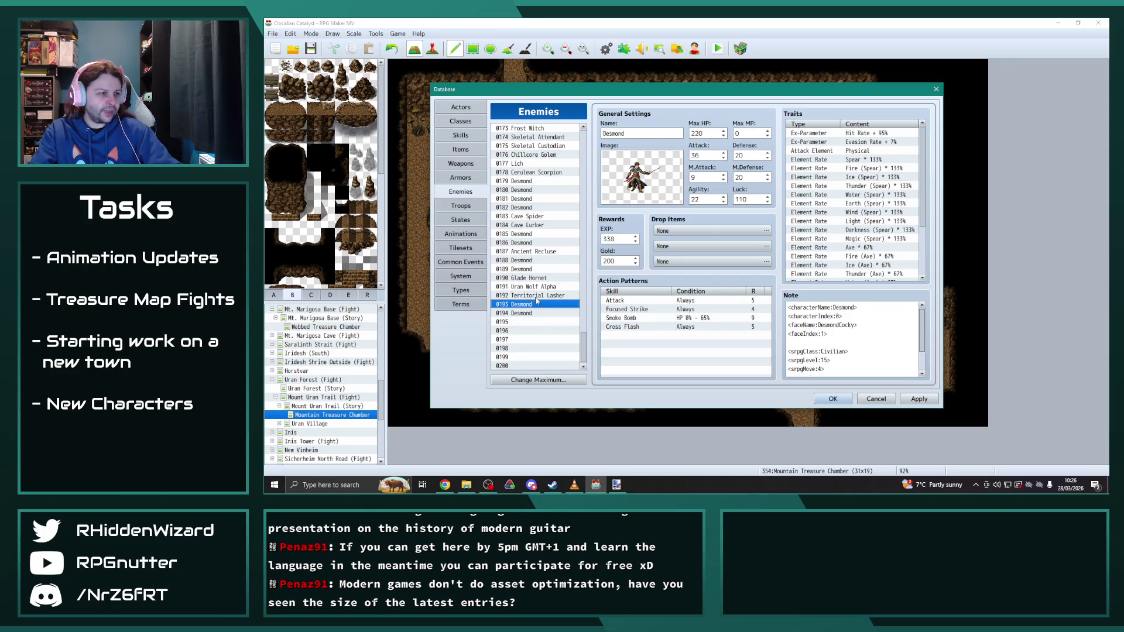
pyautogui.click(535, 296)
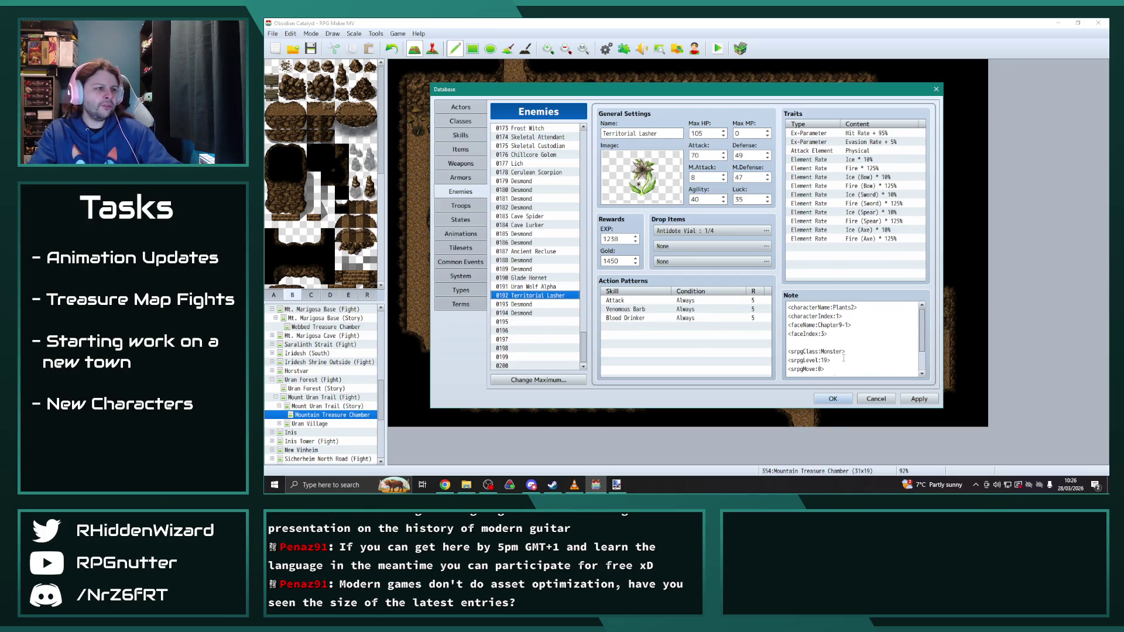
pyautogui.doubleClick(824, 360)
pyautogui.write('18')
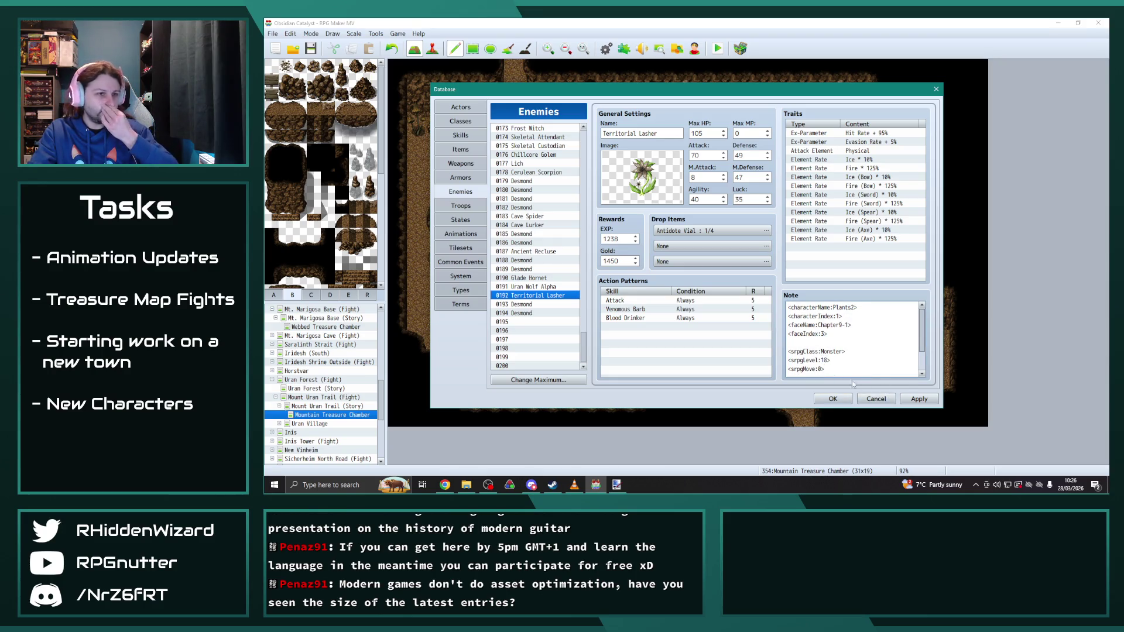
pyautogui.click(529, 314)
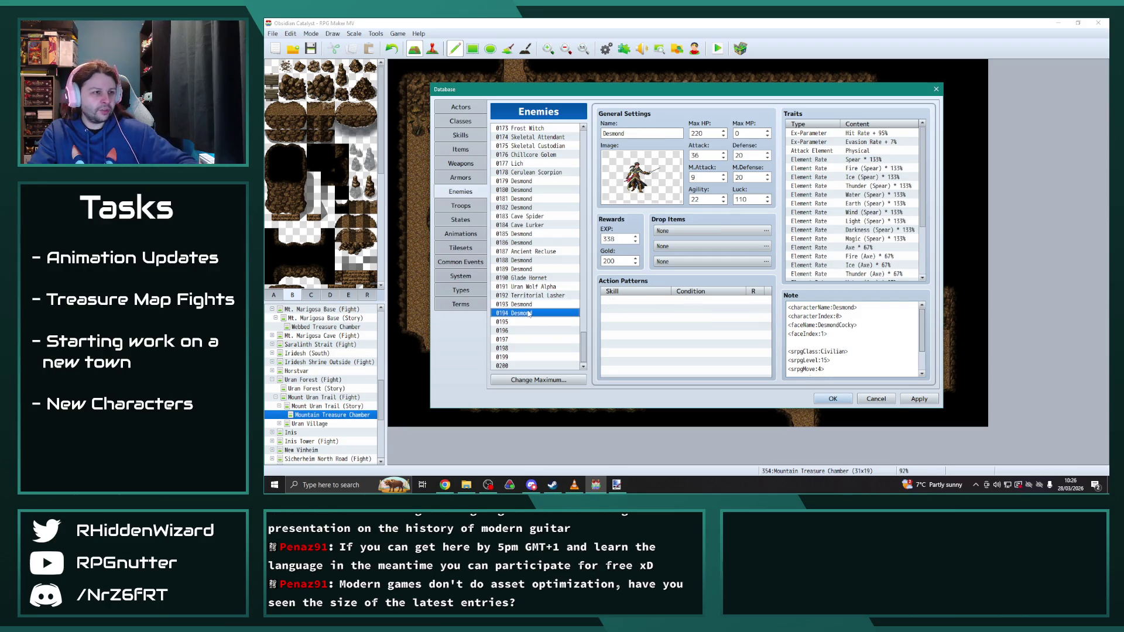
pyautogui.click(530, 306)
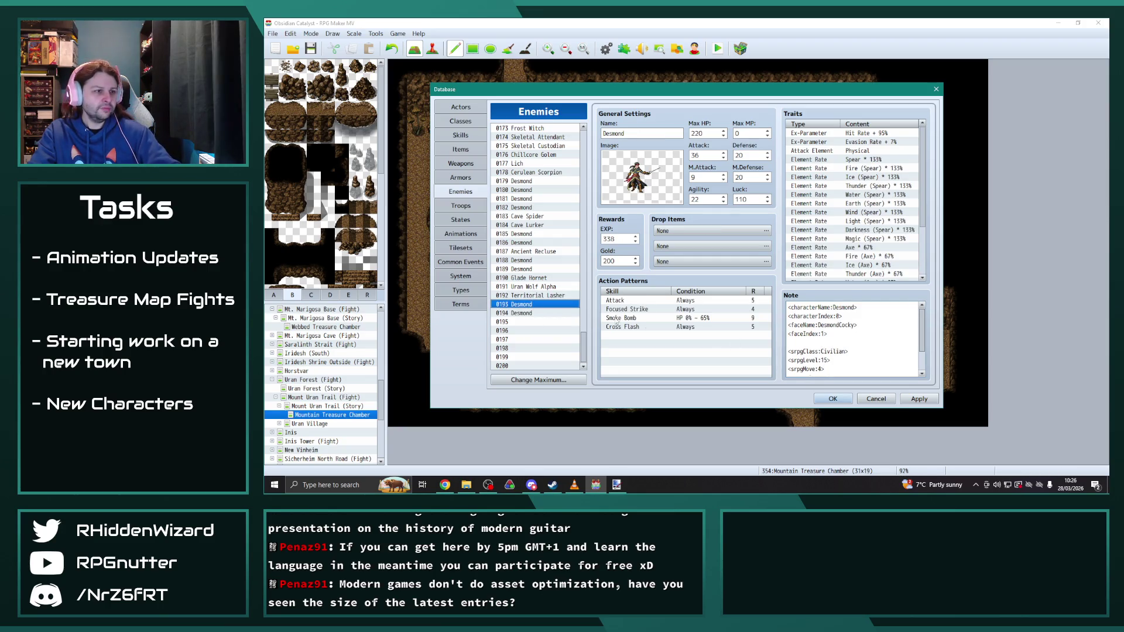
pyautogui.click(526, 314)
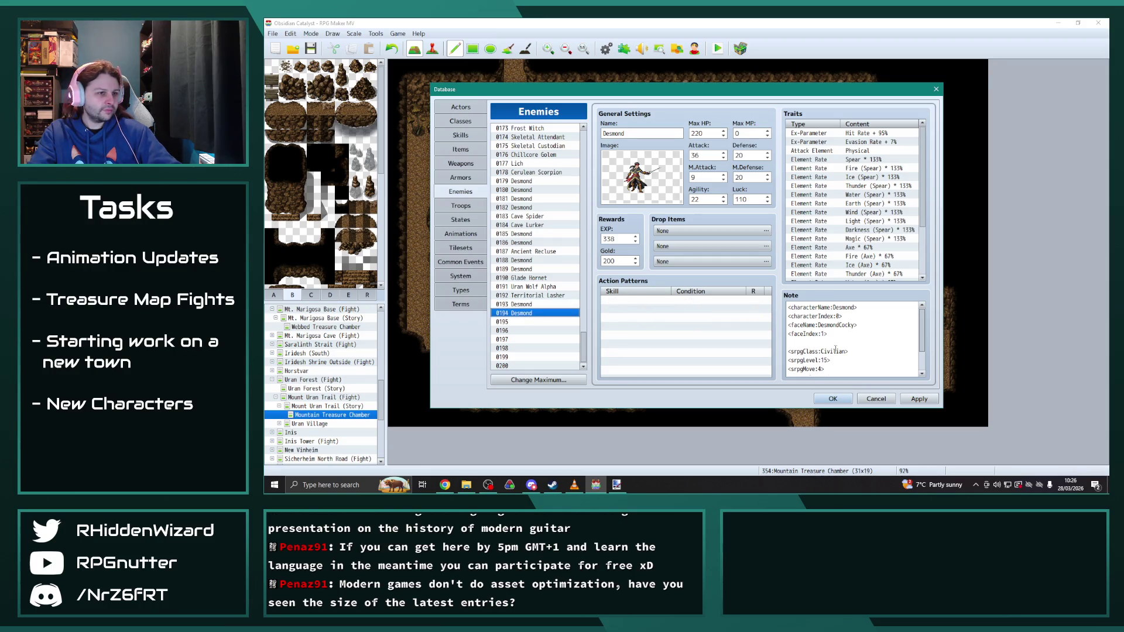
pyautogui.doubleClick(824, 360)
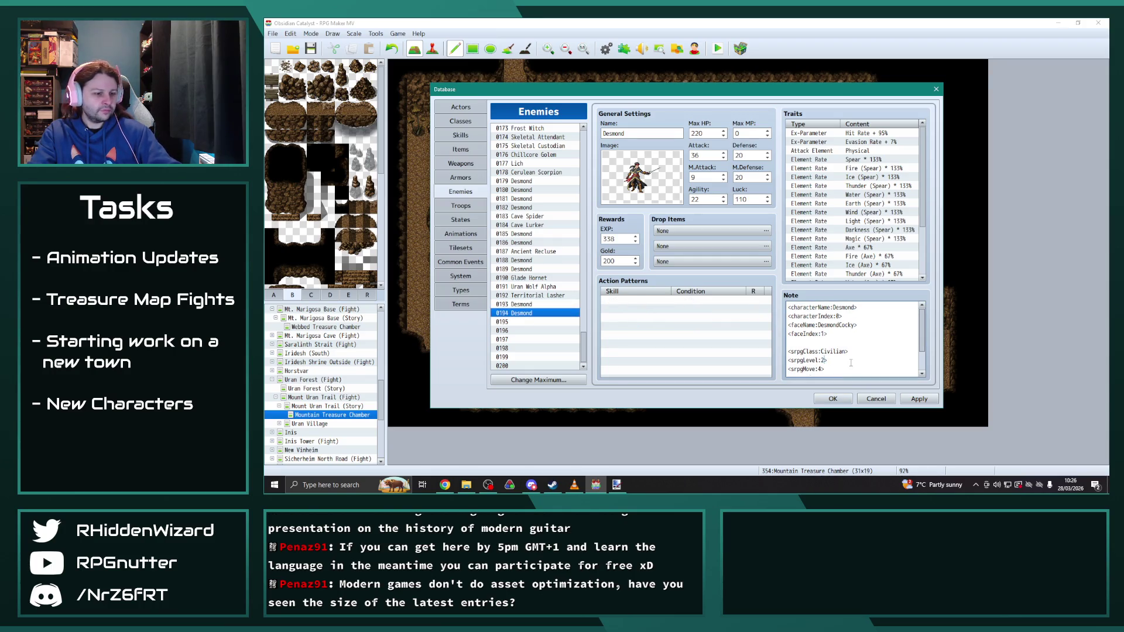
pyautogui.click(530, 305)
pyautogui.doubleClick(824, 360)
pyautogui.click(919, 399)
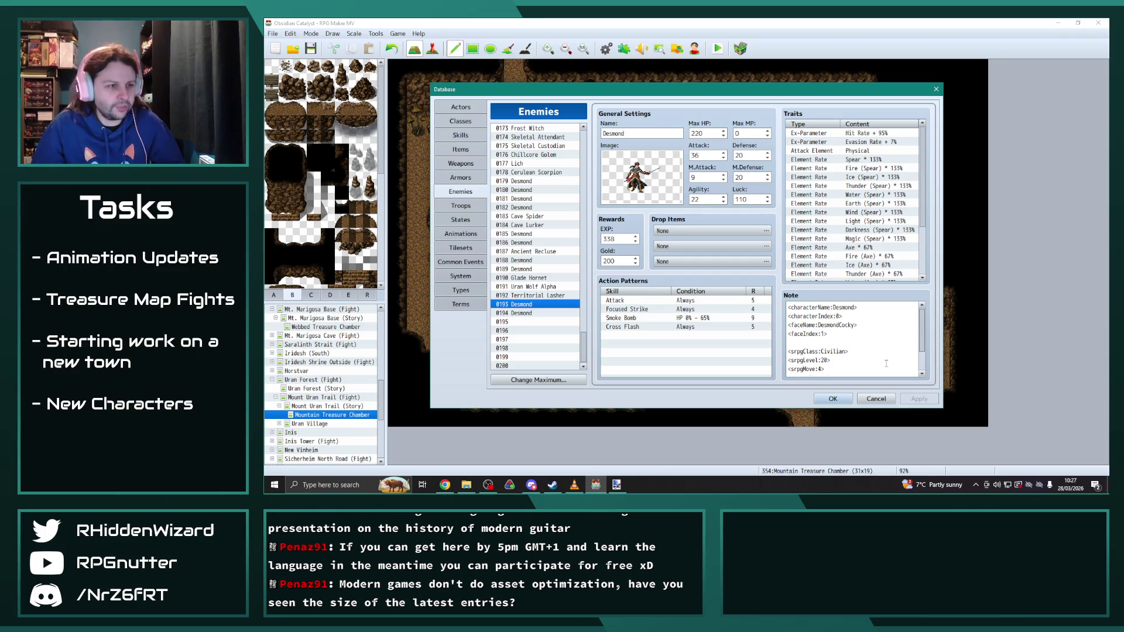
# Step: Compare against the original Desmonds and replace the 0194 copy's Luck value
pyautogui.click(531, 267)
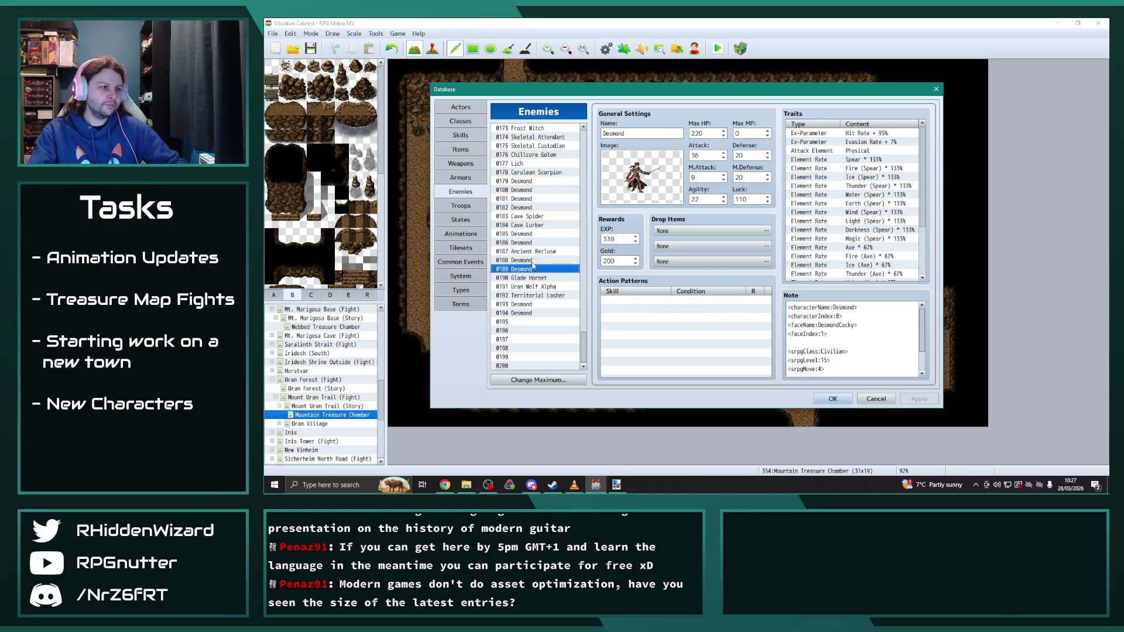
pyautogui.click(533, 242)
pyautogui.click(527, 312)
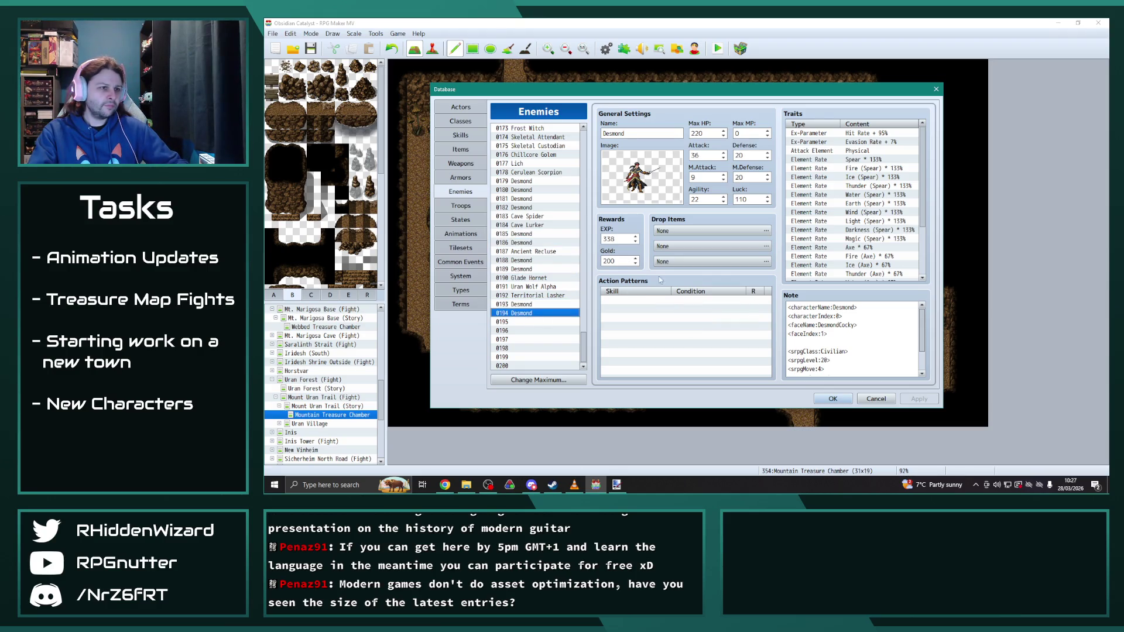
pyautogui.doubleClick(755, 198)
pyautogui.write('1')
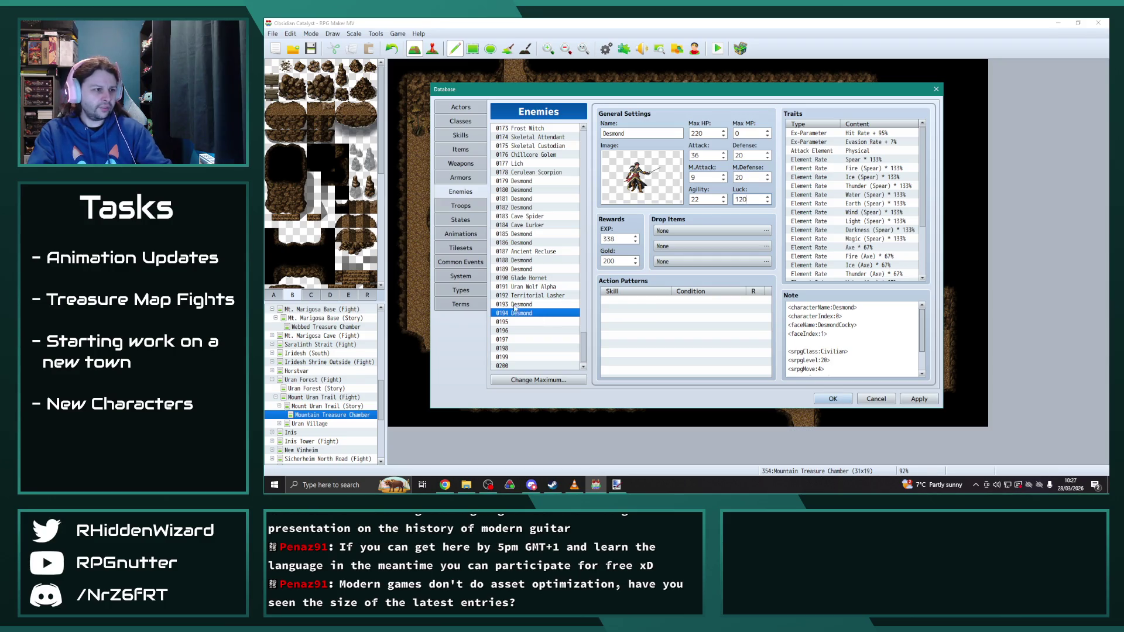
# Step: Give Territorial Lasher a 473 EXP reward and 350 gold
pyautogui.click(515, 304)
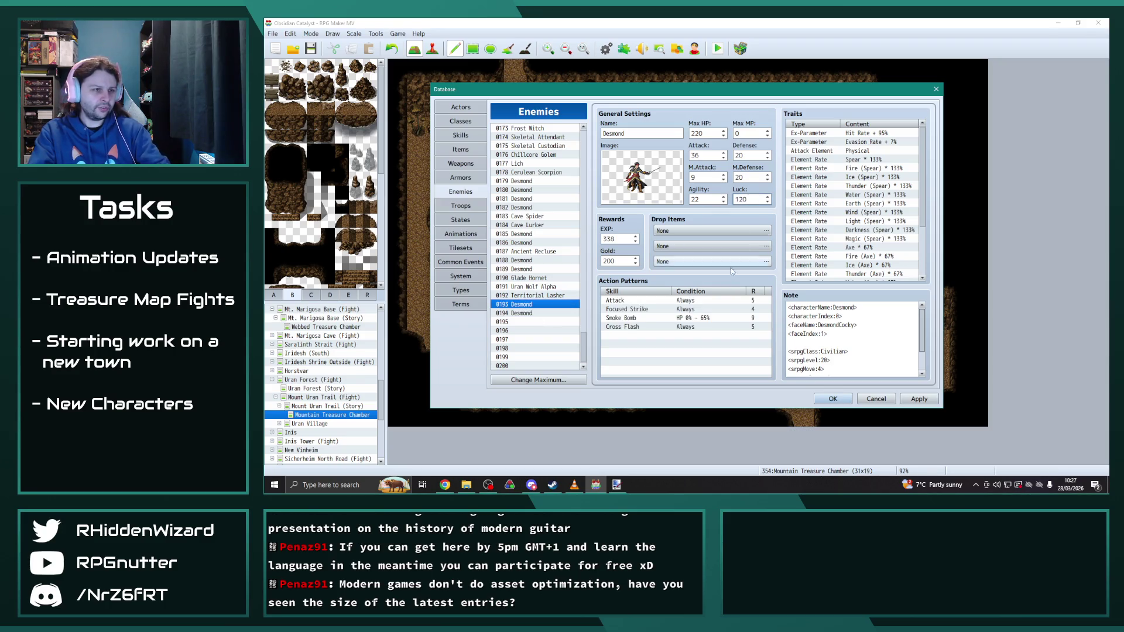
pyautogui.click(545, 287)
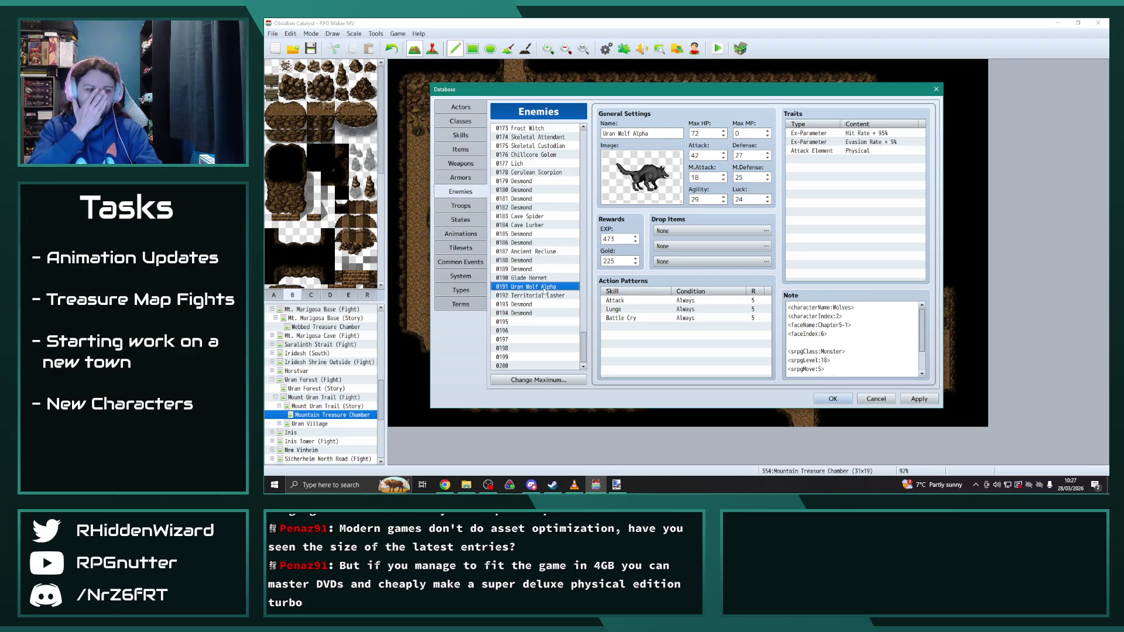
pyautogui.click(544, 295)
pyautogui.click(615, 239)
pyautogui.write('47')
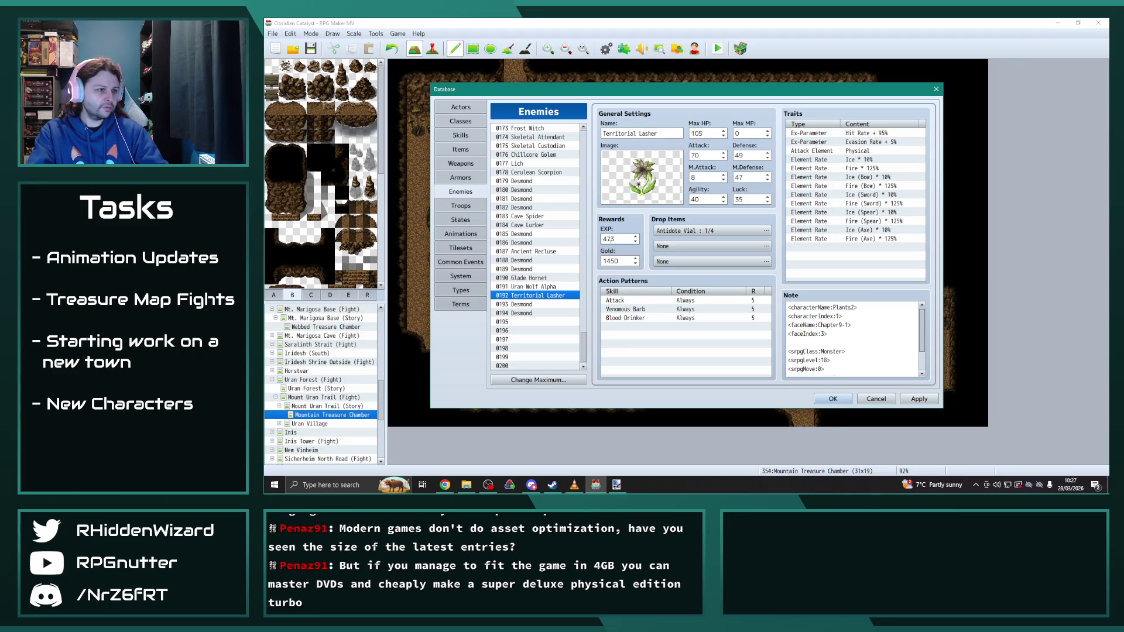
pyautogui.click(545, 286)
pyautogui.click(545, 295)
pyautogui.click(615, 260)
pyautogui.write('350')
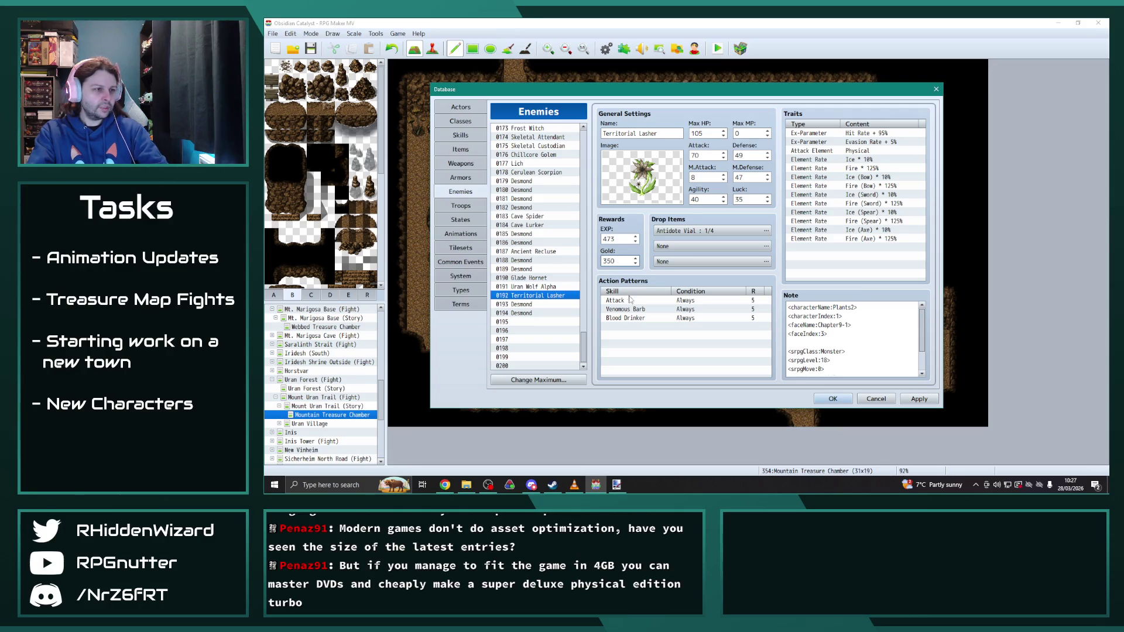
# Step: Set 0194 Desmond's gold reward to 250
pyautogui.click(525, 304)
pyautogui.click(526, 314)
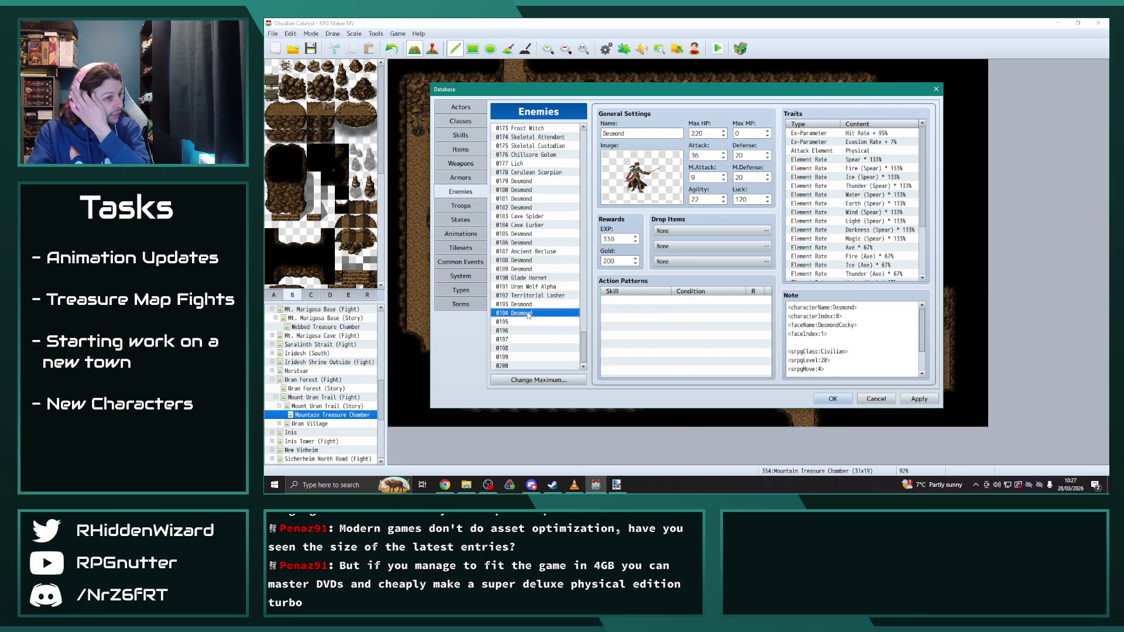
pyautogui.click(527, 241)
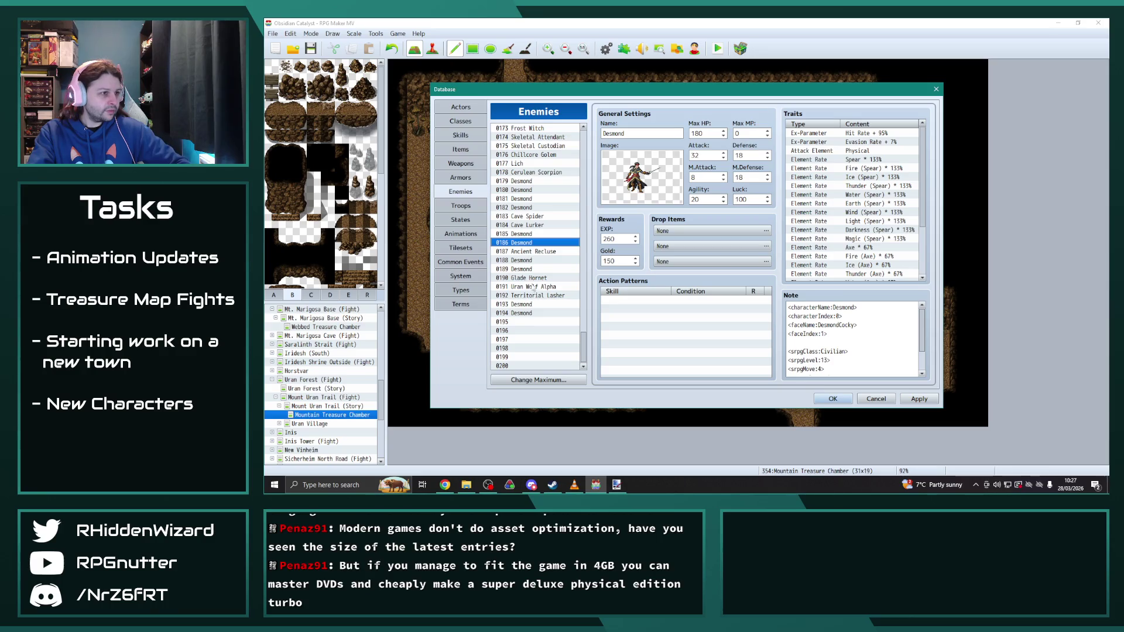
pyautogui.click(528, 269)
pyautogui.click(531, 304)
pyautogui.click(532, 314)
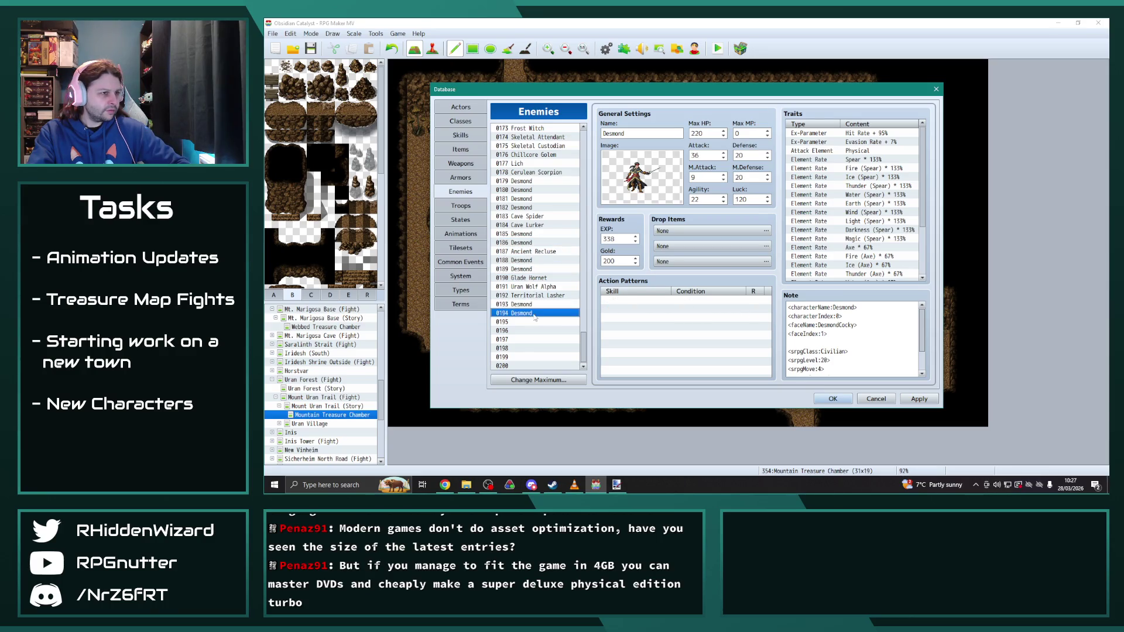
pyautogui.write('26')
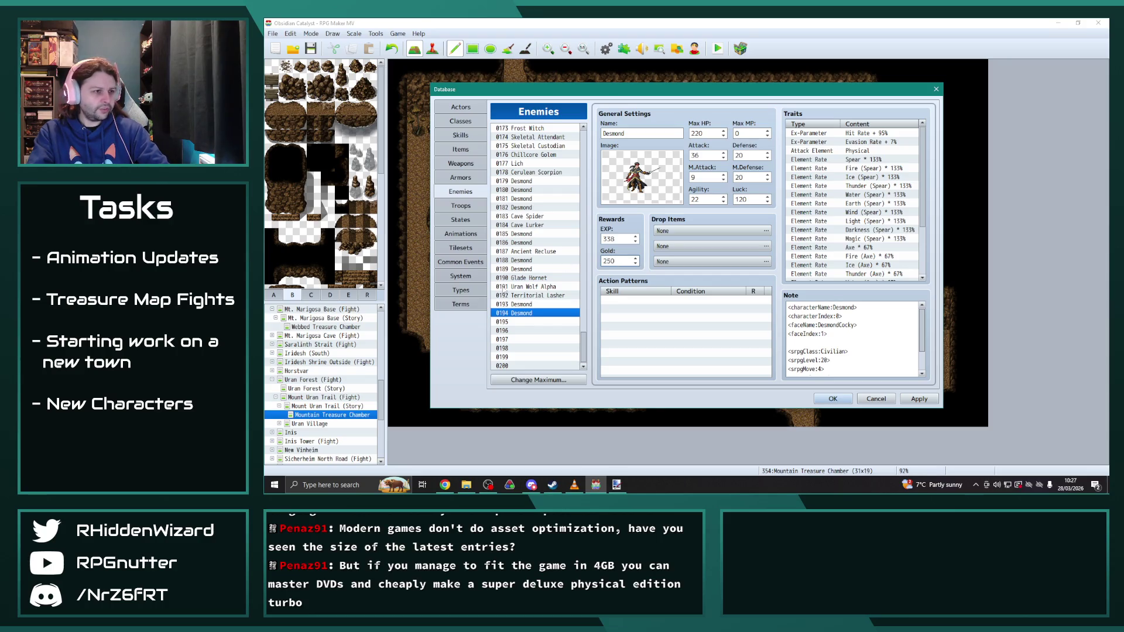
# Step: Change the Steal Gold note tag to 300 on both 0193 and 0194 Desmond
pyautogui.click(522, 305)
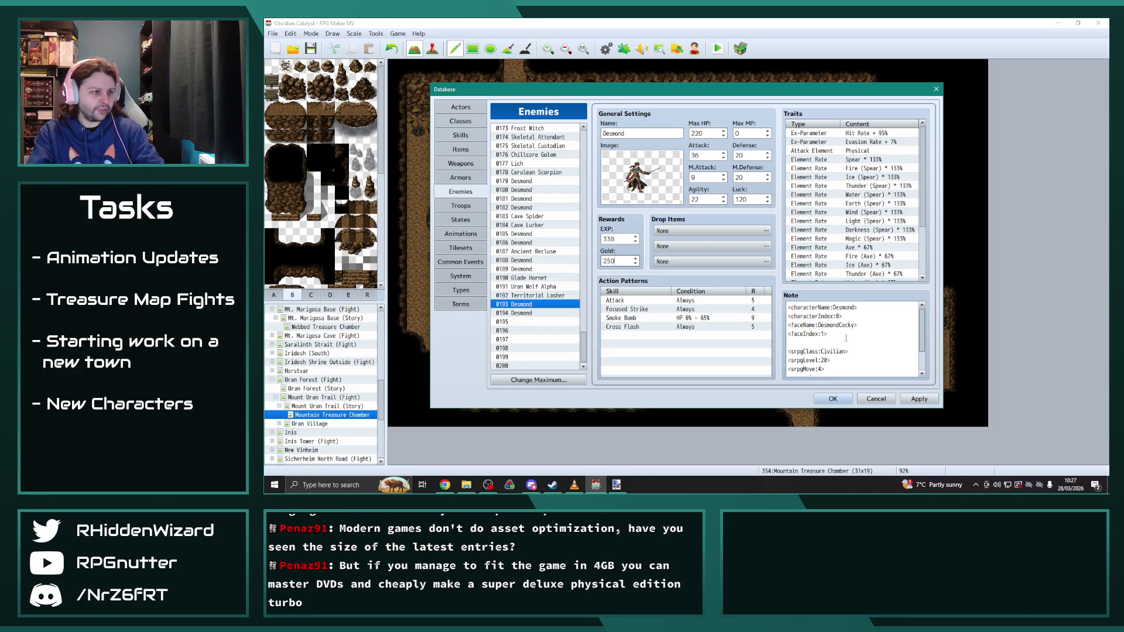
pyautogui.scroll(-1, 845, 338)
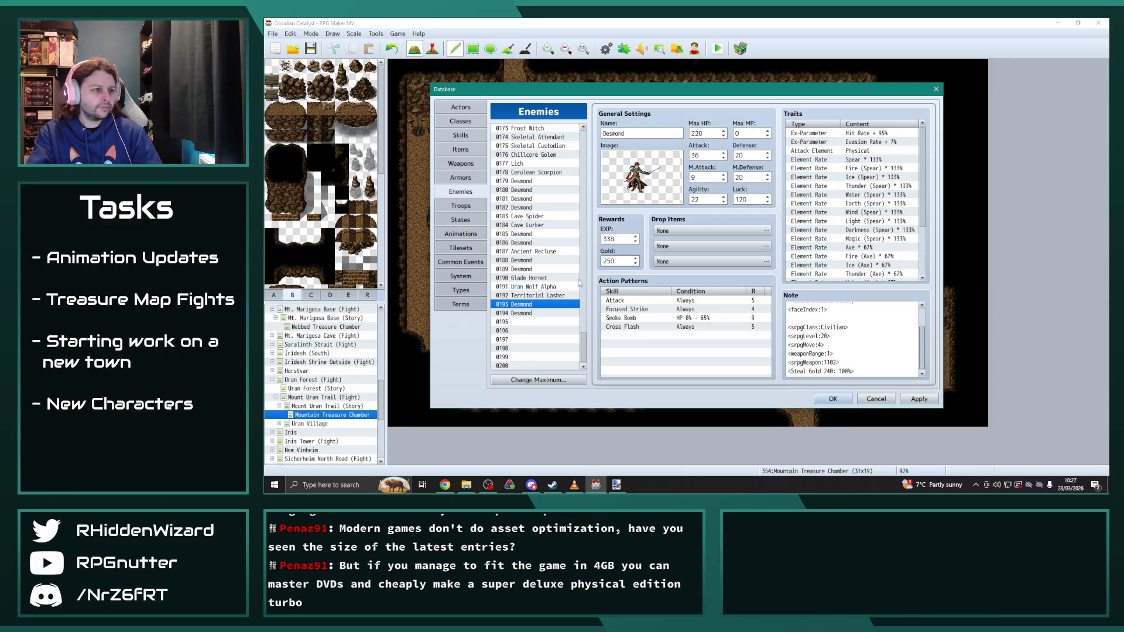
pyautogui.click(528, 270)
pyautogui.click(526, 305)
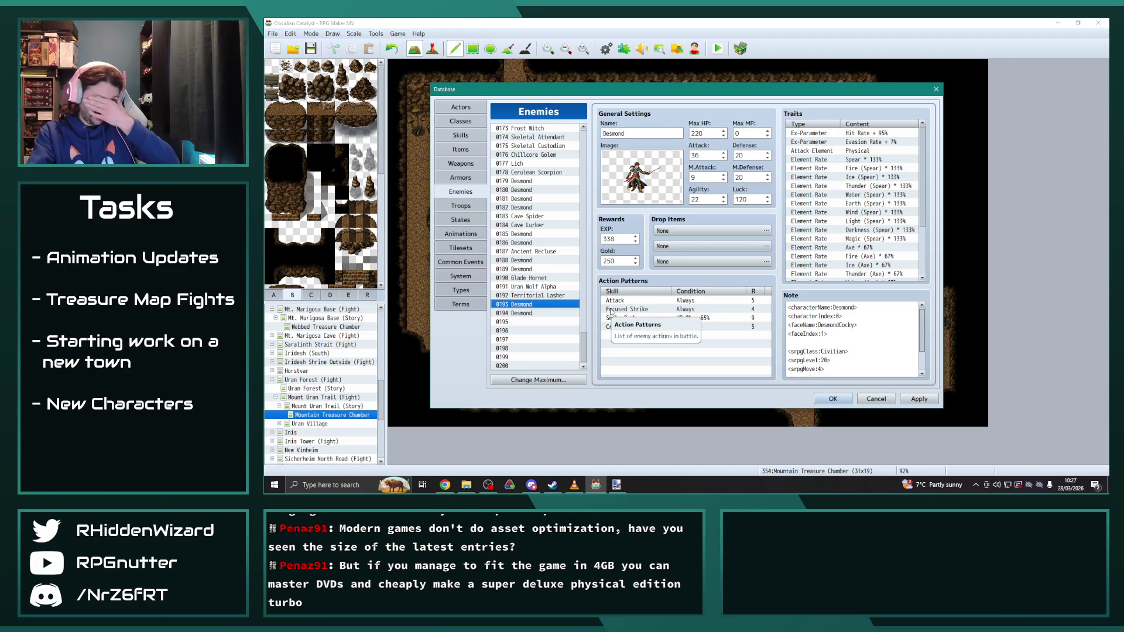
pyautogui.scroll(-1, 841, 367)
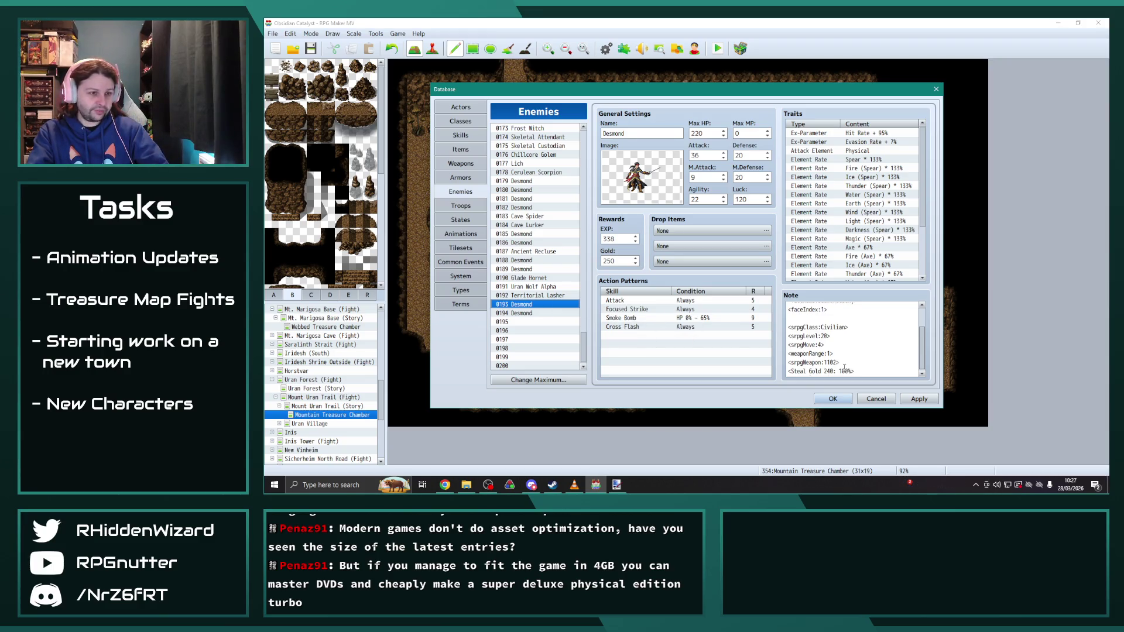
pyautogui.doubleClick(831, 371)
pyautogui.write('300')
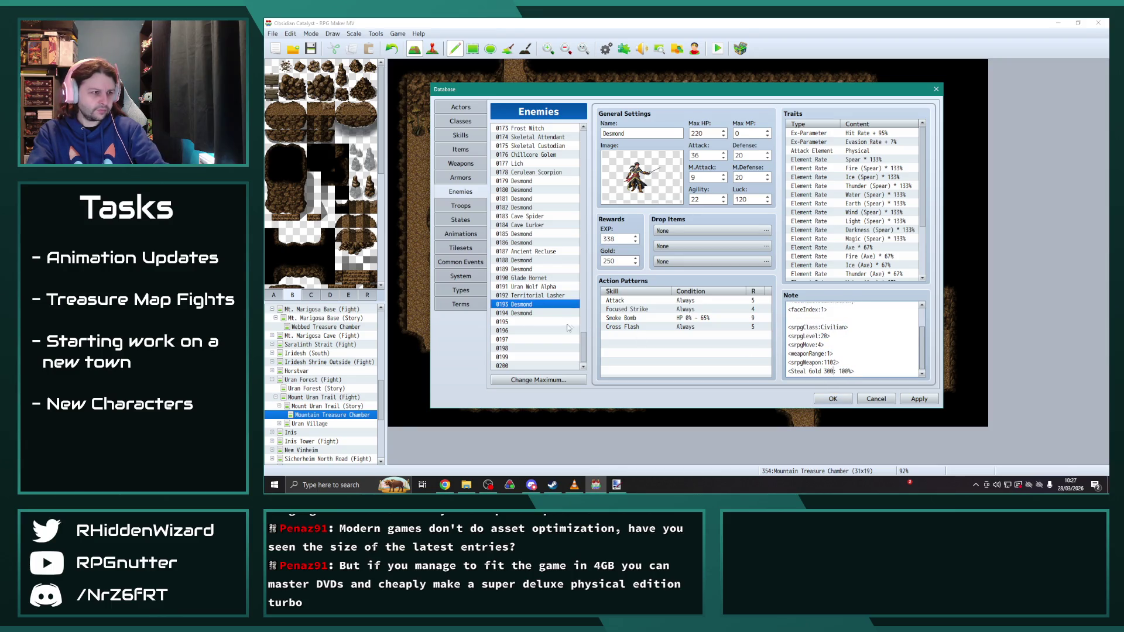
pyautogui.click(539, 313)
pyautogui.doubleClick(831, 371)
pyautogui.write('300')
# Step: Lower Territorial Lasher's Steal Gold note tag from 1595 to 430
pyautogui.click(522, 304)
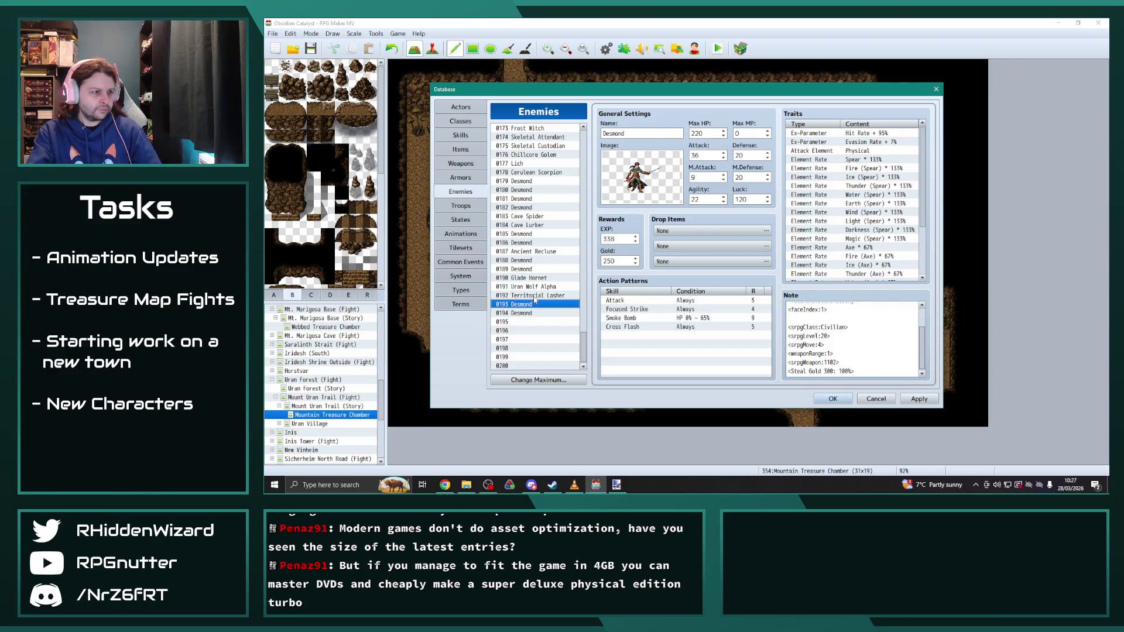
pyautogui.click(536, 295)
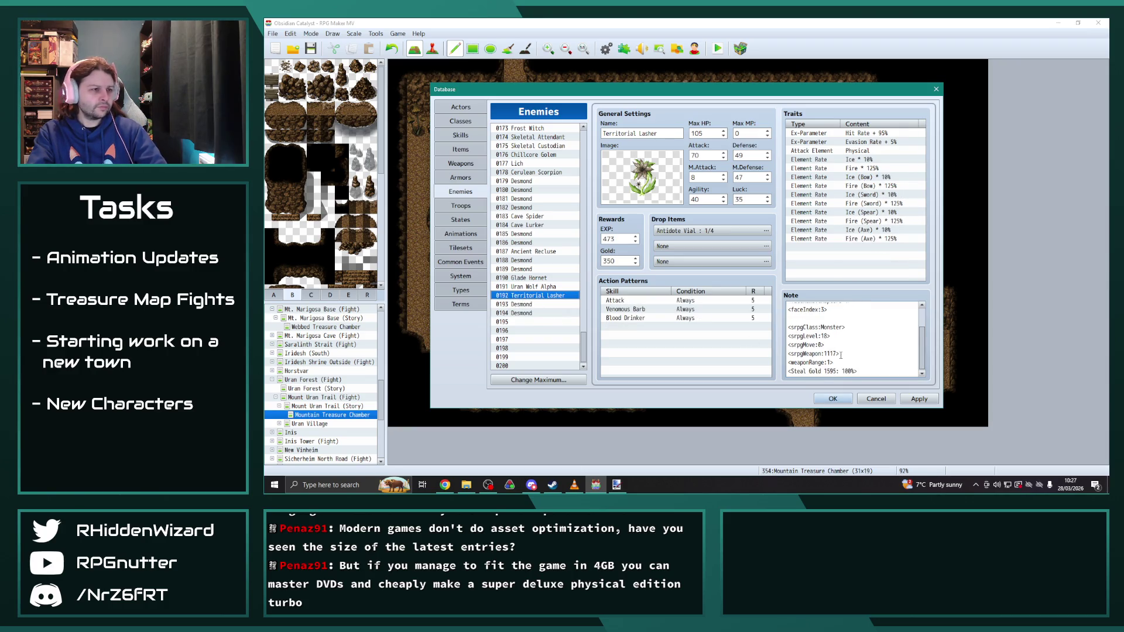
pyautogui.click(841, 369)
pyautogui.doubleClick(830, 371)
pyautogui.write('430')
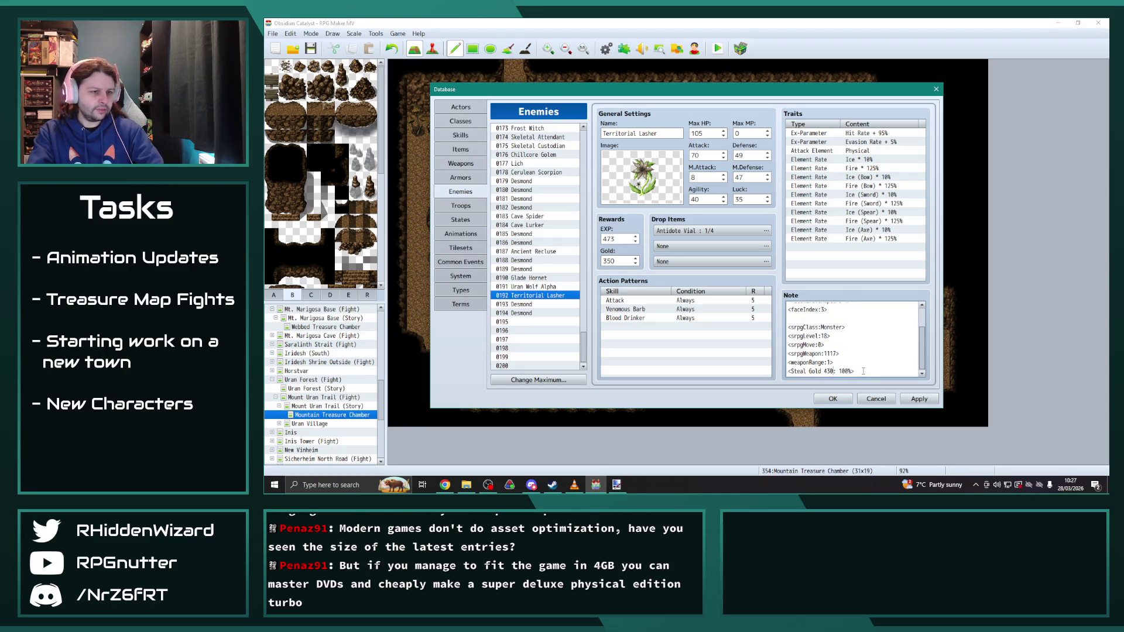
pyautogui.press('Up')
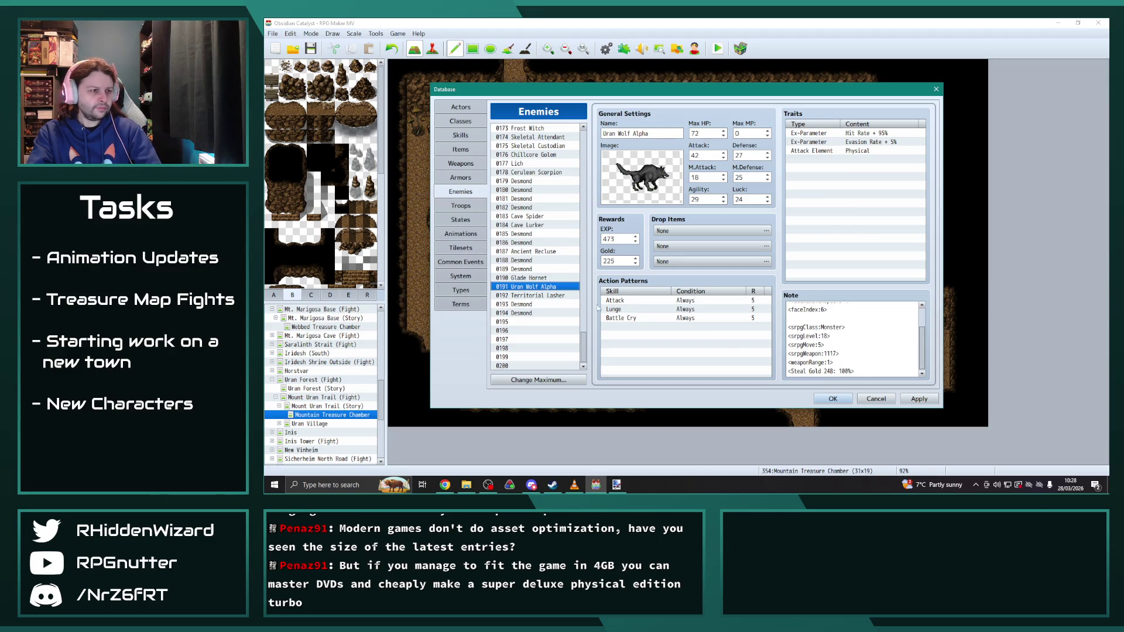
pyautogui.click(541, 296)
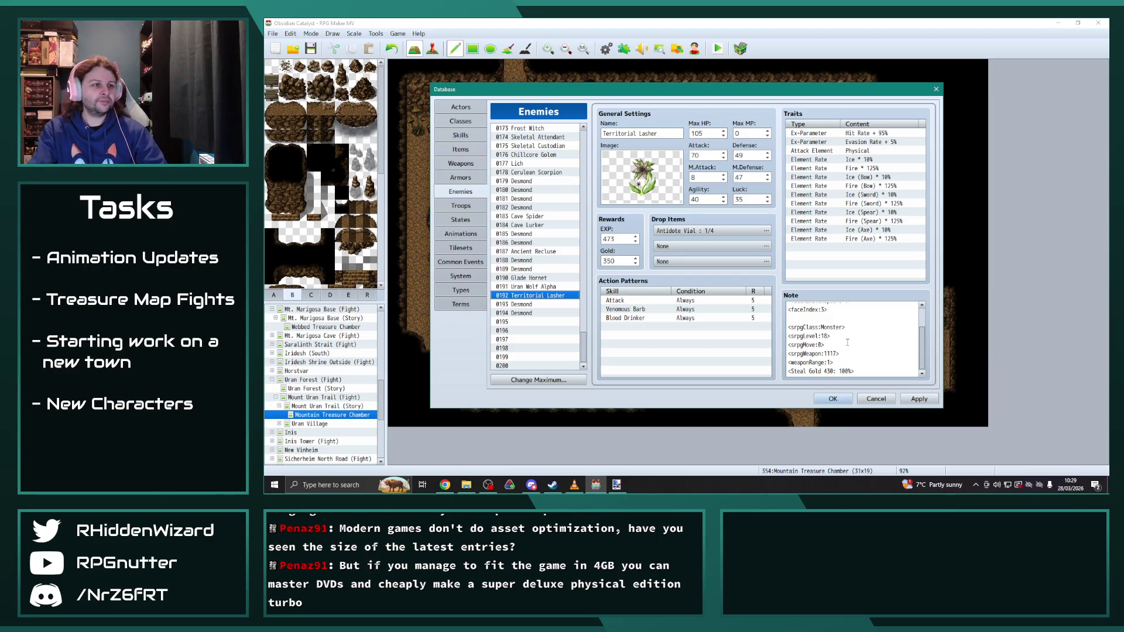
pyautogui.click(536, 287)
# Step: Look over Territorial Lasher, Uran Wolf Alpha and the Desmond copies in the enemy list
pyautogui.click(536, 295)
pyautogui.click(534, 287)
pyautogui.click(536, 296)
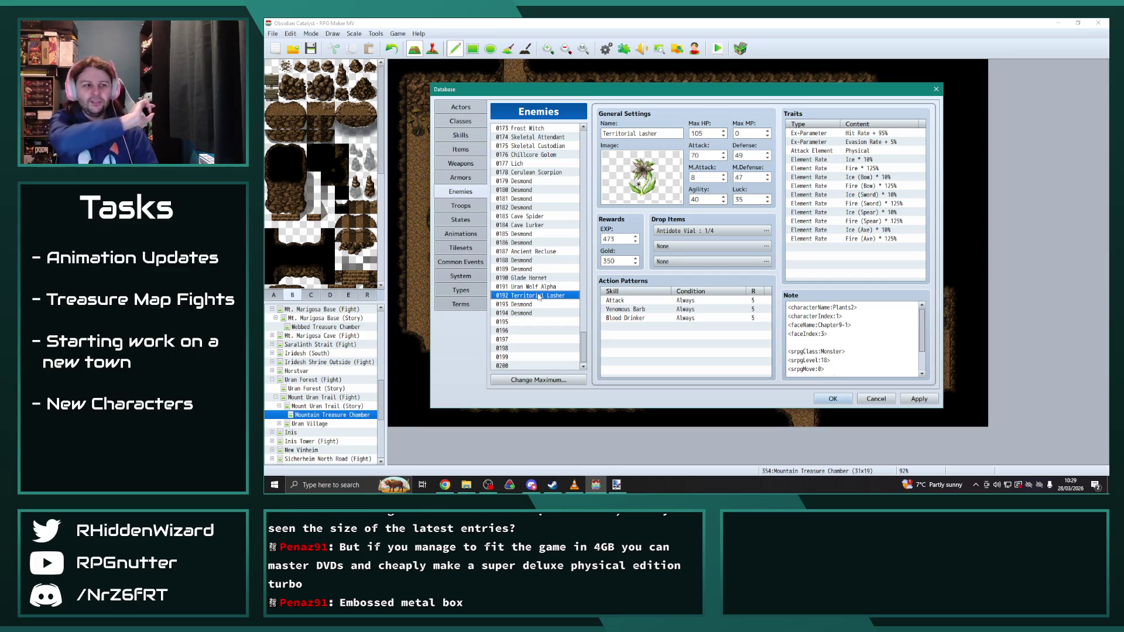
pyautogui.click(541, 314)
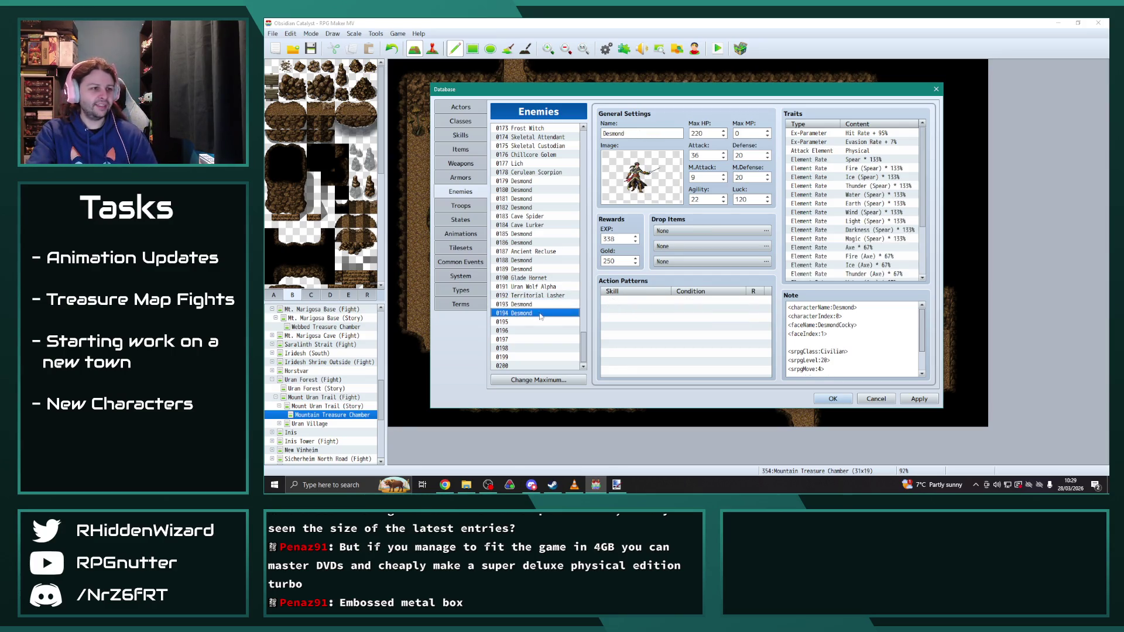
pyautogui.press('Up')
pyautogui.press('Up')
pyautogui.press('Up')
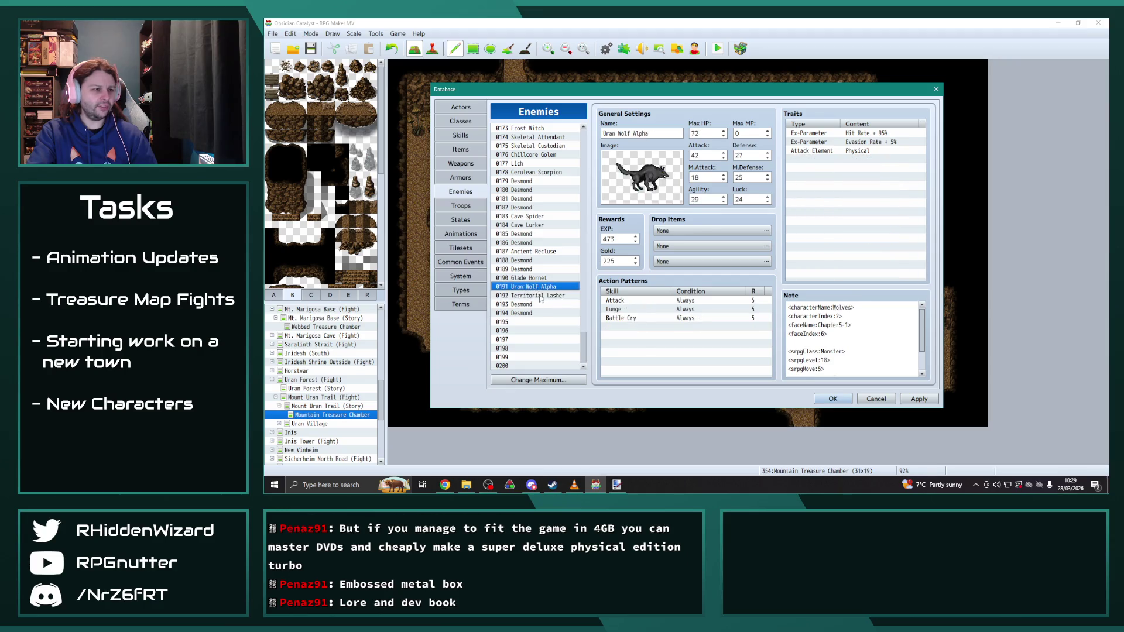
pyautogui.press('Down')
pyautogui.press('Down')
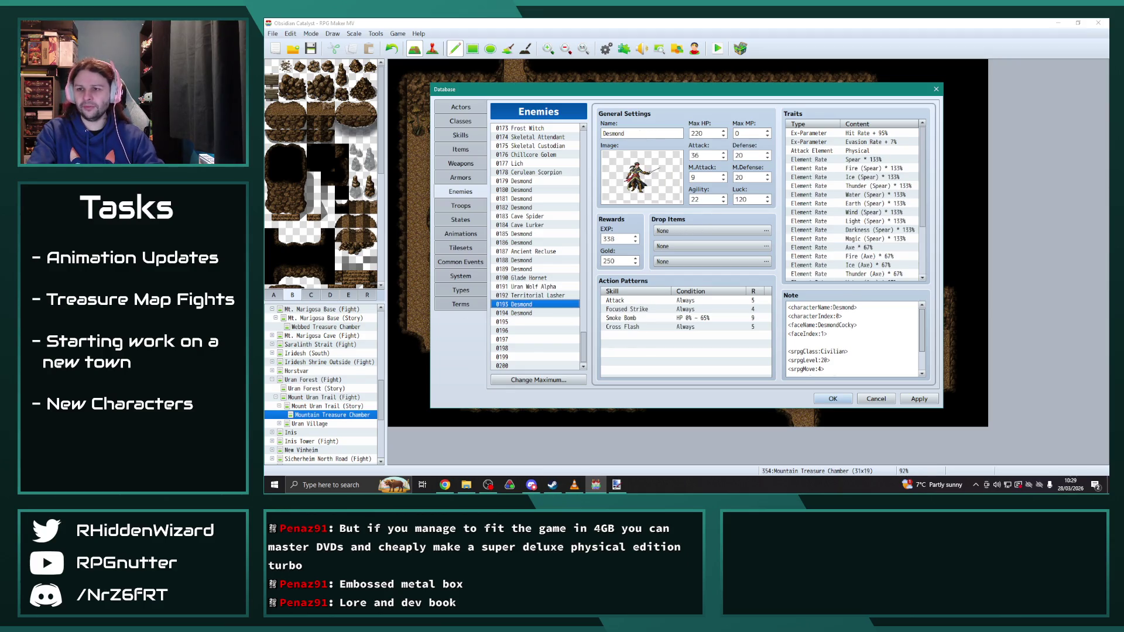
# Step: Bring the Chrome window with the ClassExp & EnemyExp Reference sheet to the front
pyautogui.hotkey('alt', 'Tab')
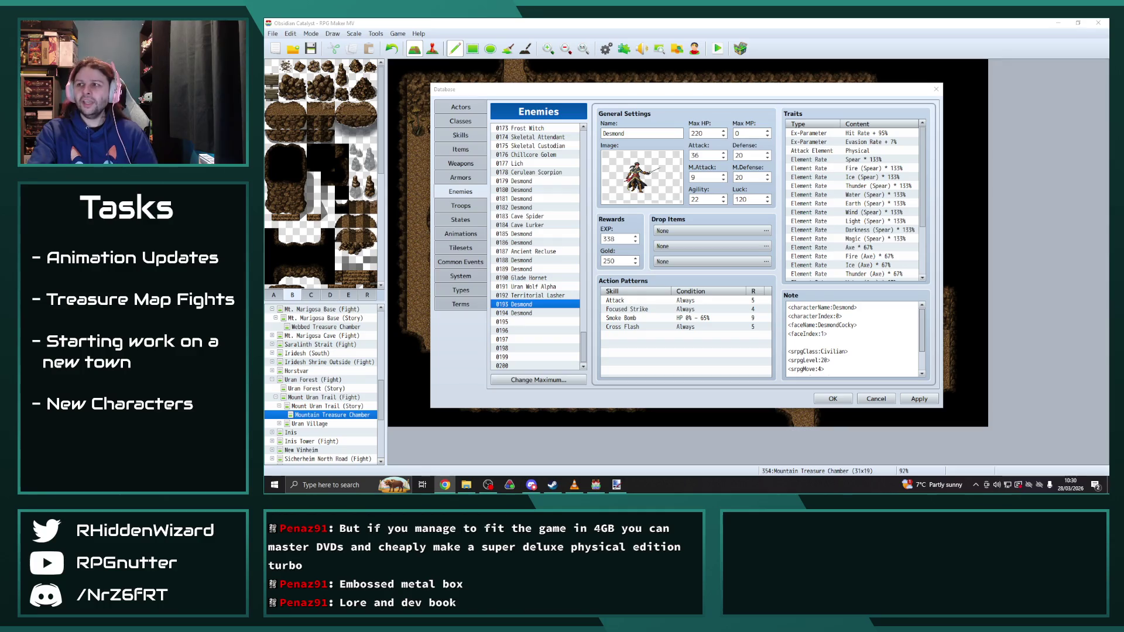
pyautogui.moveTo(1123, 94)
pyautogui.mouseDown()
pyautogui.moveTo(1110, 96)
pyautogui.moveTo(1123, 94)
pyautogui.mouseUp()
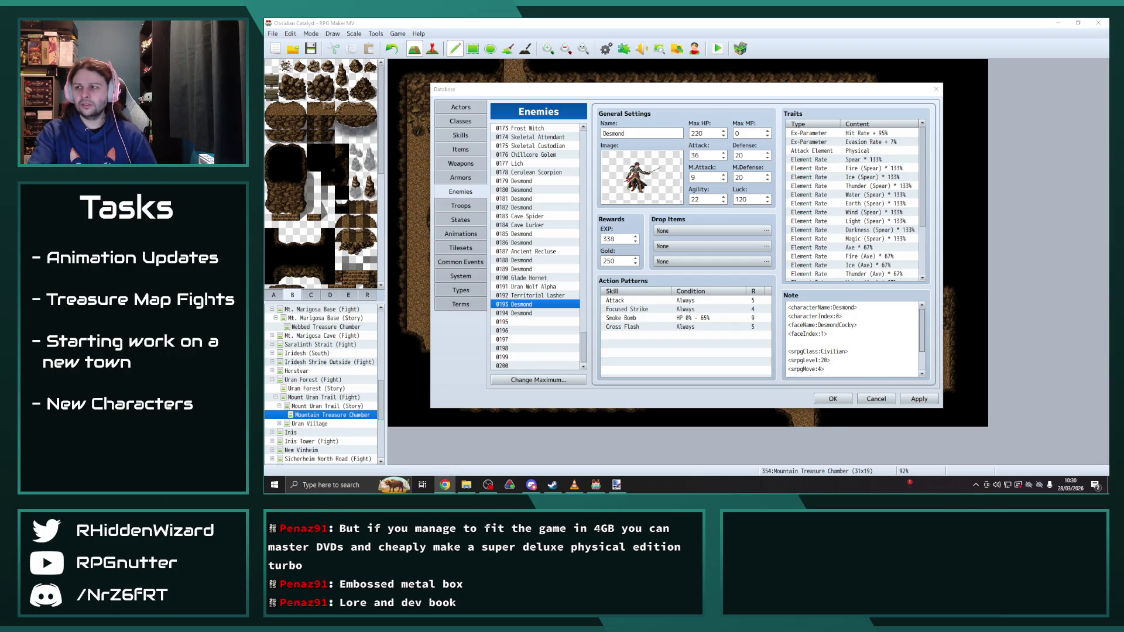
pyautogui.click(445, 485)
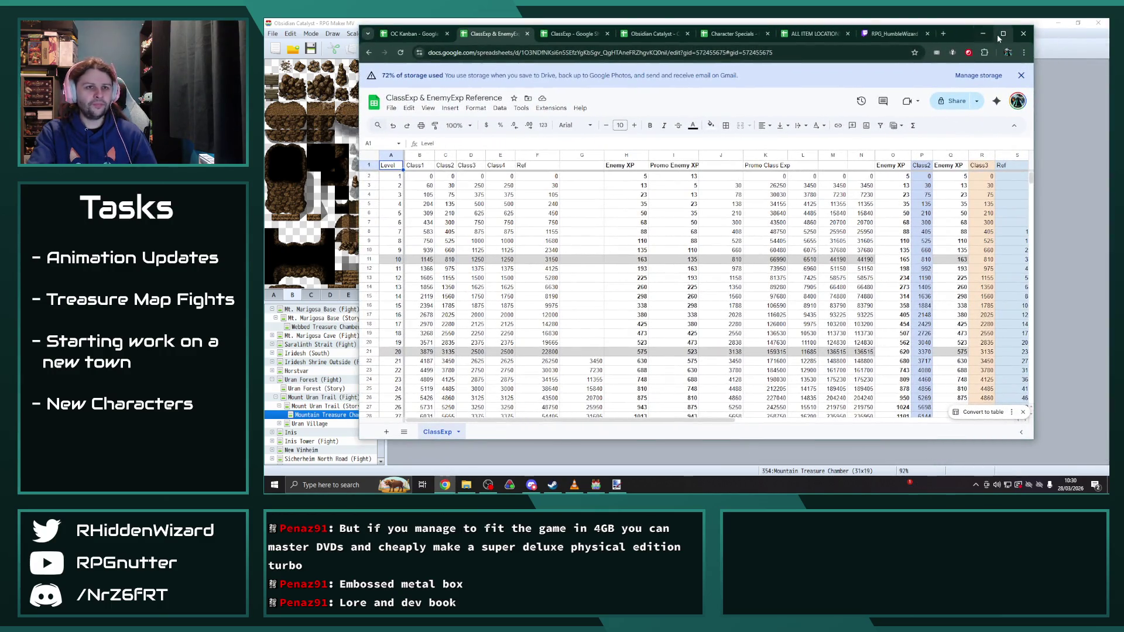
# Step: Maximize the sheet, study the Enemy XP columns H:I, then restore Chrome and go back to RPG Maker
pyautogui.click(998, 35)
pyautogui.moveTo(530, 148); pyautogui.dragTo(575, 149)
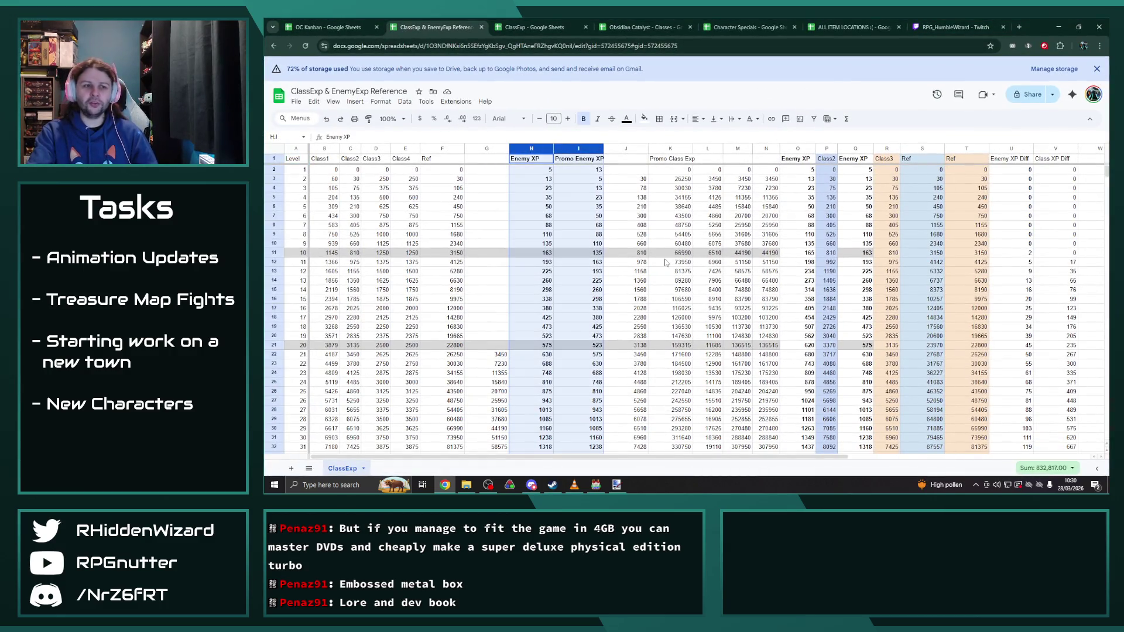
pyautogui.moveTo(598, 455); pyautogui.dragTo(839, 461)
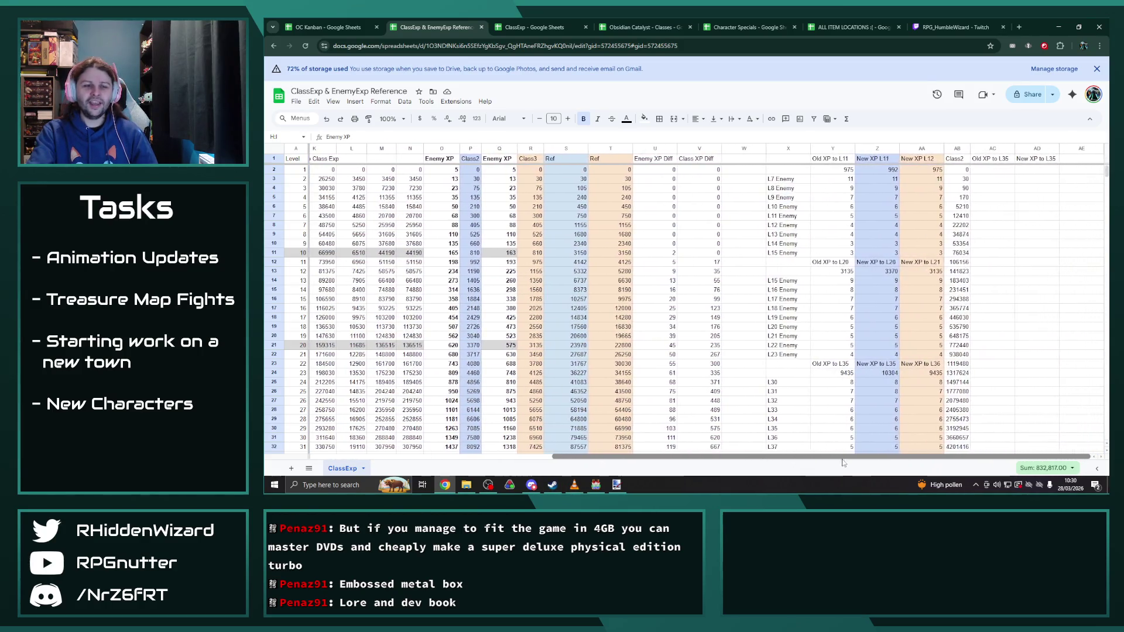
pyautogui.scroll(-3, 770, 372)
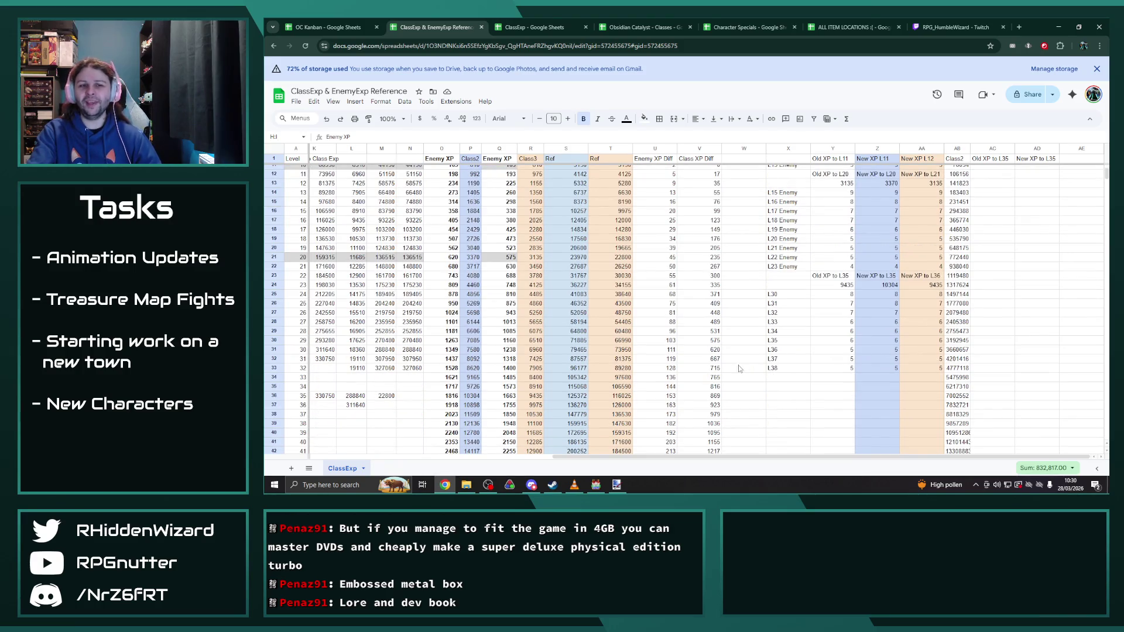
pyautogui.scroll(-4, 705, 370)
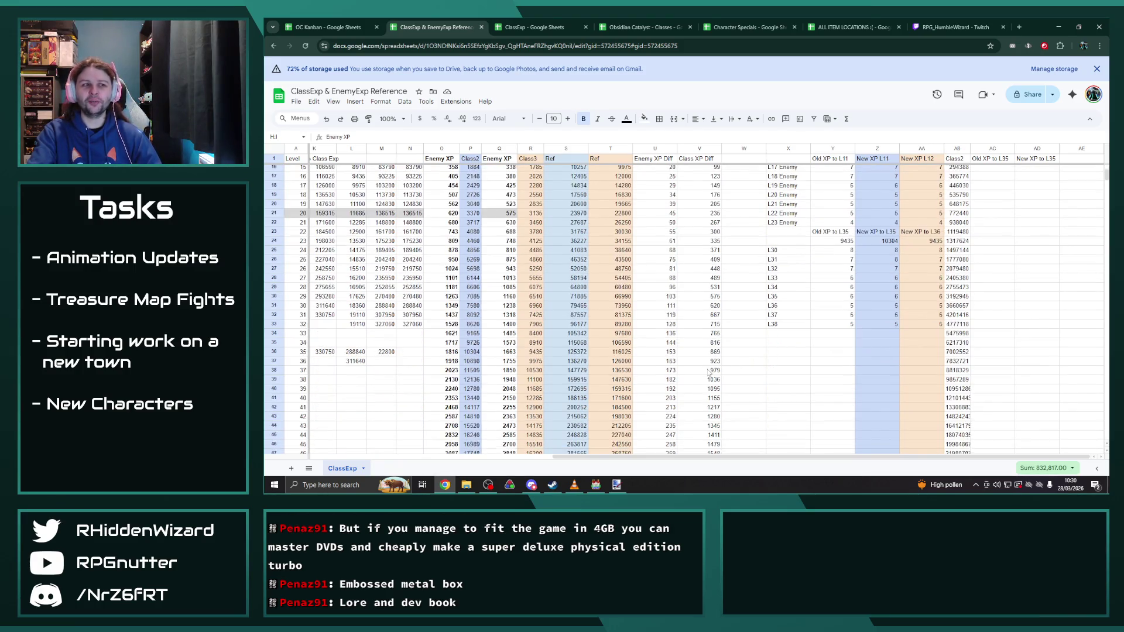
pyautogui.scroll(6, 722, 392)
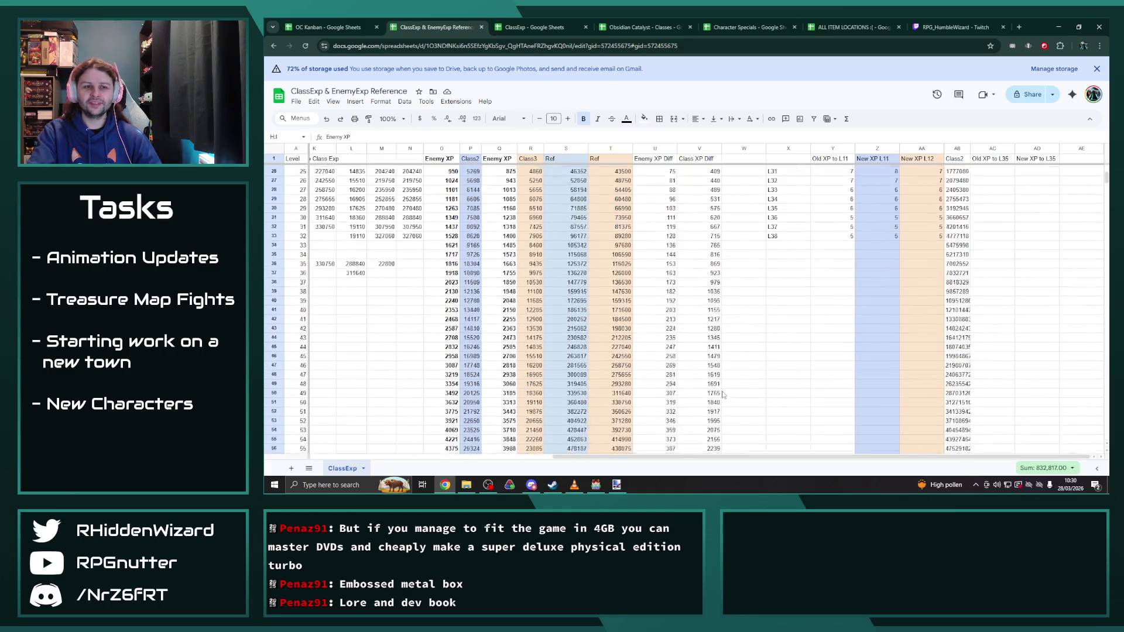
pyautogui.moveTo(745, 458); pyautogui.dragTo(513, 455)
pyautogui.click(1079, 27)
pyautogui.hotkey('alt', 'Tab')
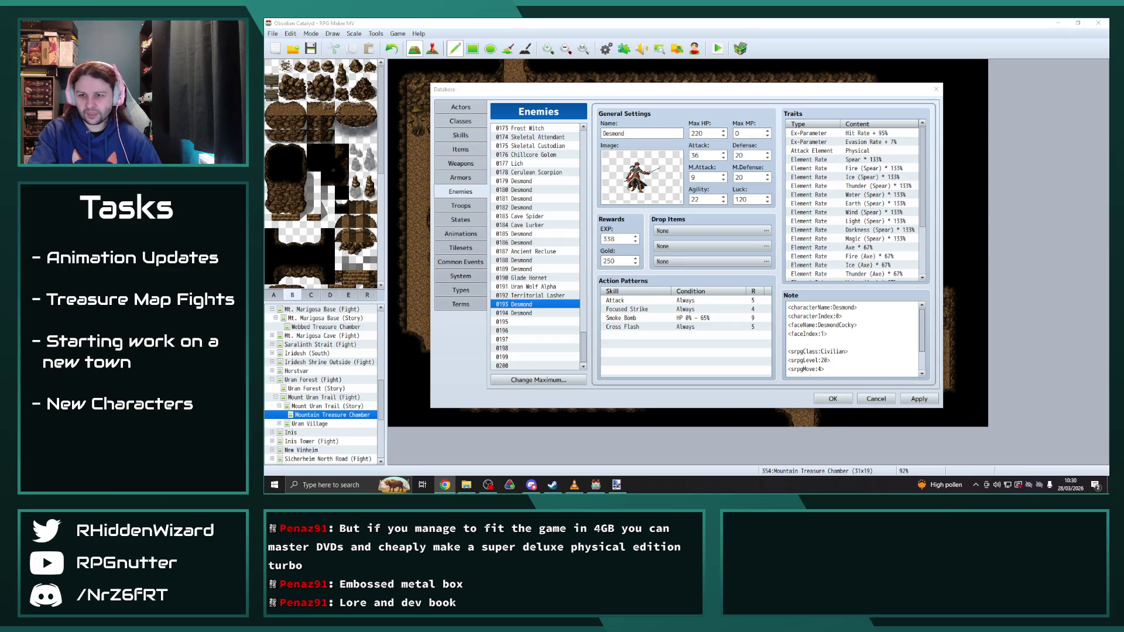
# Step: Enter 575 as 0193 Desmond's EXP reward
pyautogui.click(623, 238)
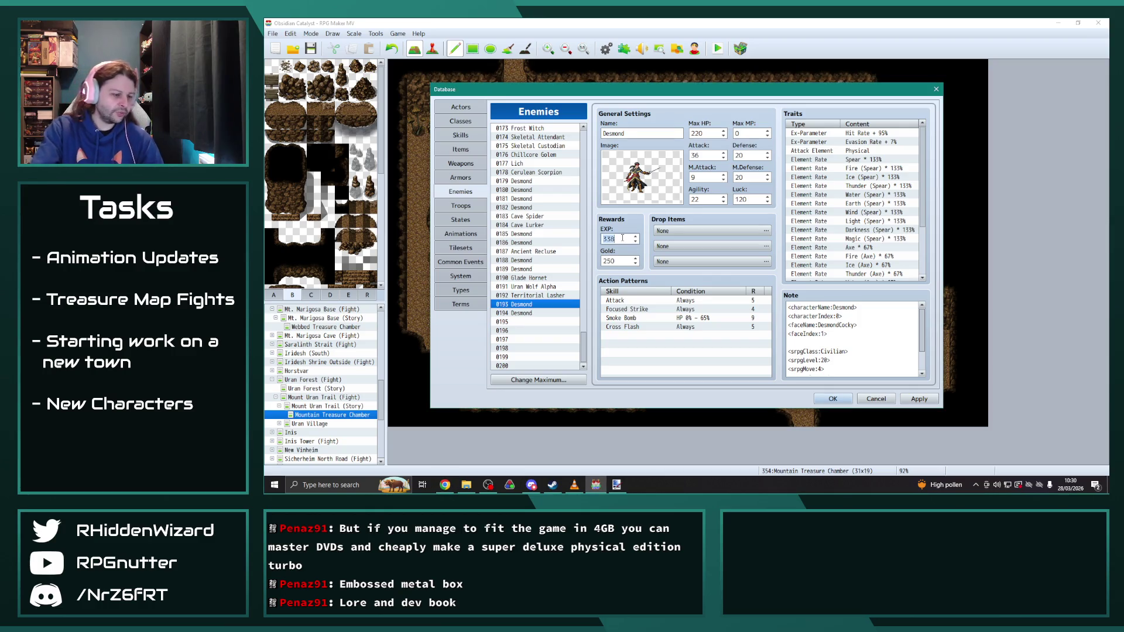
pyautogui.write('587')
pyautogui.press('BackSpace')
pyautogui.press('BackSpace')
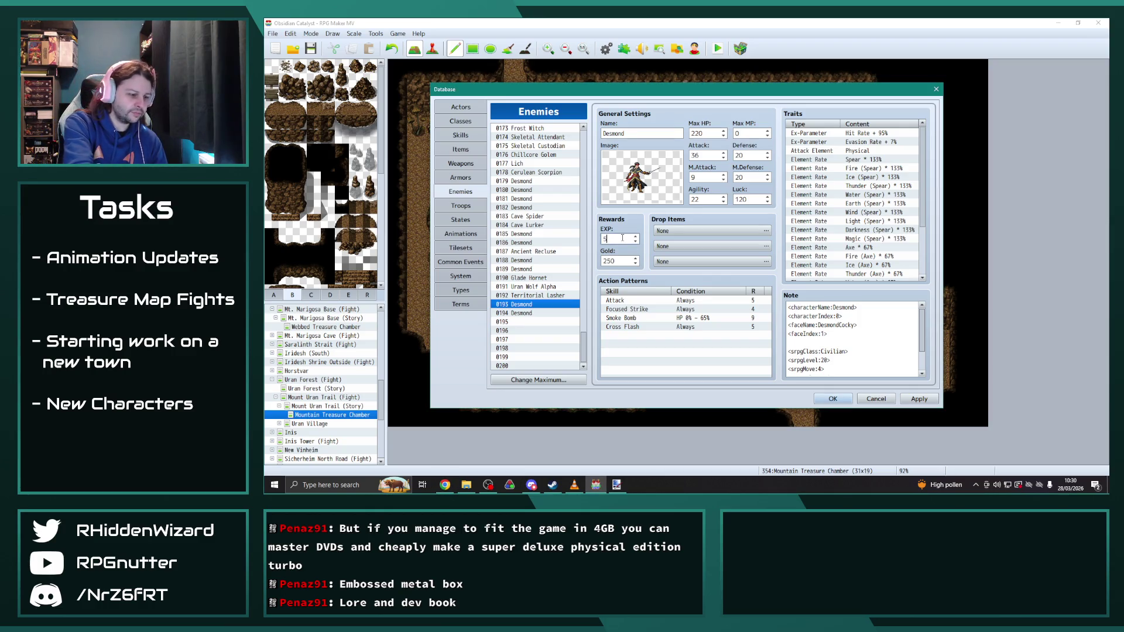
# Step: Check 0194 Desmond's EXP, then move through Uran Wolf Alpha to Territorial Lasher
pyautogui.click(513, 348)
pyautogui.click(513, 304)
pyautogui.click(514, 313)
pyautogui.doubleClick(629, 238)
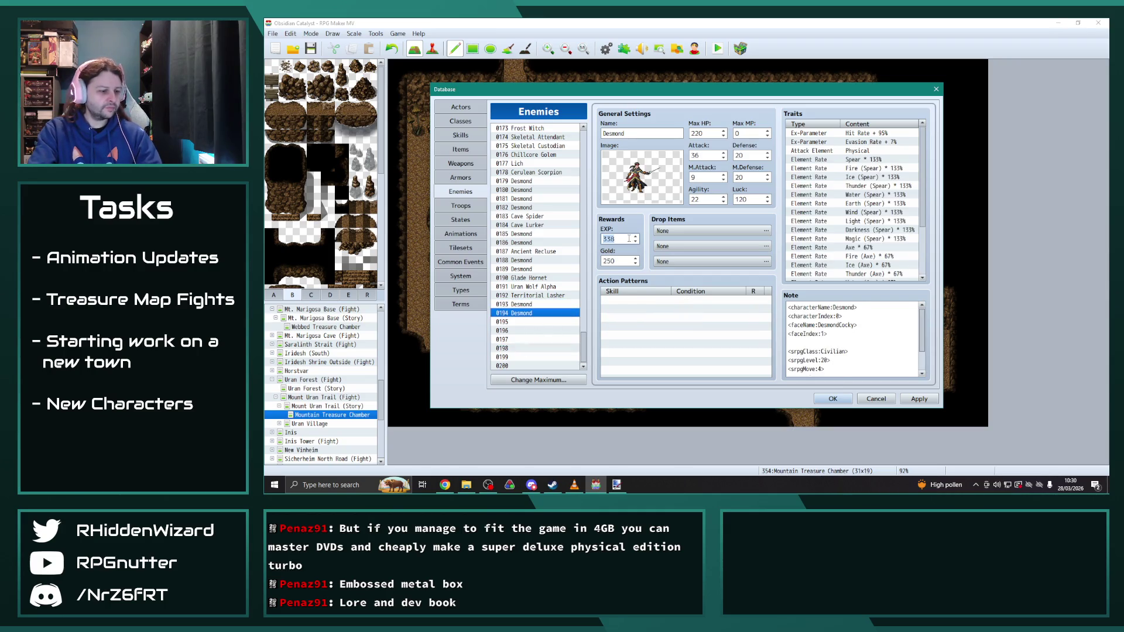
pyautogui.click(550, 331)
pyautogui.click(532, 316)
pyautogui.click(532, 305)
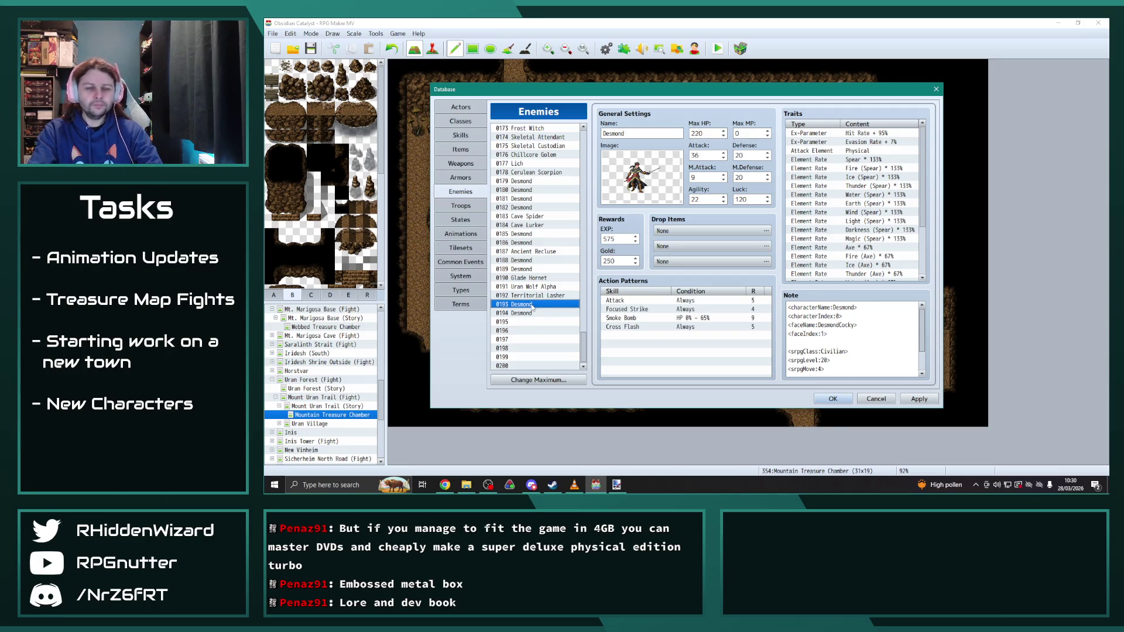
pyautogui.click(536, 287)
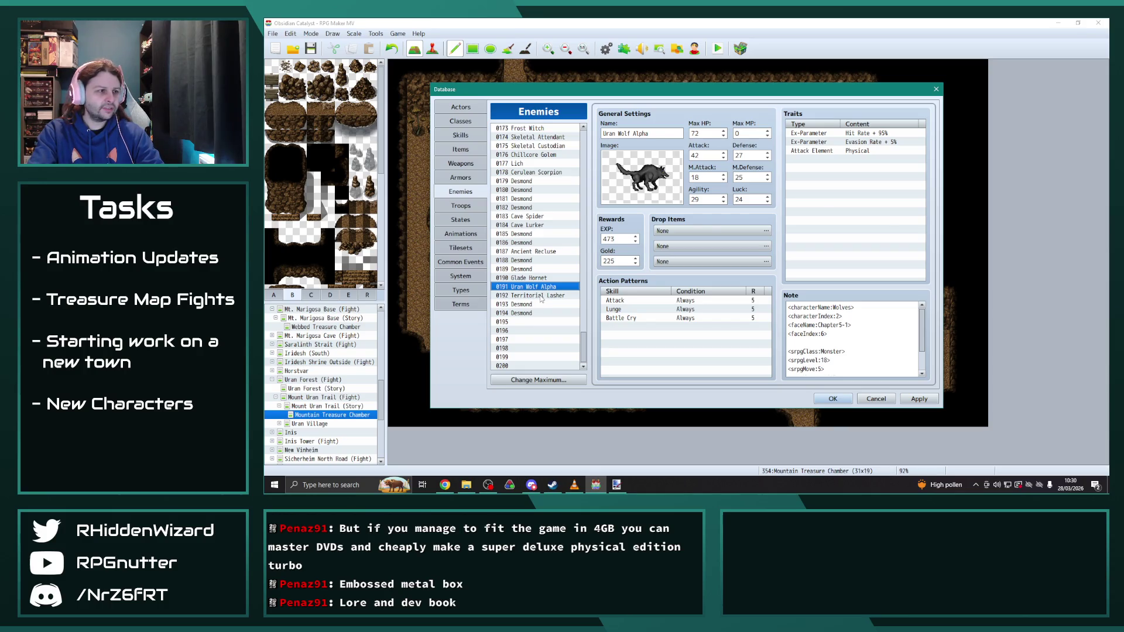
pyautogui.click(541, 296)
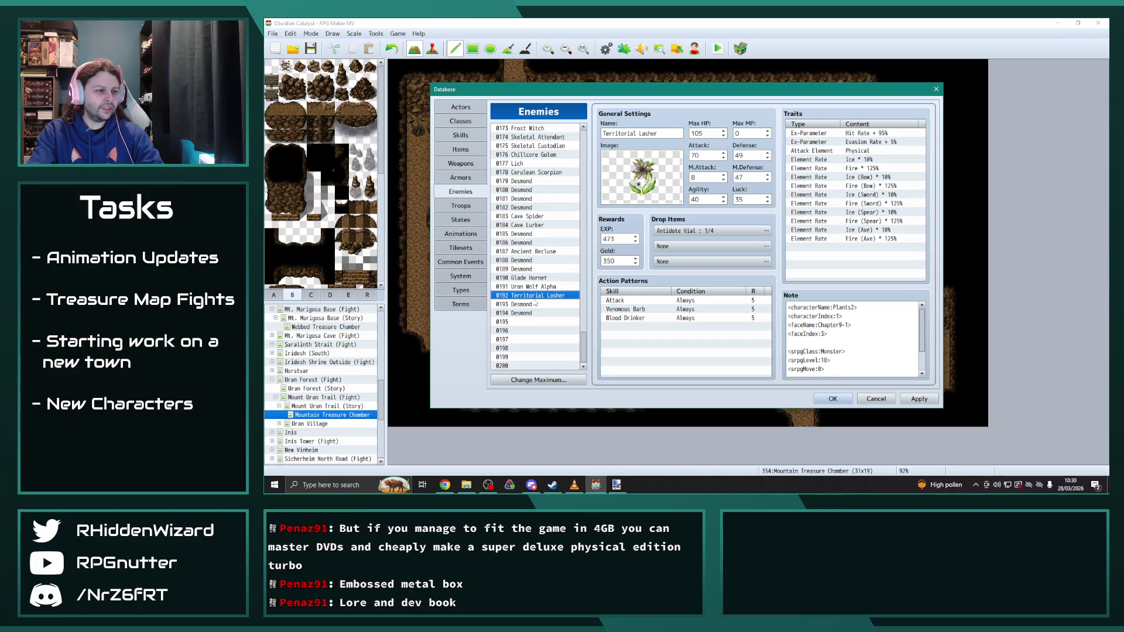
# Step: Set Territorial Lasher's Max HP to 118 and both Defense and M.Defense to 24
pyautogui.doubleClick(706, 136)
pyautogui.write('1')
pyautogui.click(531, 287)
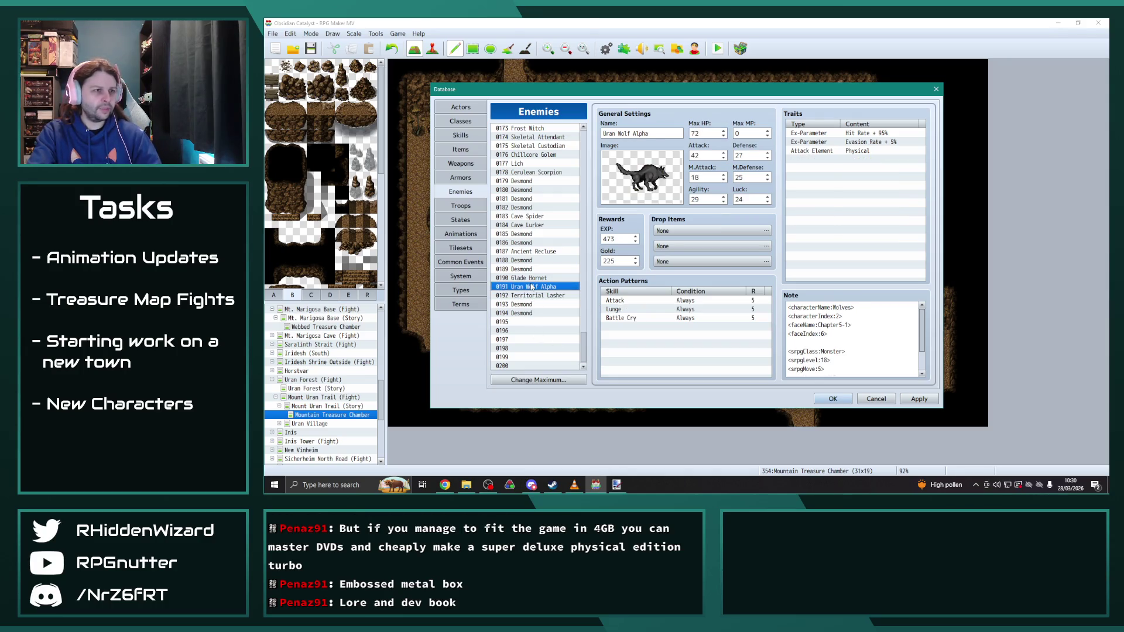
pyautogui.click(532, 296)
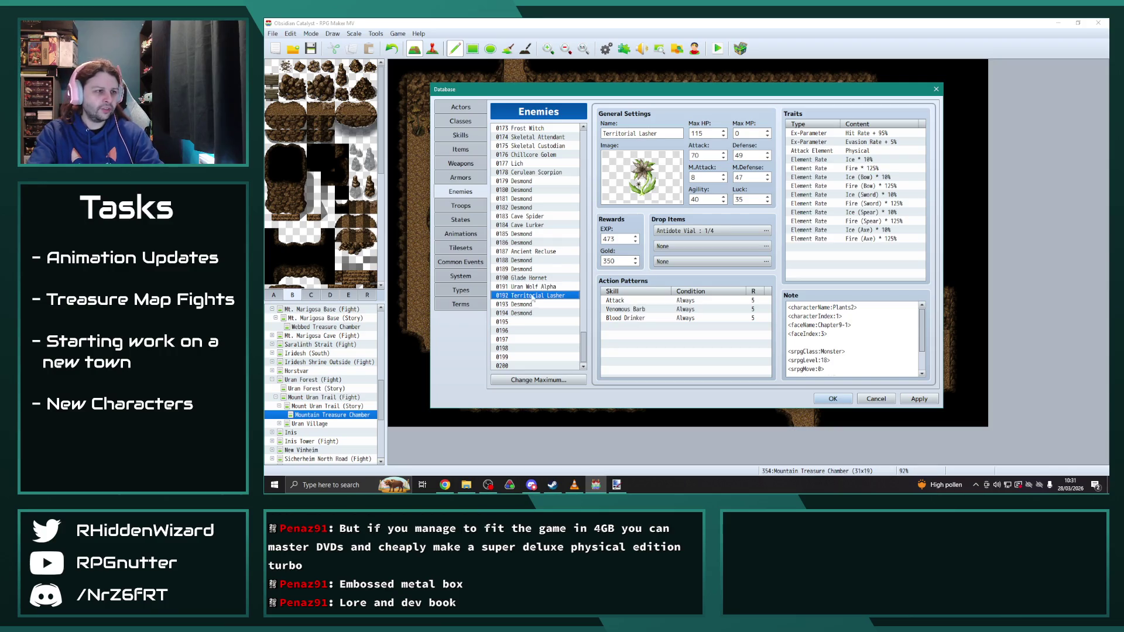
pyautogui.click(533, 286)
pyautogui.click(533, 296)
pyautogui.click(528, 288)
pyautogui.click(532, 296)
pyautogui.doubleClick(752, 155)
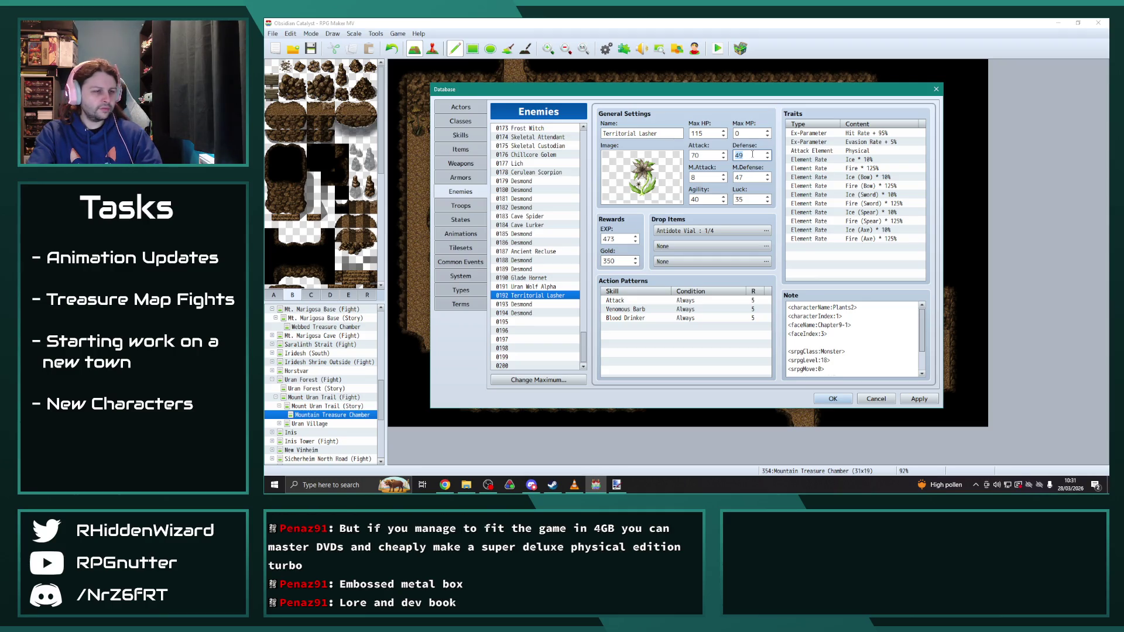
pyautogui.write('24')
pyautogui.doubleClick(750, 178)
pyautogui.write('24')
pyautogui.doubleClick(708, 134)
pyautogui.write('11')
# Step: Give Territorial Lasher 44 Attack, 20 Agility and 13 Luck, checking against Uran Wolf Alpha
pyautogui.click(530, 286)
pyautogui.click(532, 295)
pyautogui.write('44')
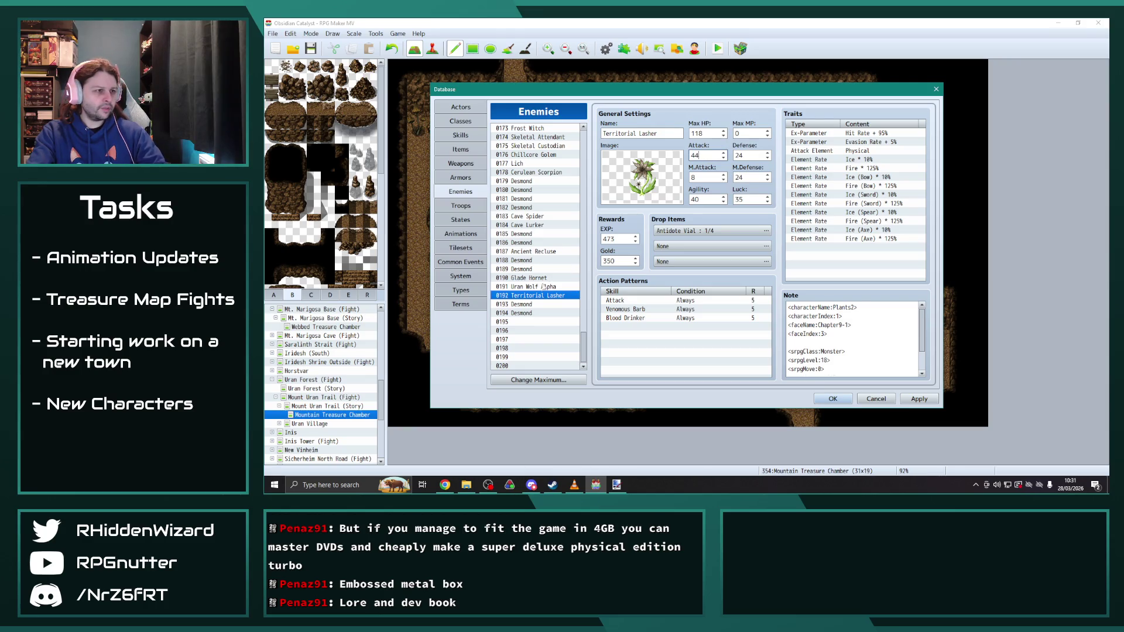
pyautogui.click(542, 287)
pyautogui.click(538, 295)
pyautogui.doubleClick(707, 200)
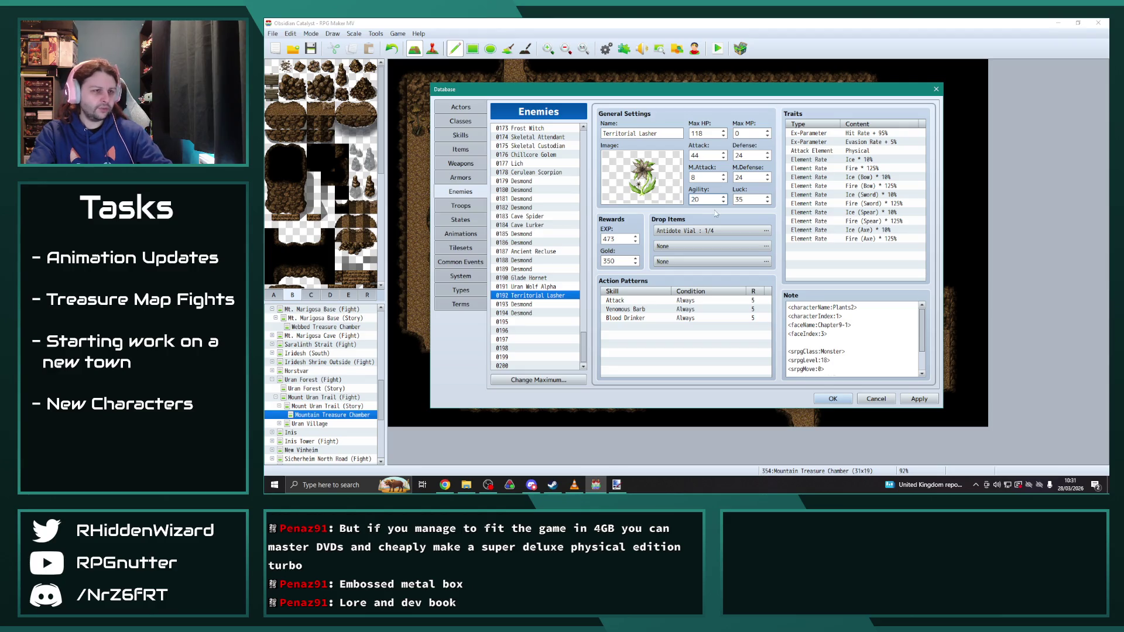
pyautogui.click(541, 287)
pyautogui.click(540, 296)
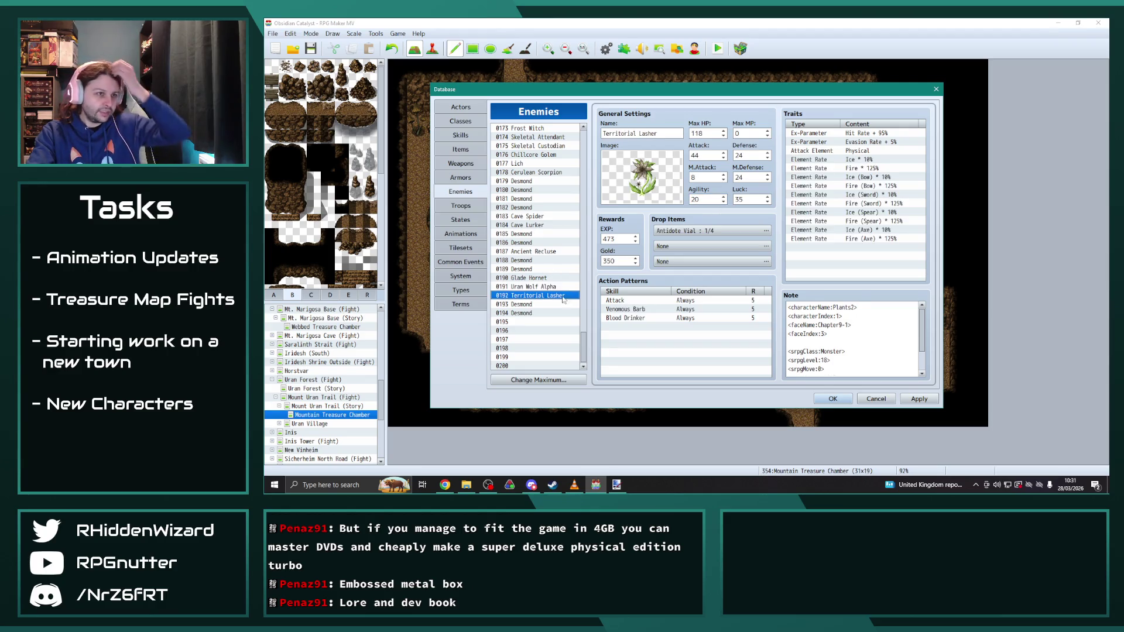
pyautogui.doubleClick(751, 200)
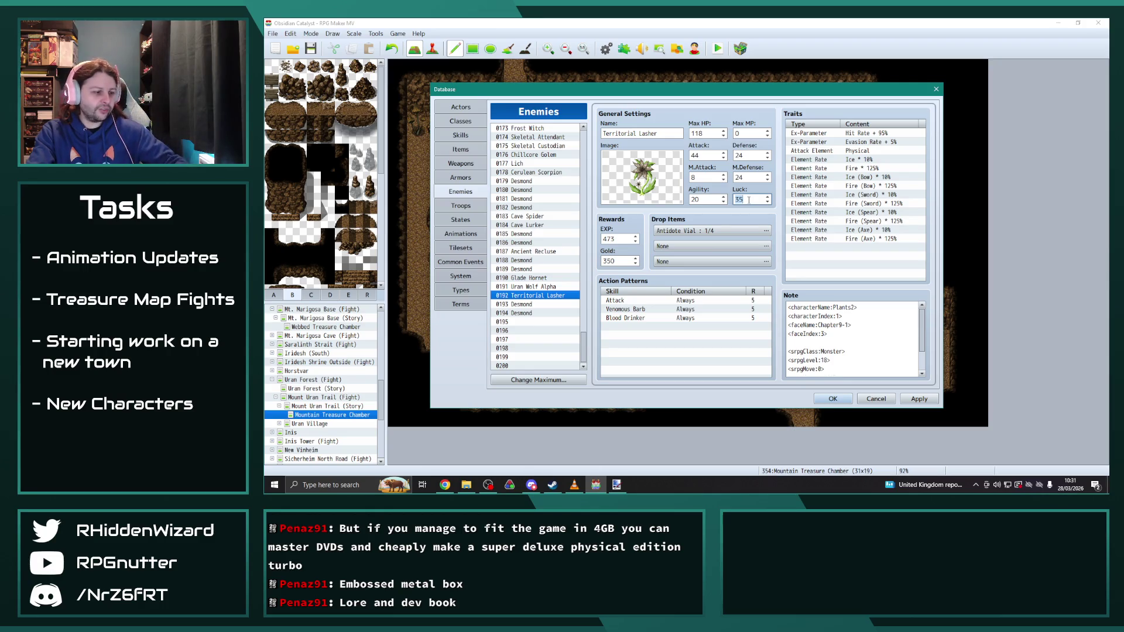
pyautogui.write('1')
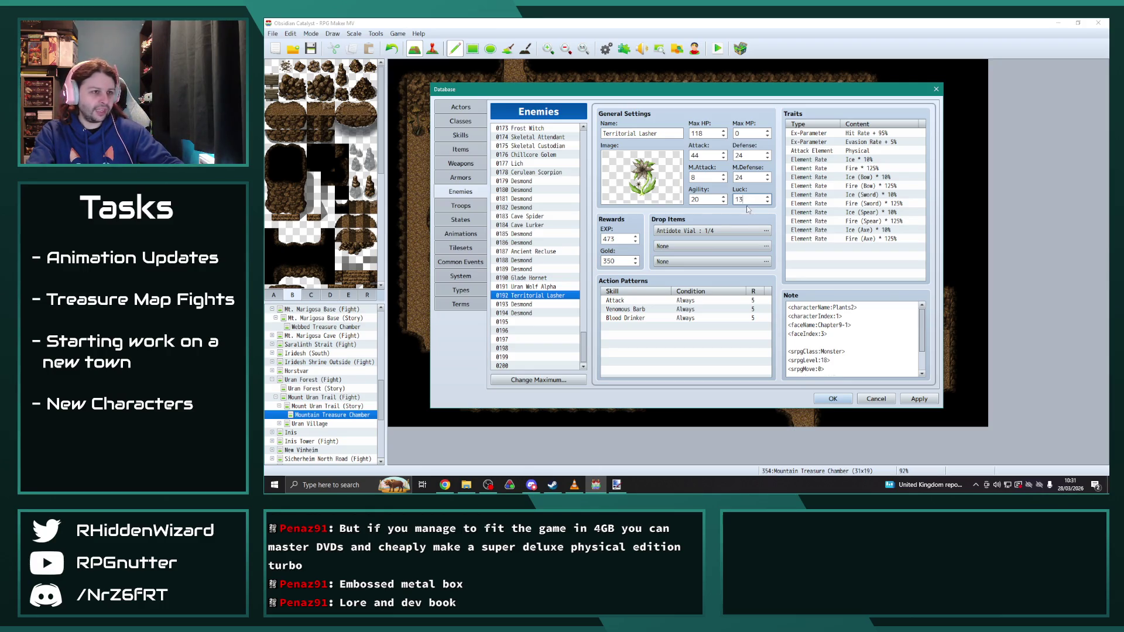
pyautogui.click(529, 287)
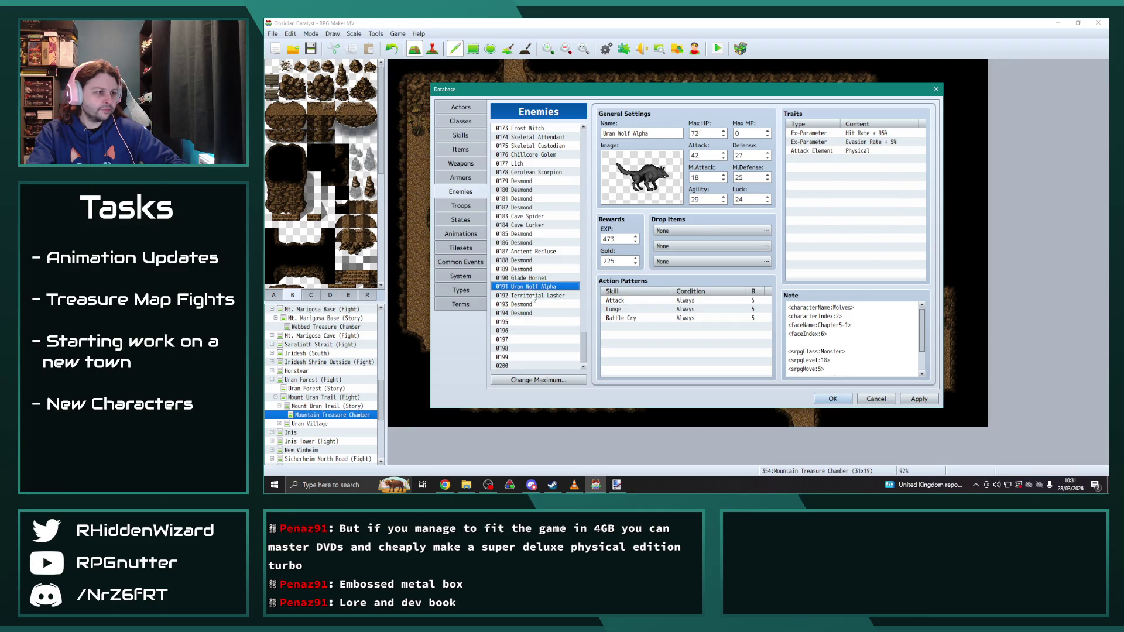
pyautogui.click(530, 296)
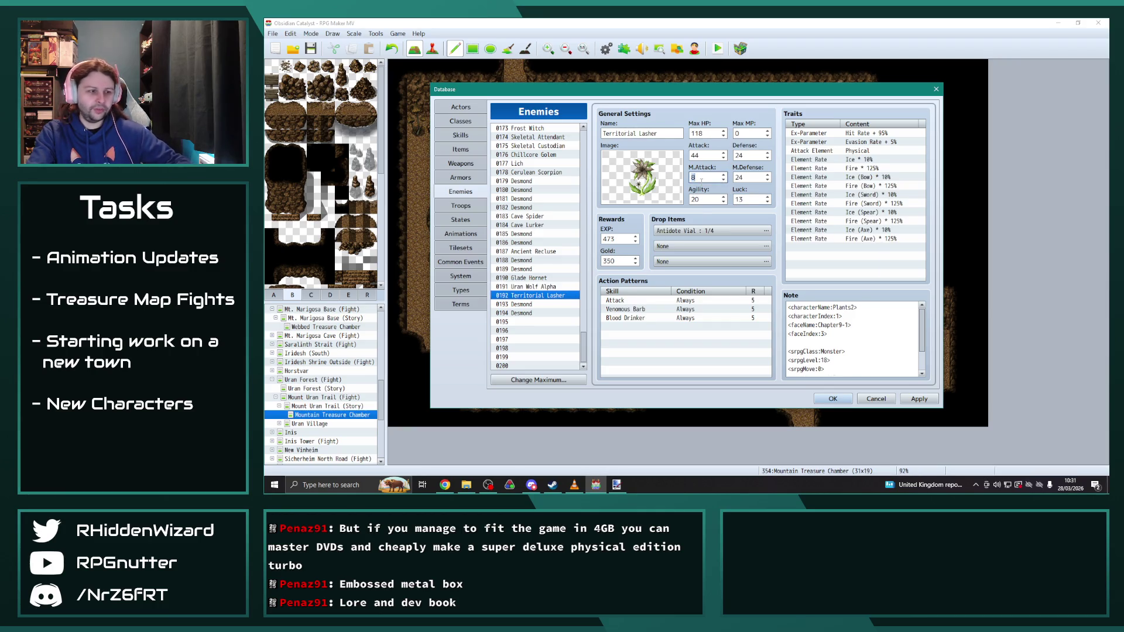
pyautogui.click(534, 287)
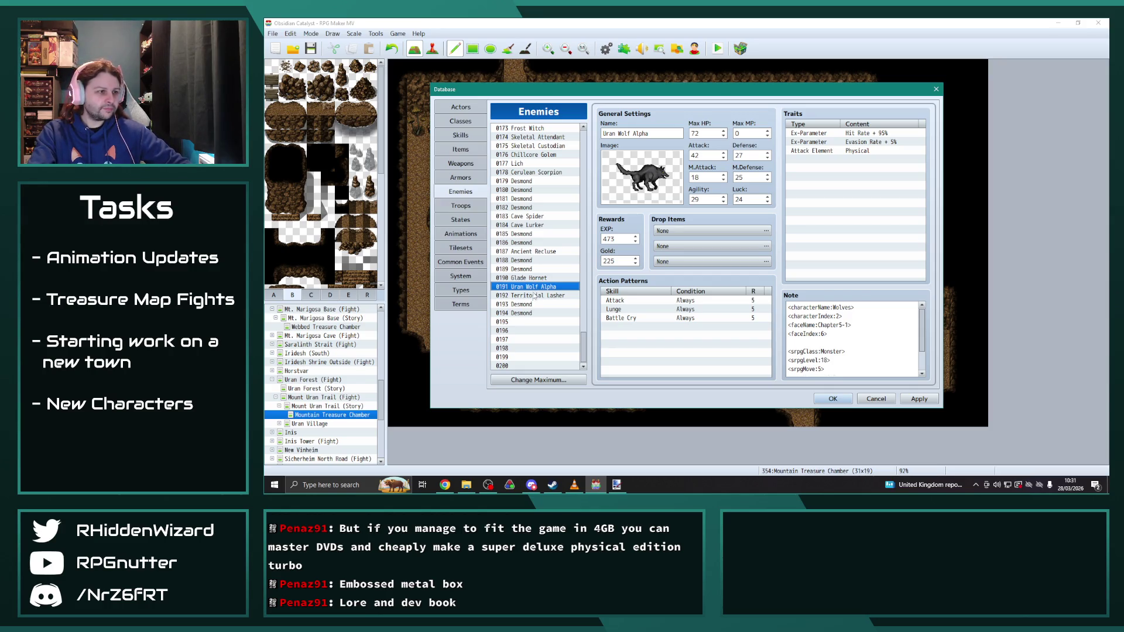
pyautogui.click(534, 296)
pyautogui.click(535, 287)
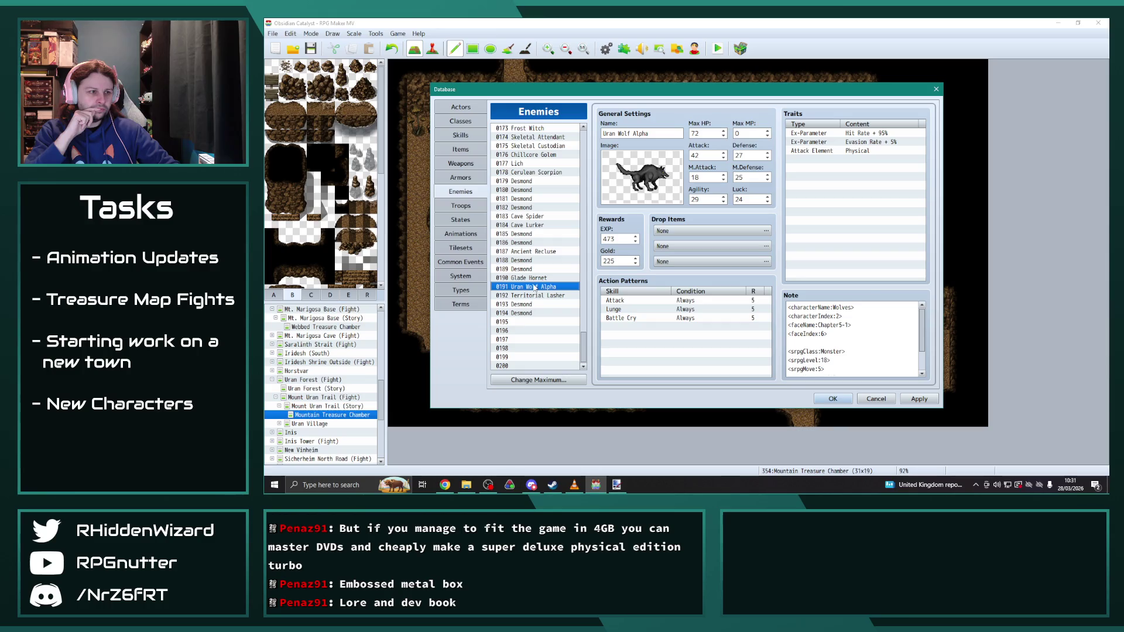
# Step: Delete Uran Wolf Alpha and put Territorial Lasher into slot 0191
pyautogui.press('Delete')
pyautogui.click(535, 296)
pyautogui.hotkey('ctrl', 'c')
pyautogui.click(534, 287)
pyautogui.hotkey('ctrl', 'v')
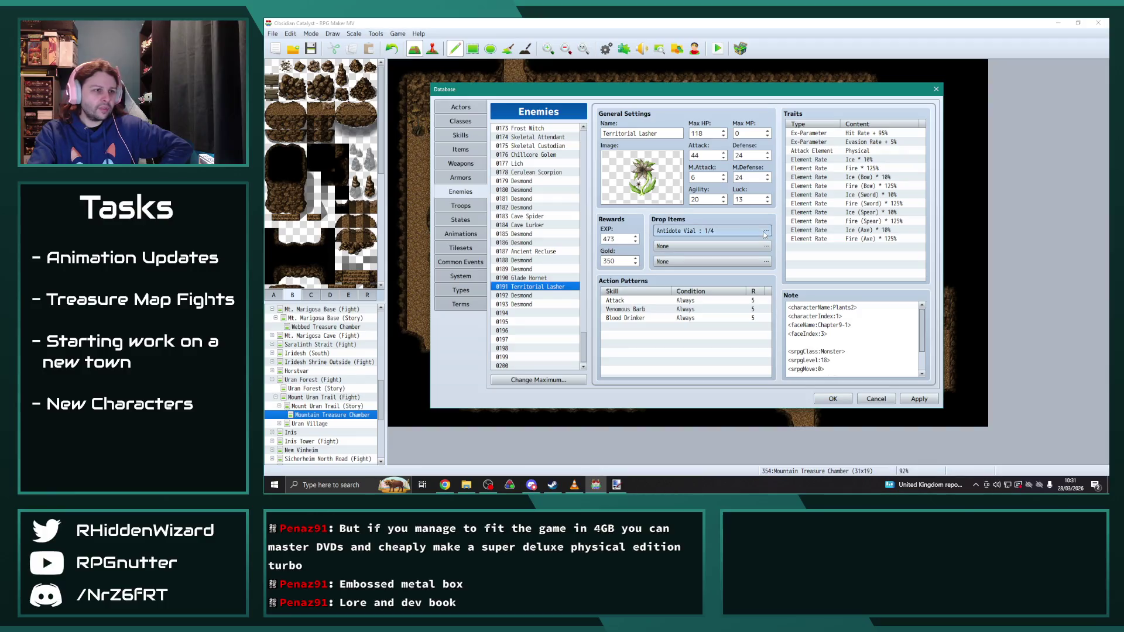
# Step: Make the Antidote Vial drop 1/1, apply the changes and close the database
pyautogui.click(765, 230)
pyautogui.doubleClick(654, 284)
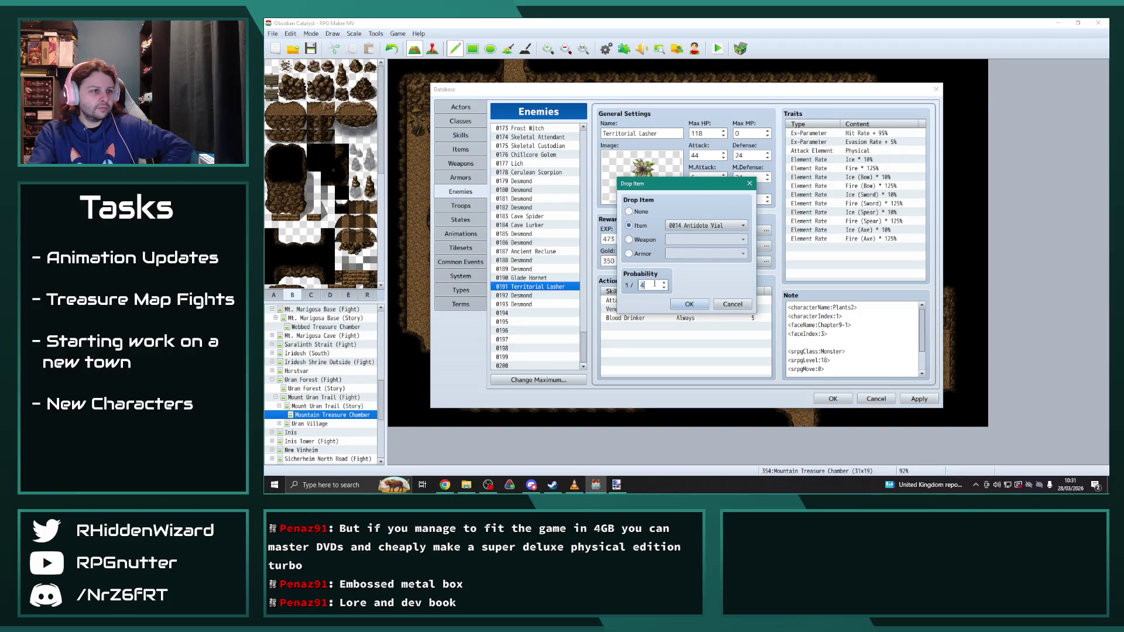
pyautogui.write('1')
pyautogui.click(688, 304)
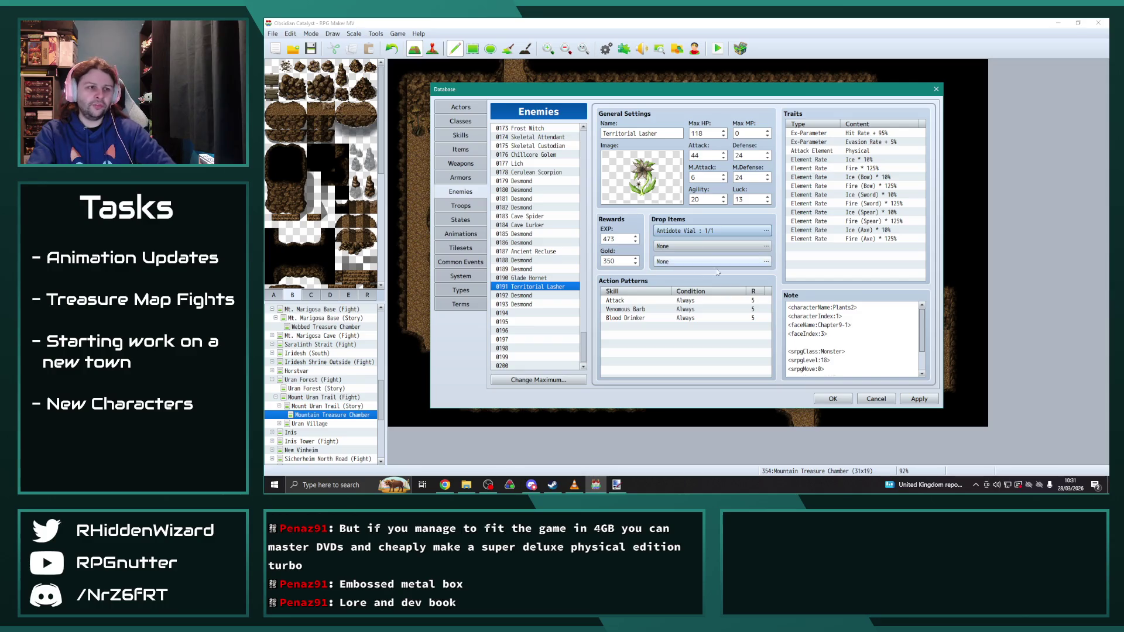
pyautogui.click(918, 398)
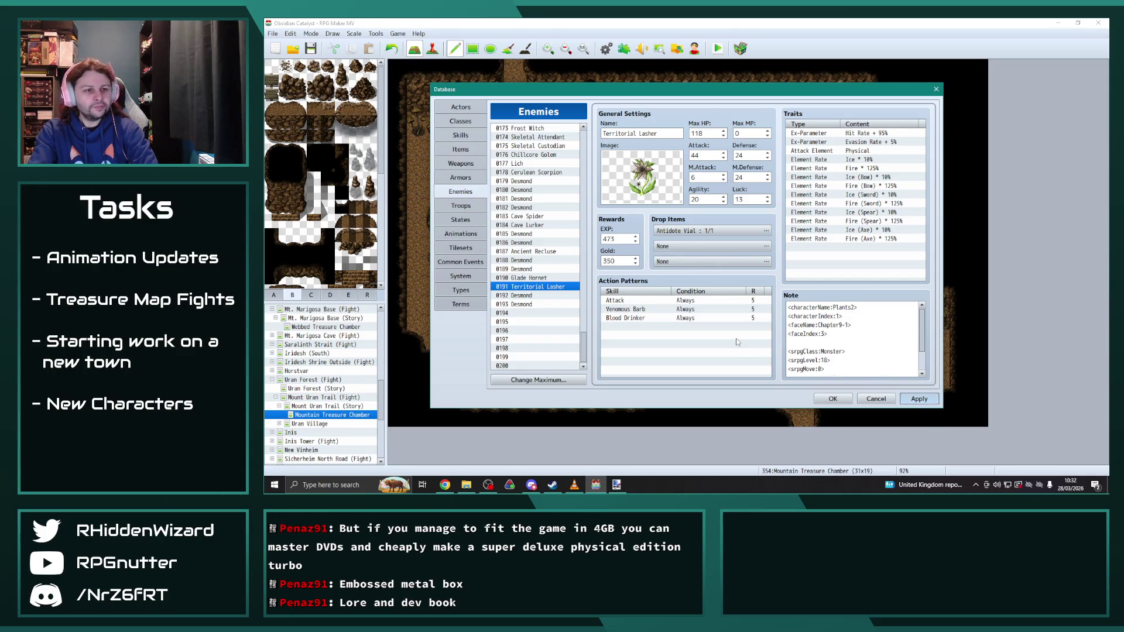
pyautogui.scroll(-2, 875, 349)
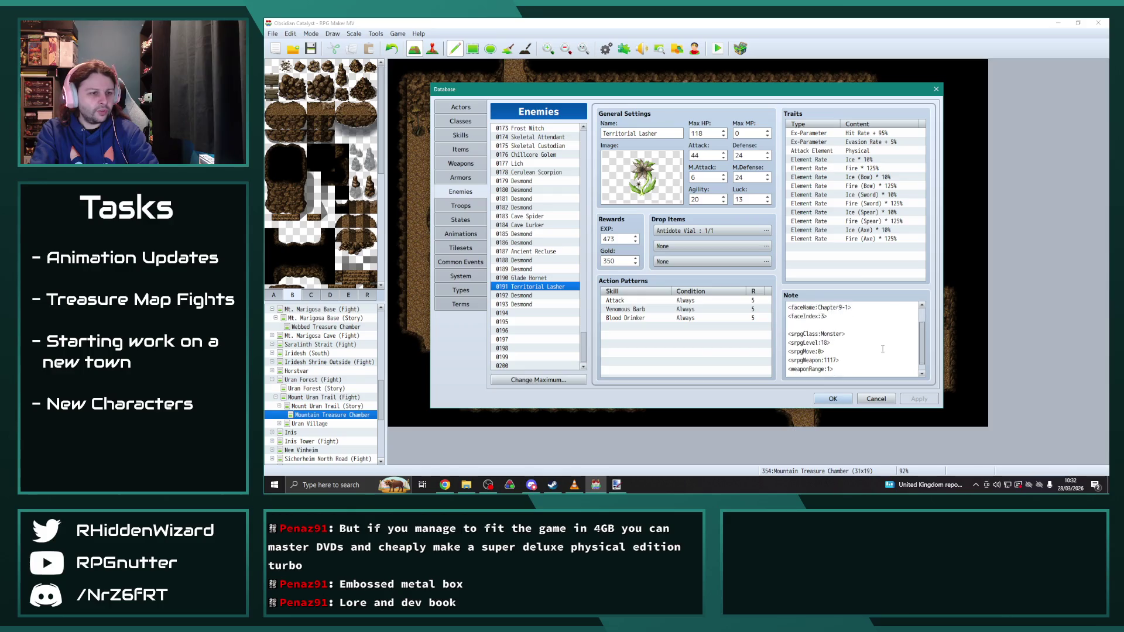
pyautogui.scroll(2, 872, 365)
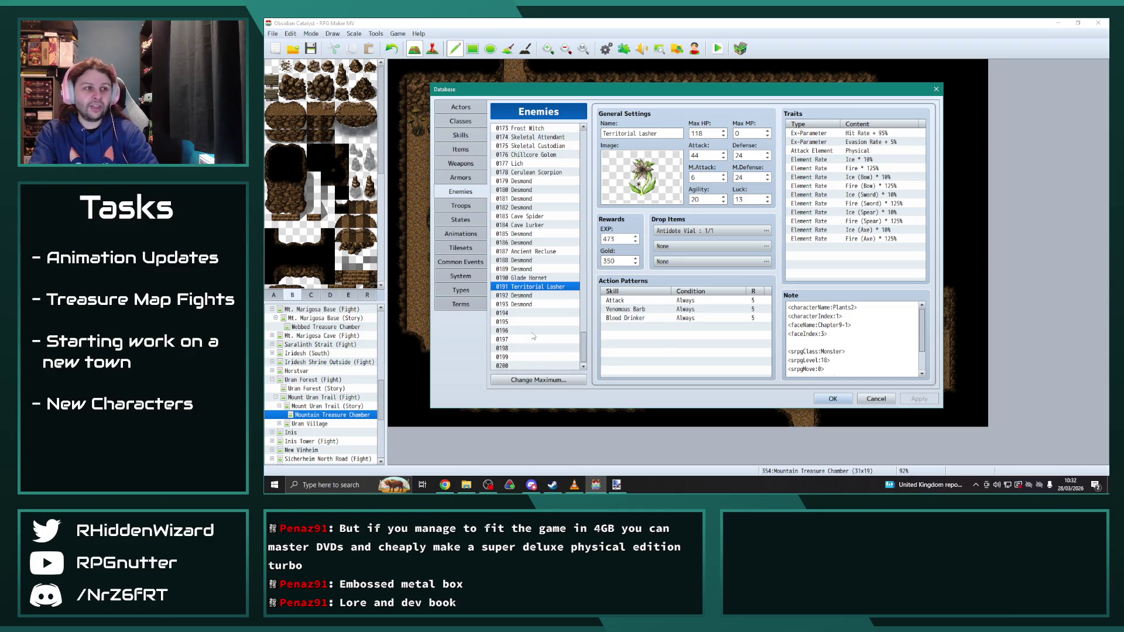
pyautogui.click(818, 400)
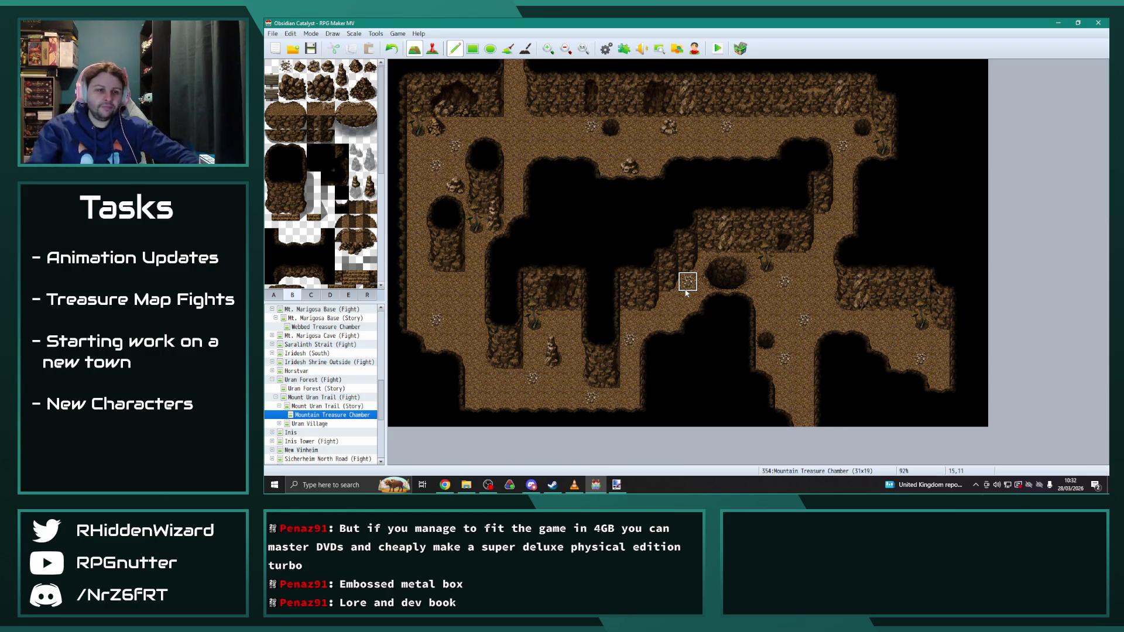
# Step: Reopen the Database on Enemies and show #192 Desmond with 575 EXP and 250 gold
pyautogui.click(607, 49)
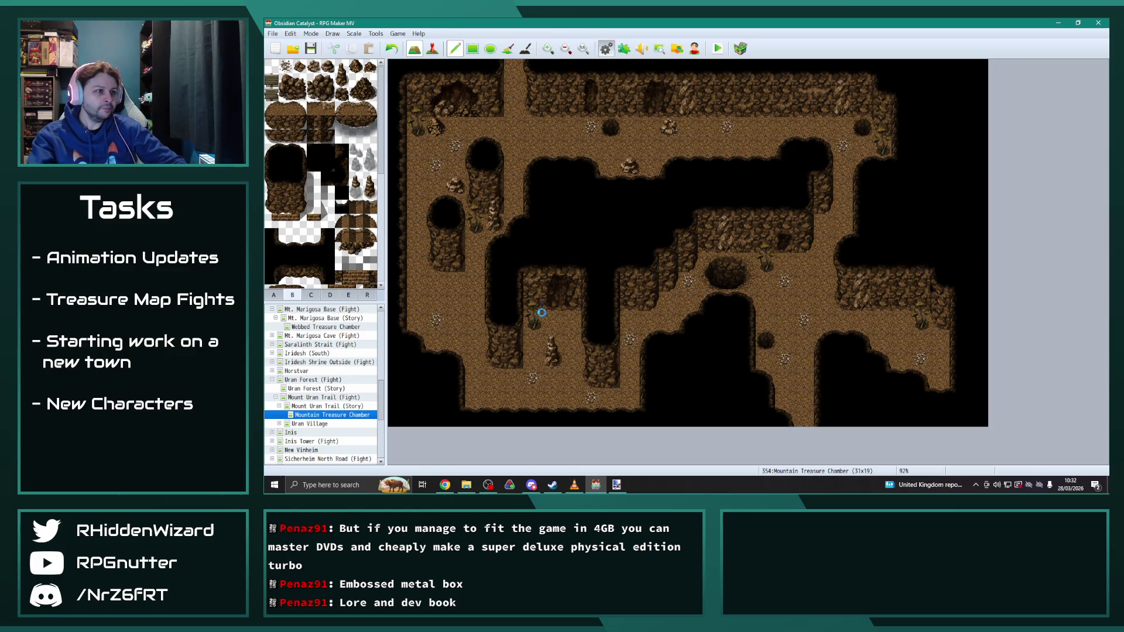
pyautogui.click(530, 296)
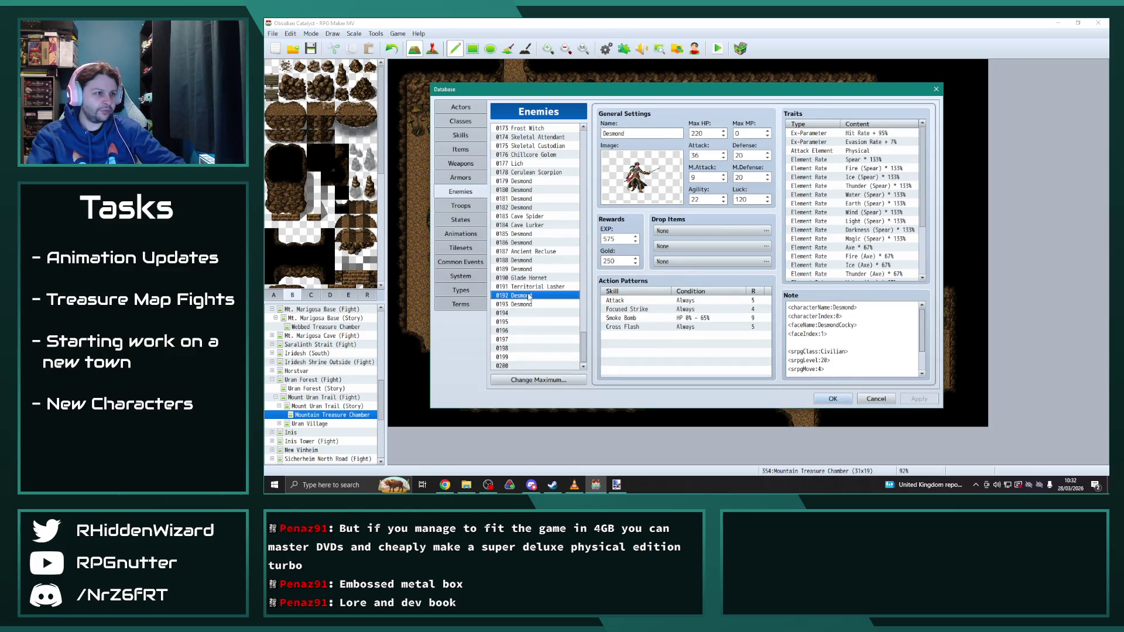
# Step: Scroll up the enemy list and review the Karatak and Knight Captain stats
pyautogui.scroll(11, 529, 298)
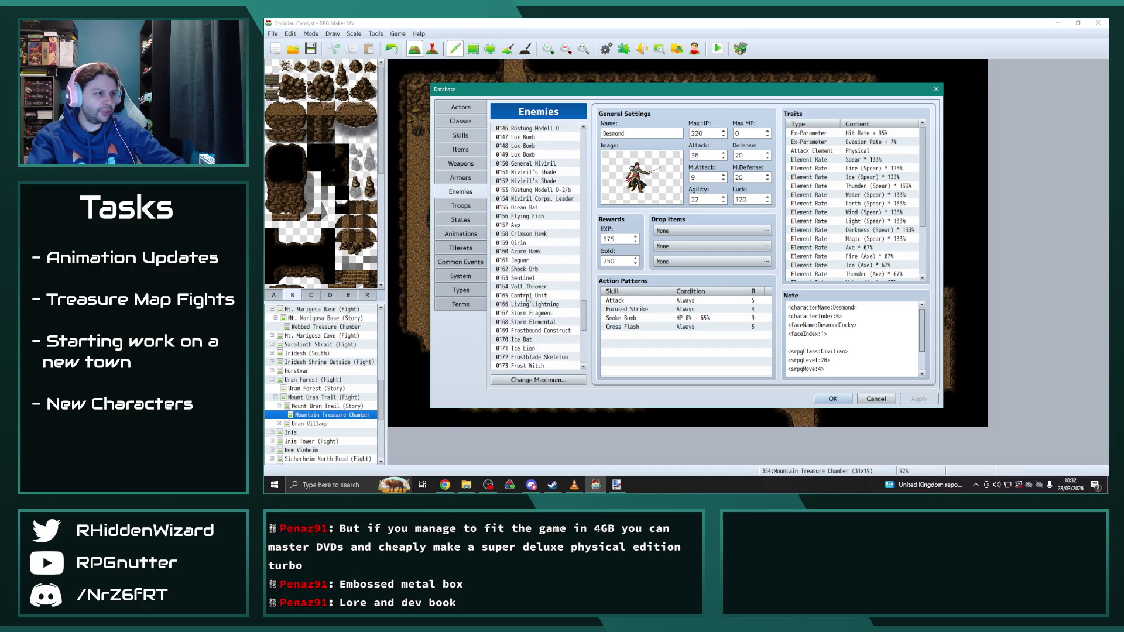
pyautogui.scroll(9, 529, 299)
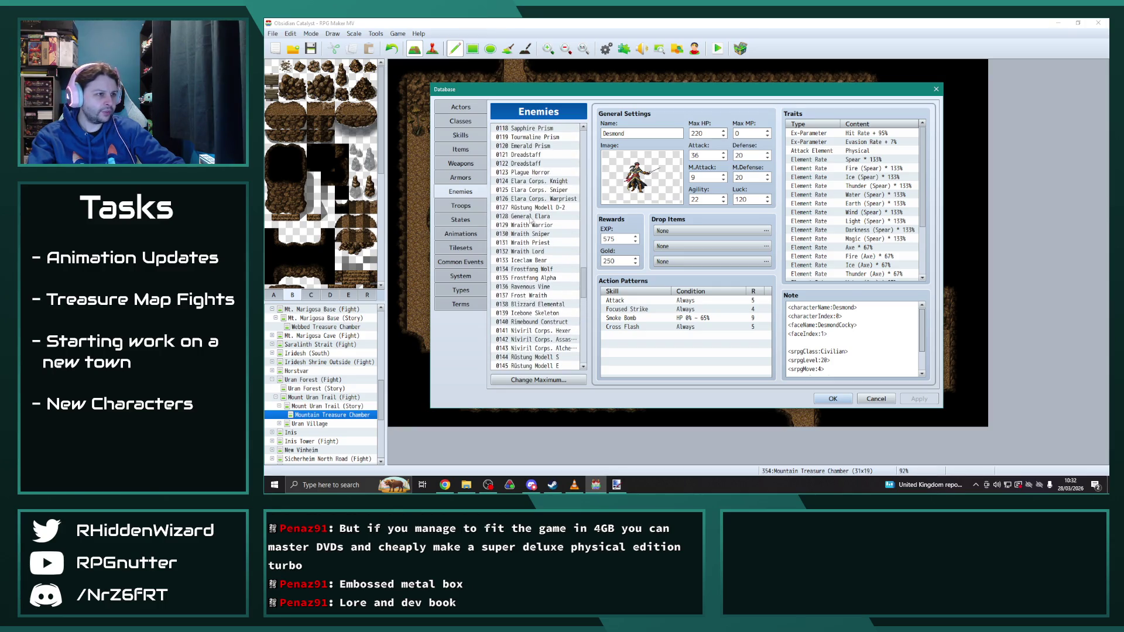
pyautogui.scroll(10, 555, 324)
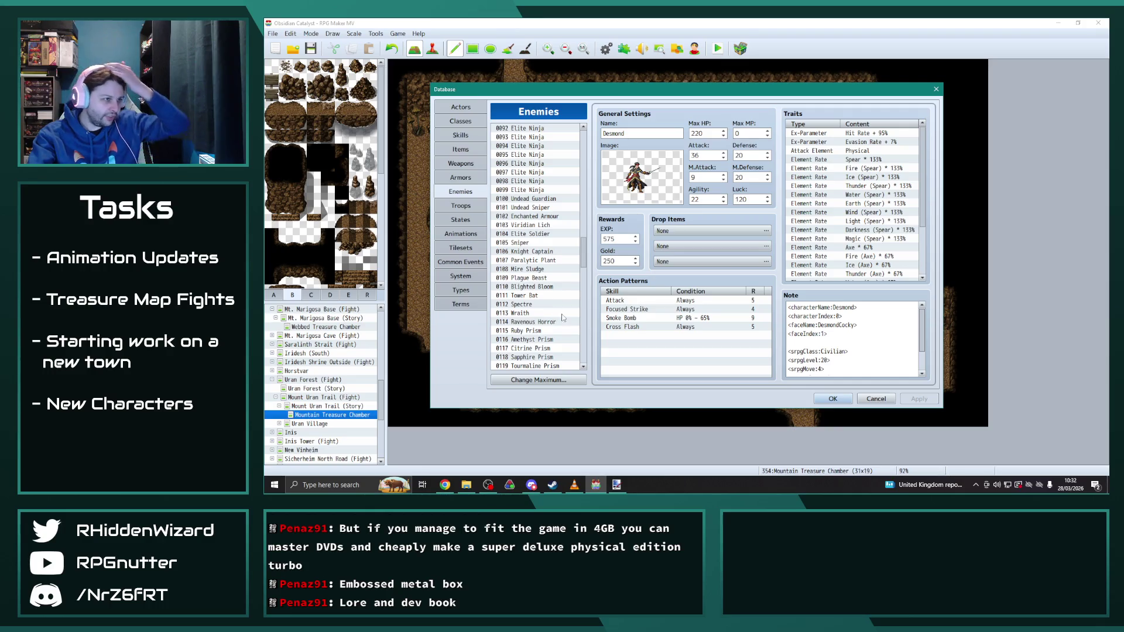
pyautogui.scroll(8, 552, 310)
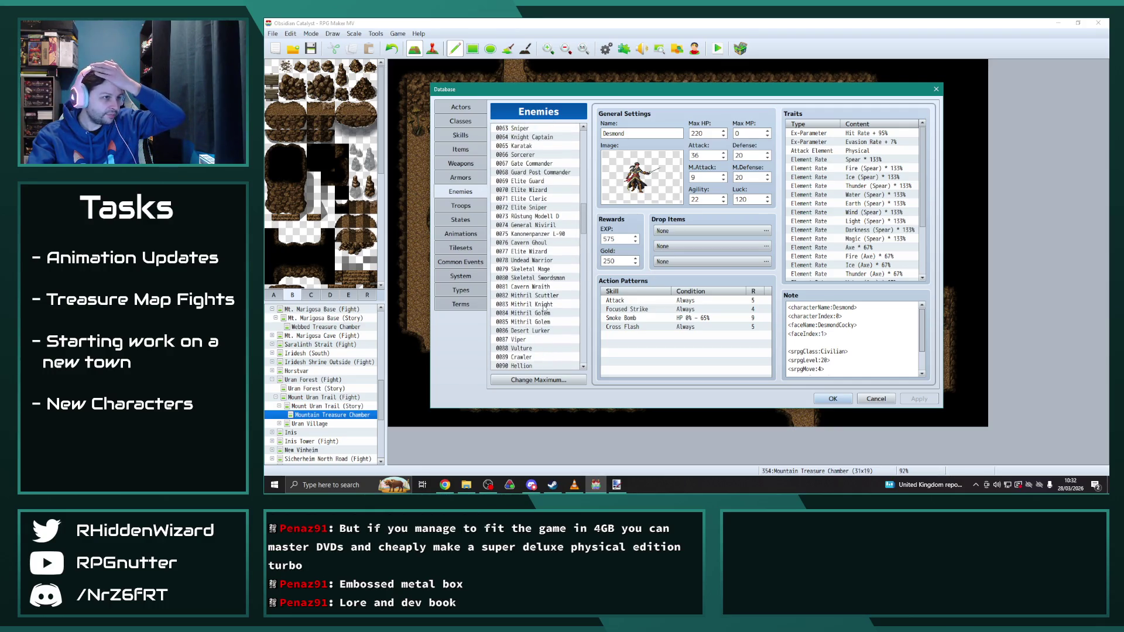
pyautogui.click(535, 190)
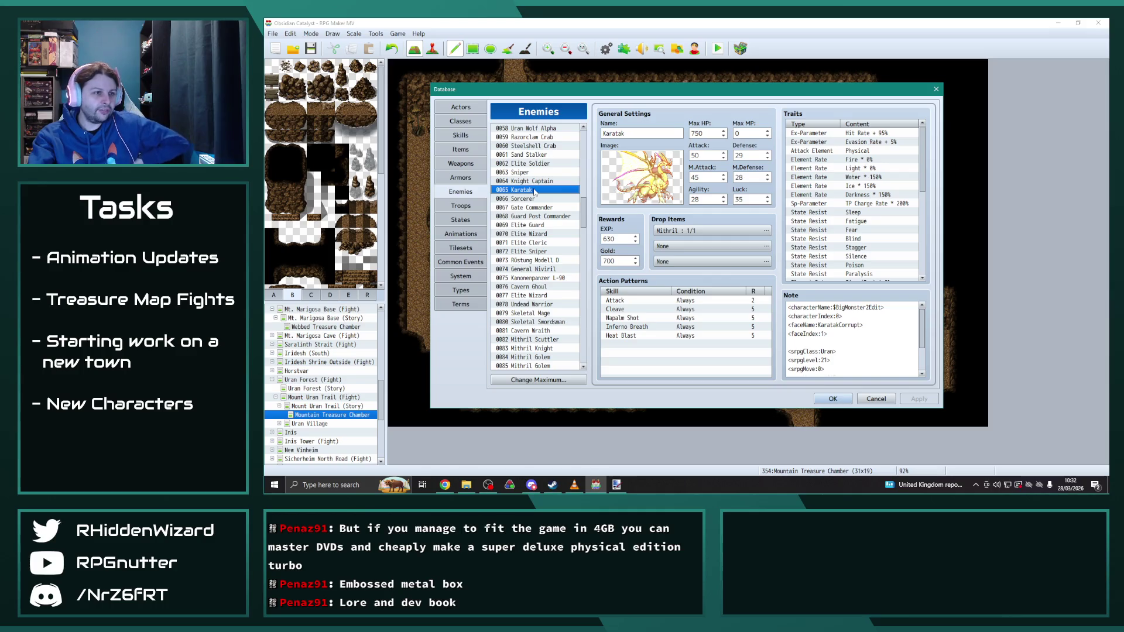
pyautogui.click(533, 183)
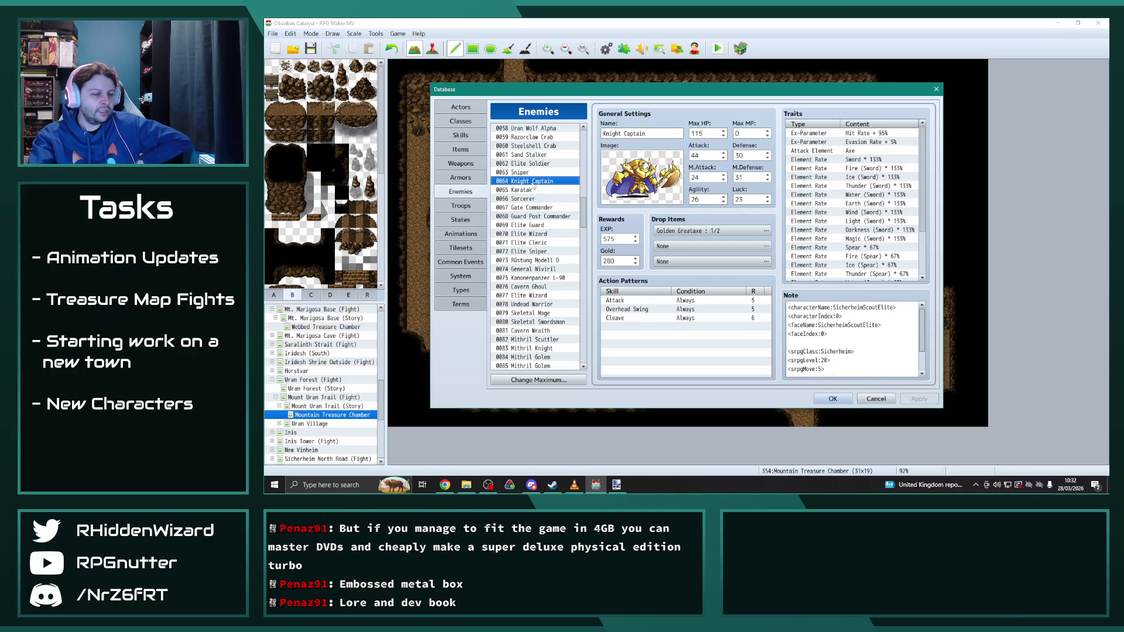
# Step: Paste the copied Knight Captain into empty slot 0194, then bring up 0192 Desmond
pyautogui.moveTo(584, 243); pyautogui.dragTo(593, 369)
pyautogui.click(529, 316)
pyautogui.hotkey('ctrl', 'v')
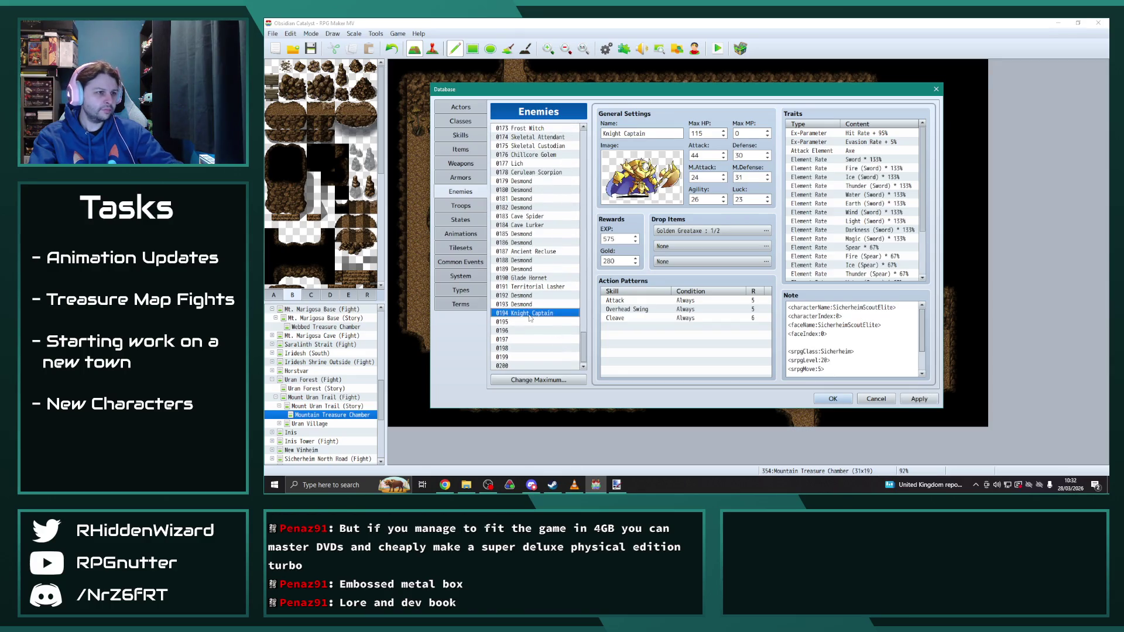
pyautogui.click(527, 295)
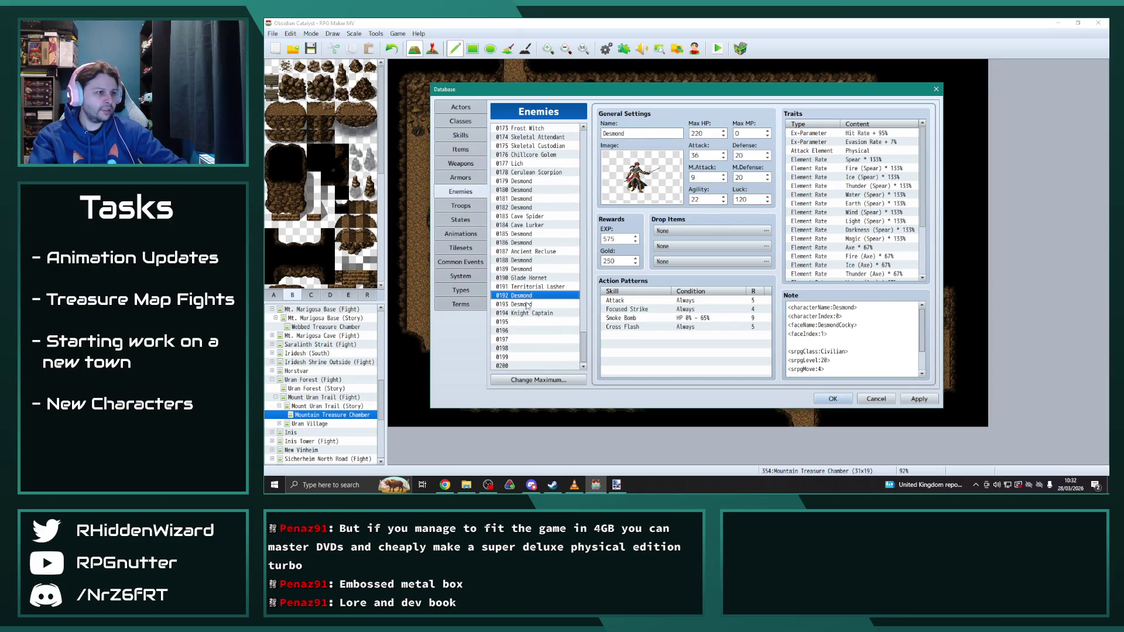
pyautogui.click(529, 314)
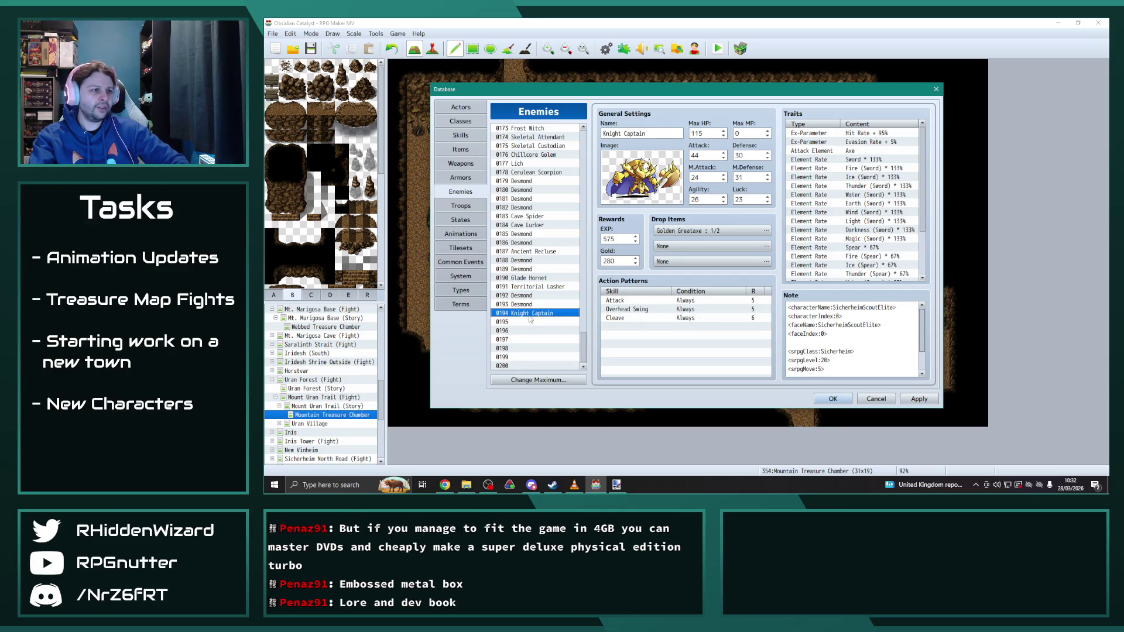
pyautogui.click(530, 287)
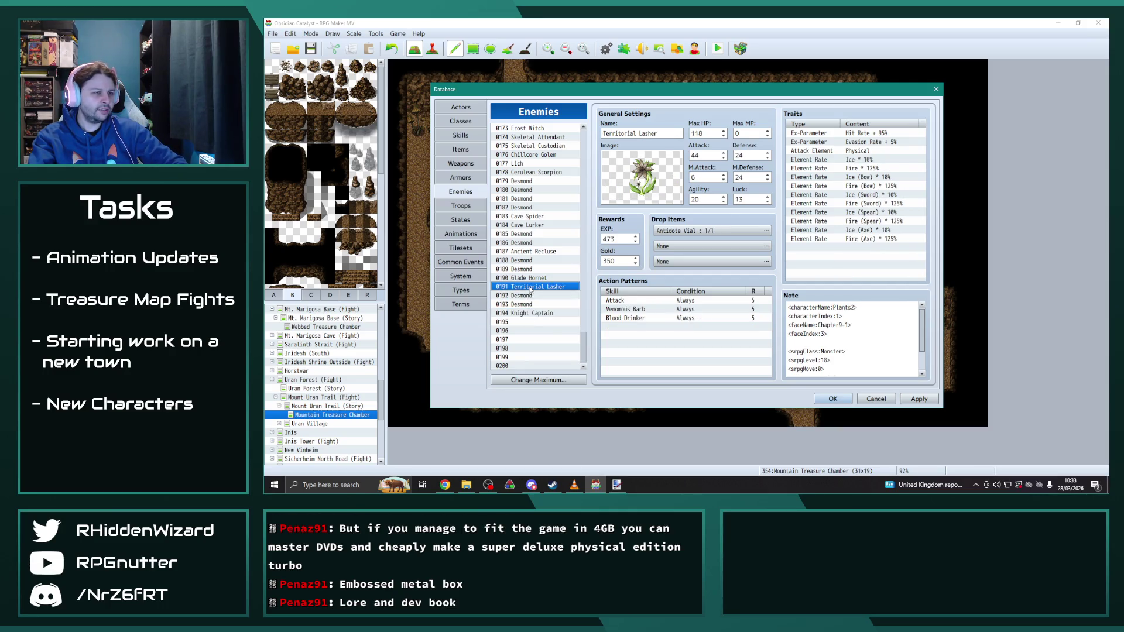
pyautogui.click(526, 297)
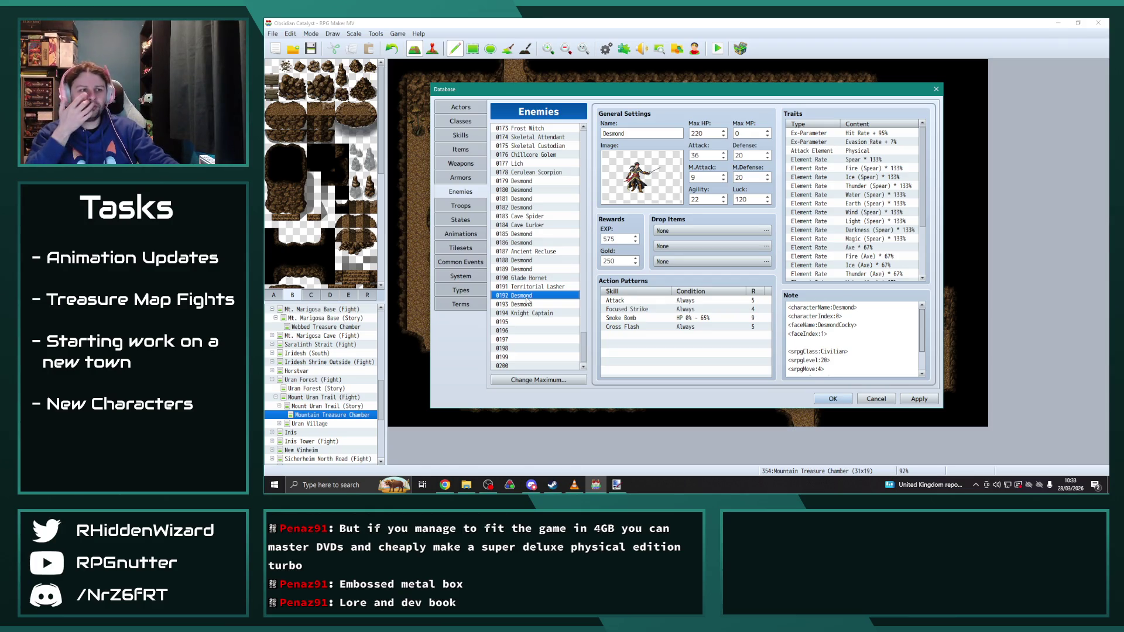
# Step: Change Max HP from 220 to 280 on both 0192 and 0193 Desmond
pyautogui.click(529, 305)
pyautogui.click(529, 296)
pyautogui.click(530, 313)
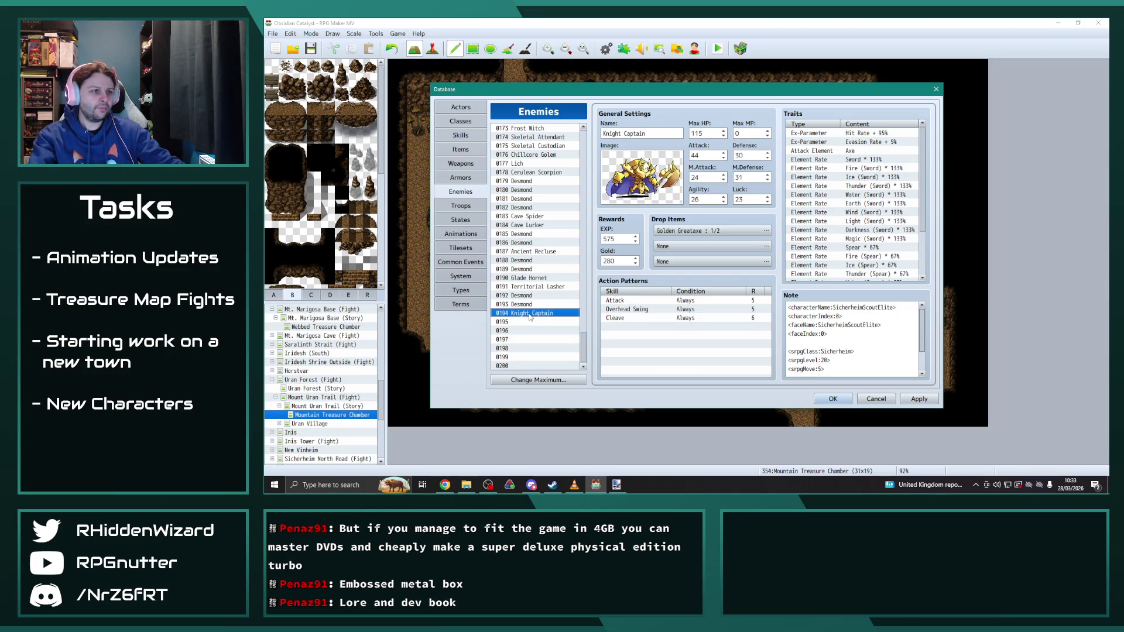
pyautogui.click(529, 296)
pyautogui.doubleClick(698, 133)
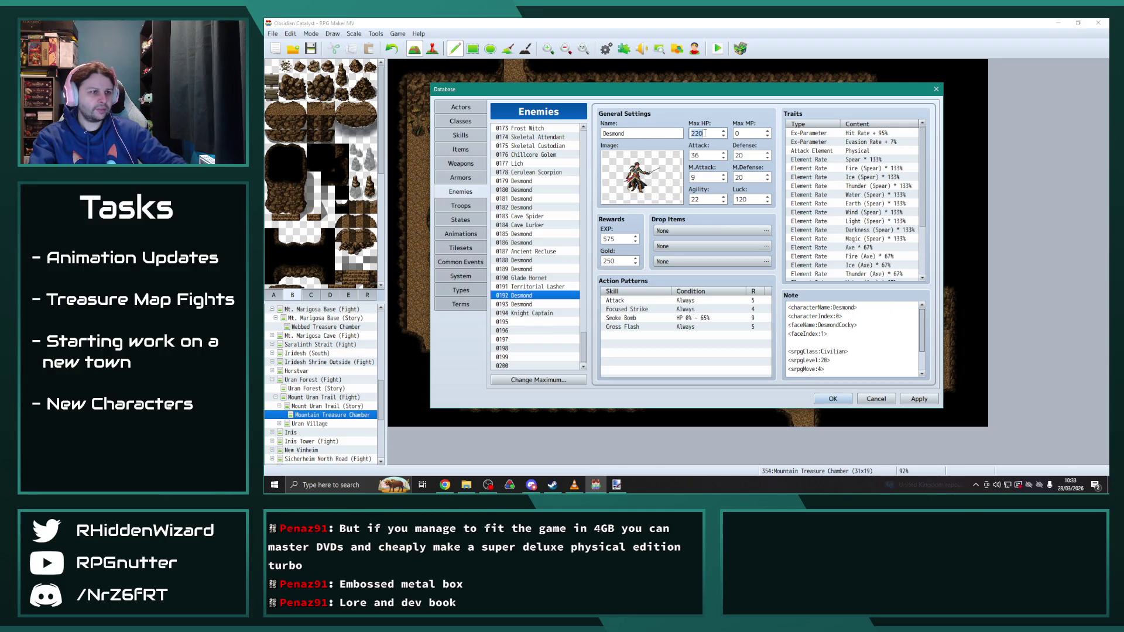
pyautogui.write('280')
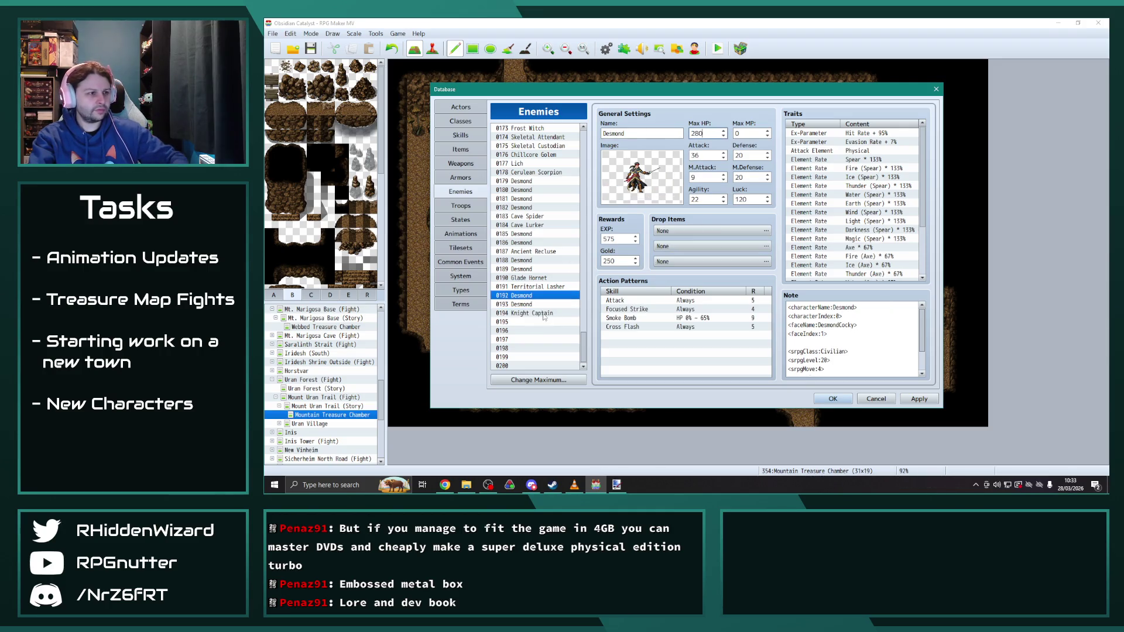
pyautogui.click(535, 305)
pyautogui.doubleClick(700, 134)
pyautogui.write('280')
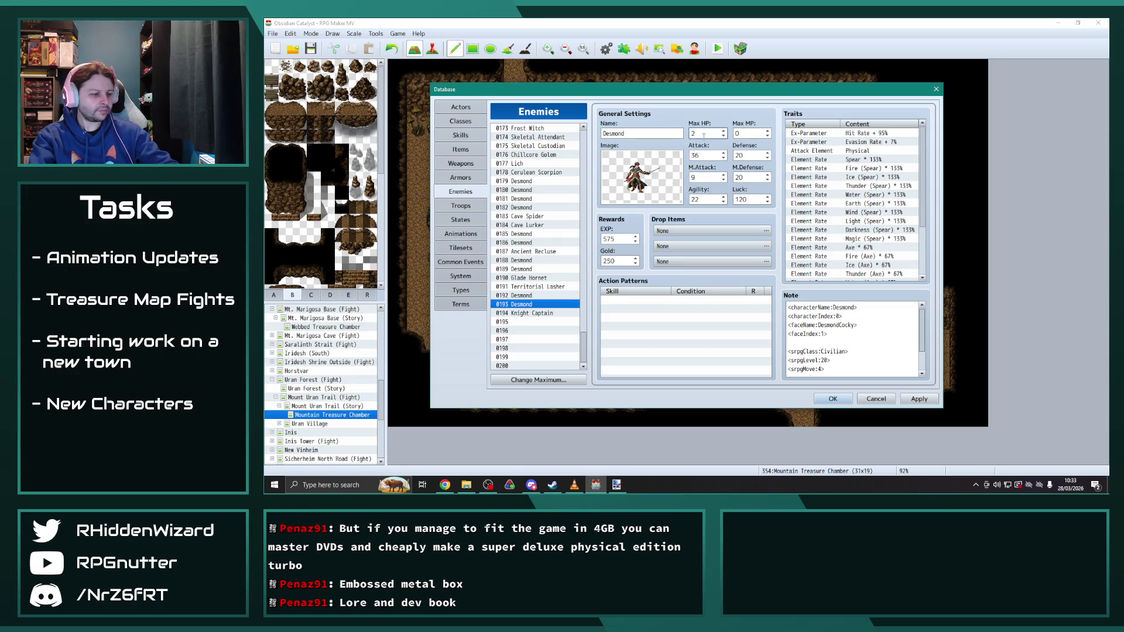
pyautogui.click(539, 296)
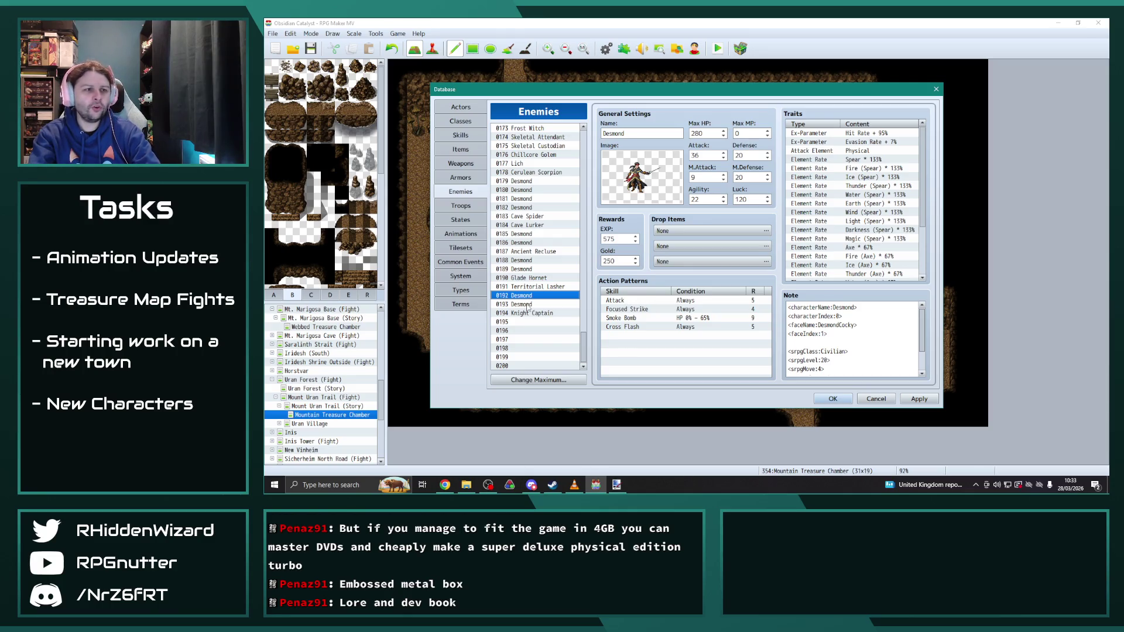
# Step: Compare 0192 Desmond with the Knight Captain and Territorial Lasher, then set its Attack to 46
pyautogui.click(528, 305)
pyautogui.click(531, 314)
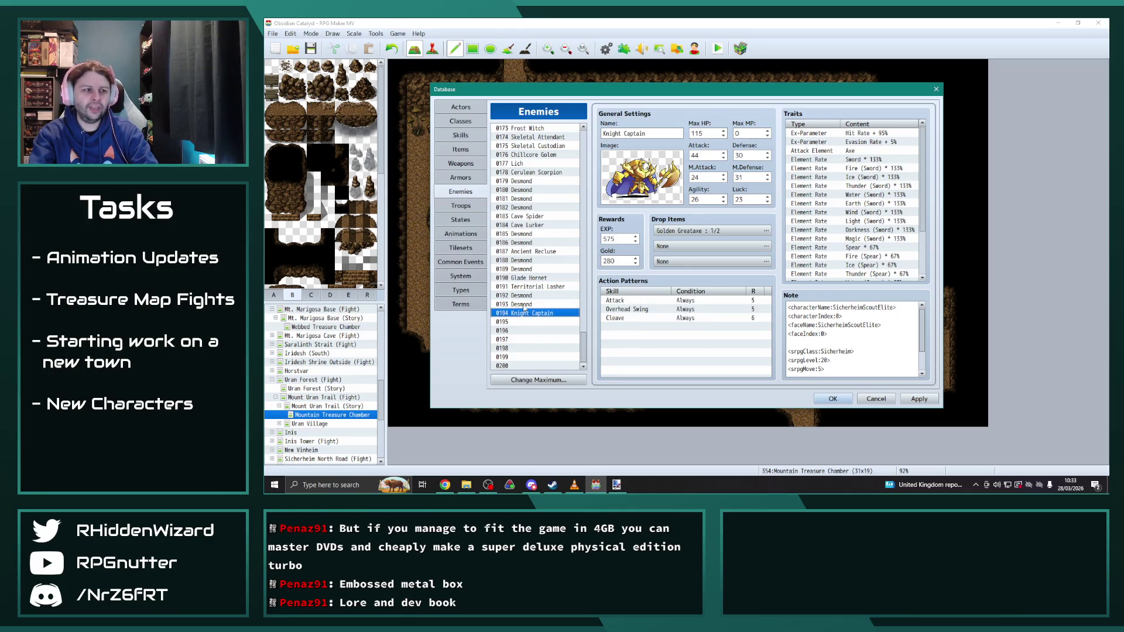
pyautogui.click(524, 296)
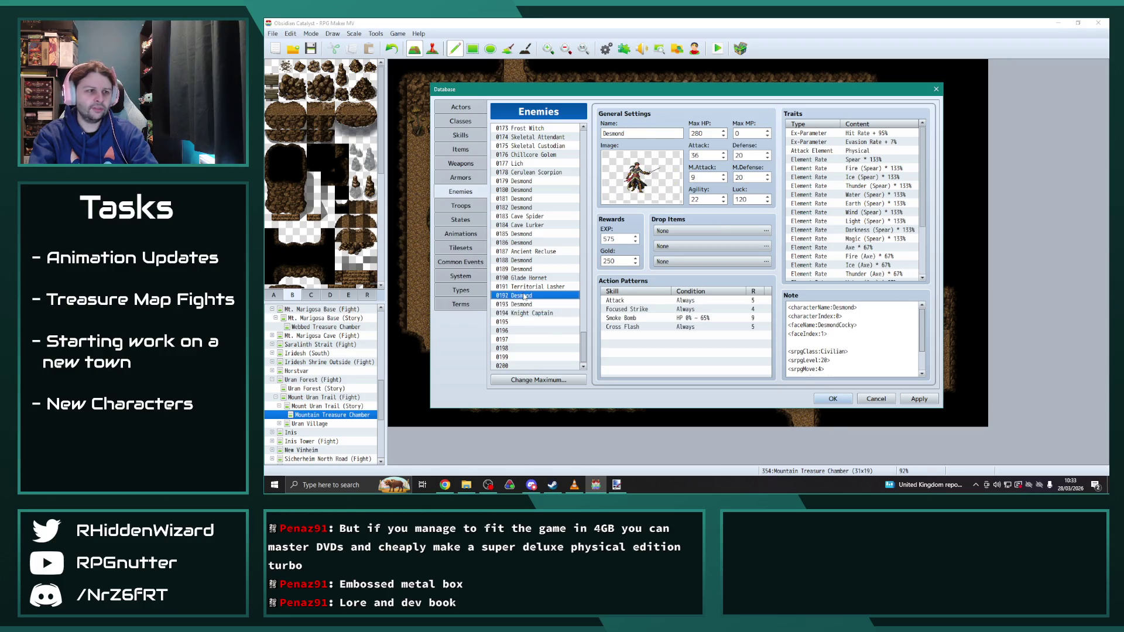
pyautogui.click(529, 287)
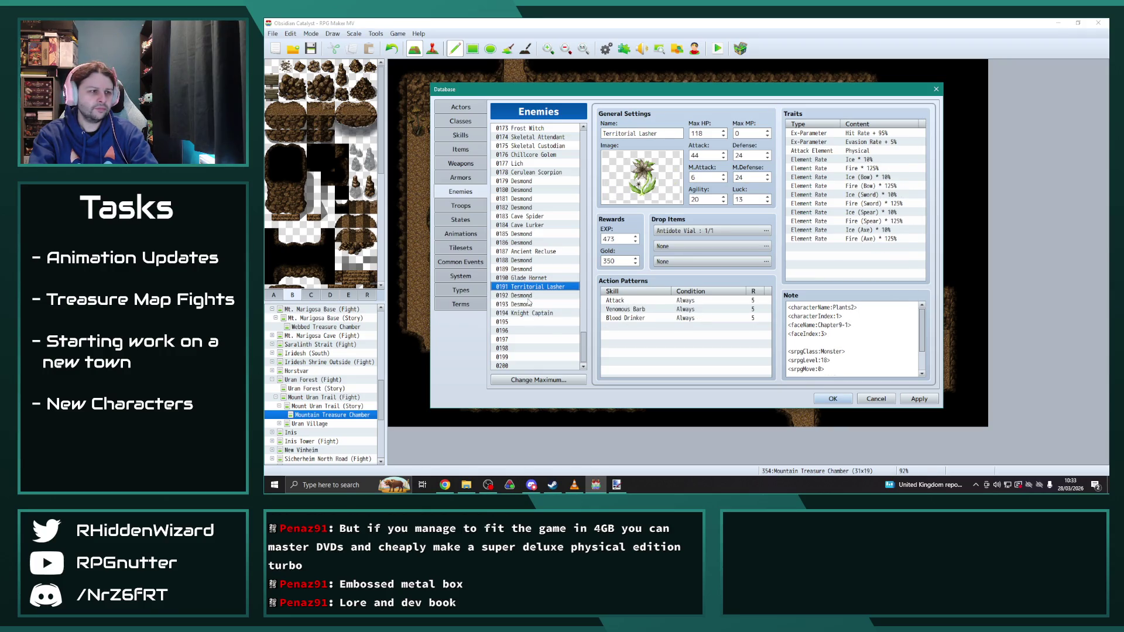
pyautogui.click(528, 296)
pyautogui.doubleClick(695, 155)
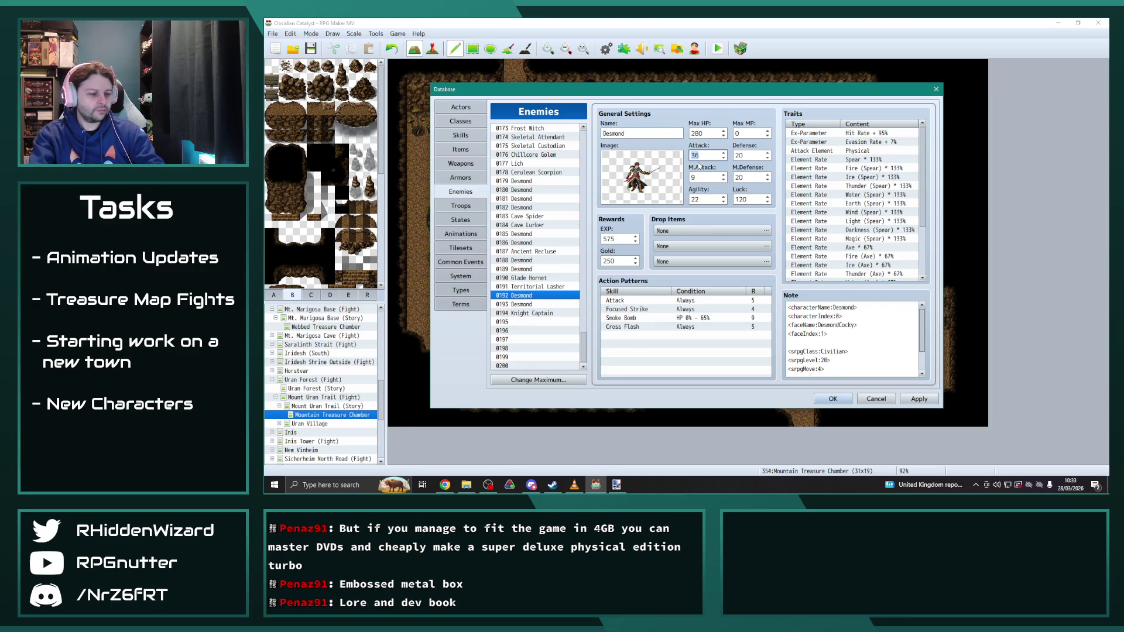
# Step: Cross-check 0193 Desmond against the Territorial Lasher and Knight Captain stats
pyautogui.click(535, 306)
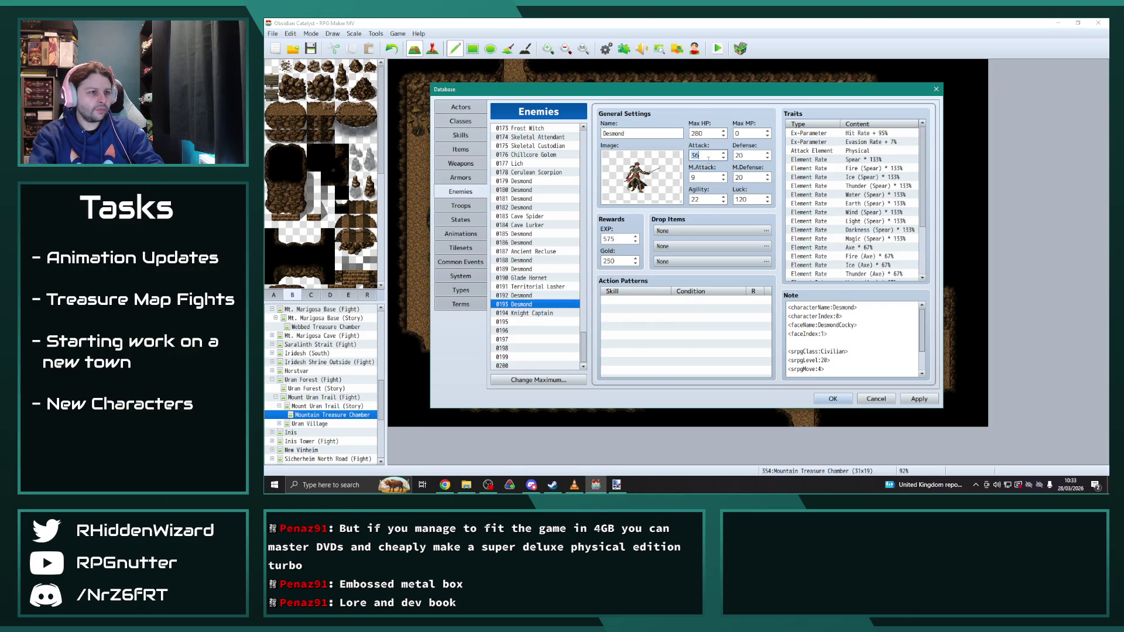
pyautogui.click(535, 287)
pyautogui.click(543, 313)
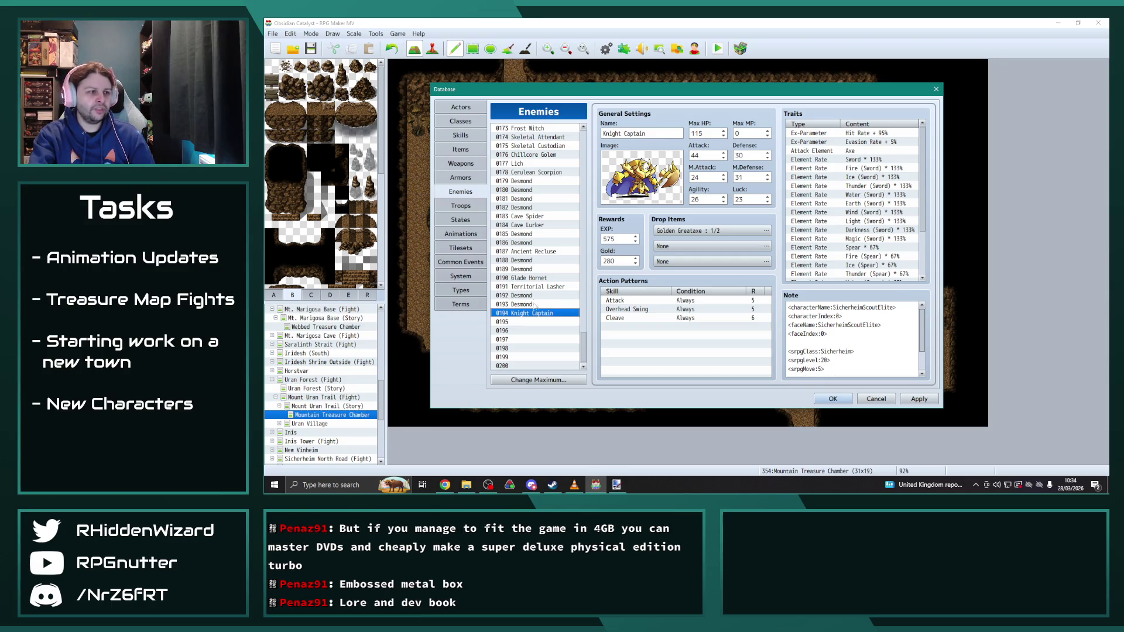
pyautogui.click(536, 287)
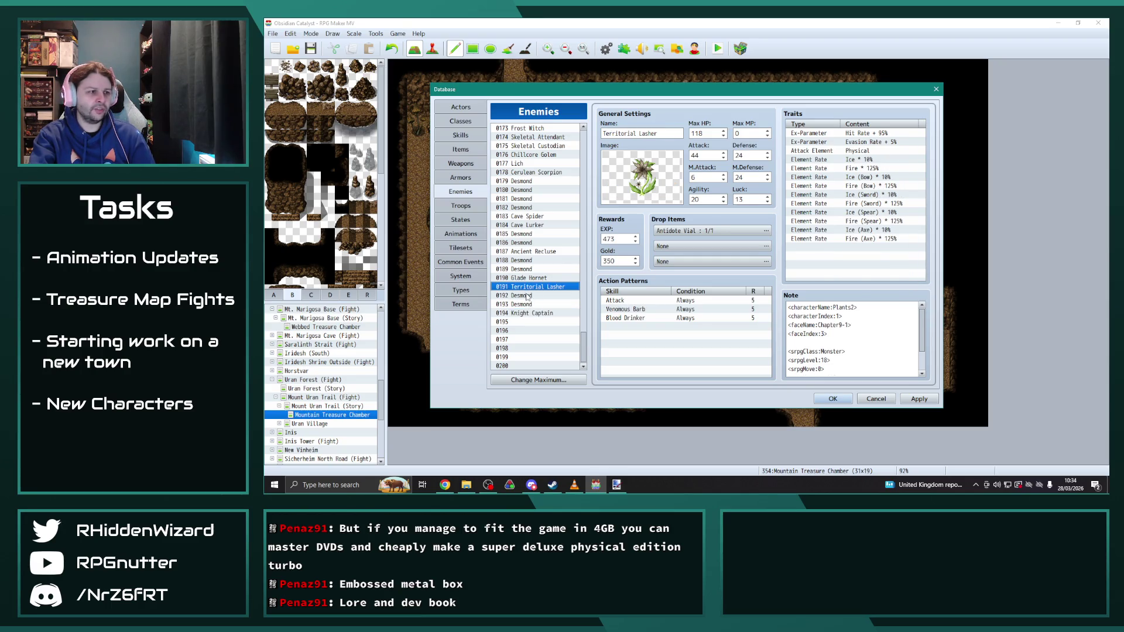
pyautogui.click(530, 295)
# Step: Set Defense 26, M.Defense 26 and M.Attack 10 across both Desmond entries
pyautogui.doubleClick(752, 155)
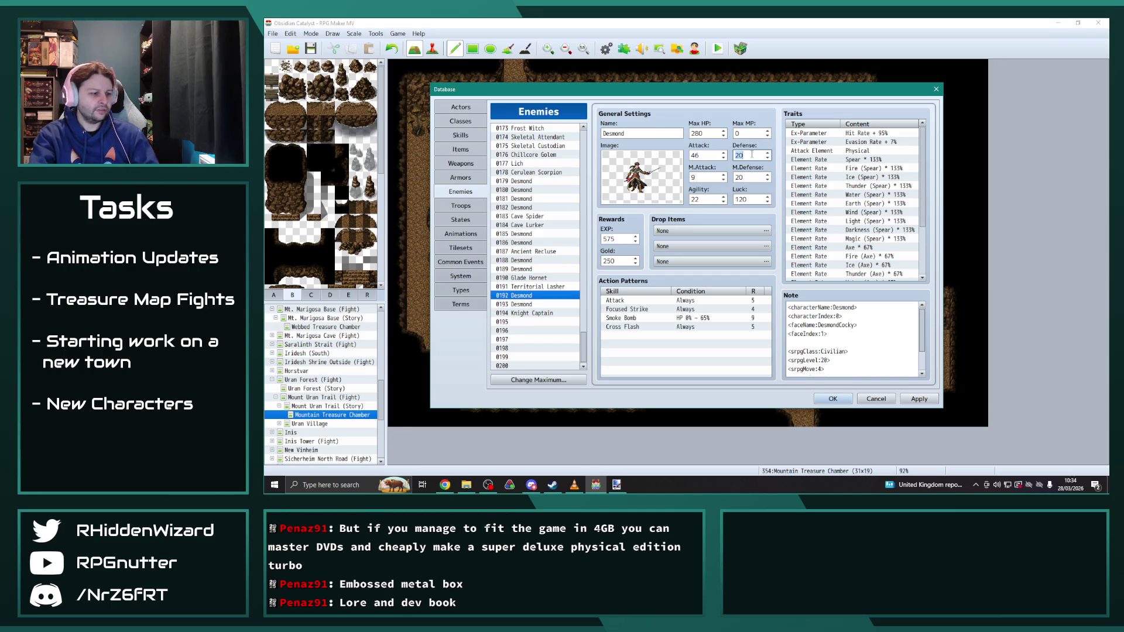
pyautogui.click(529, 305)
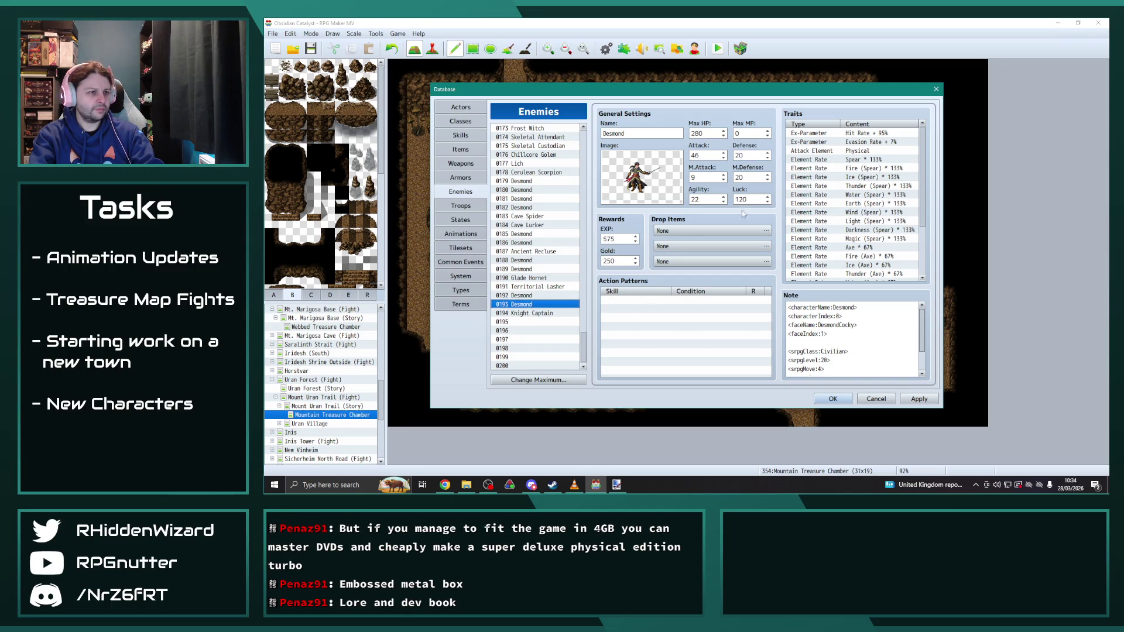
pyautogui.click(526, 294)
pyautogui.doubleClick(754, 175)
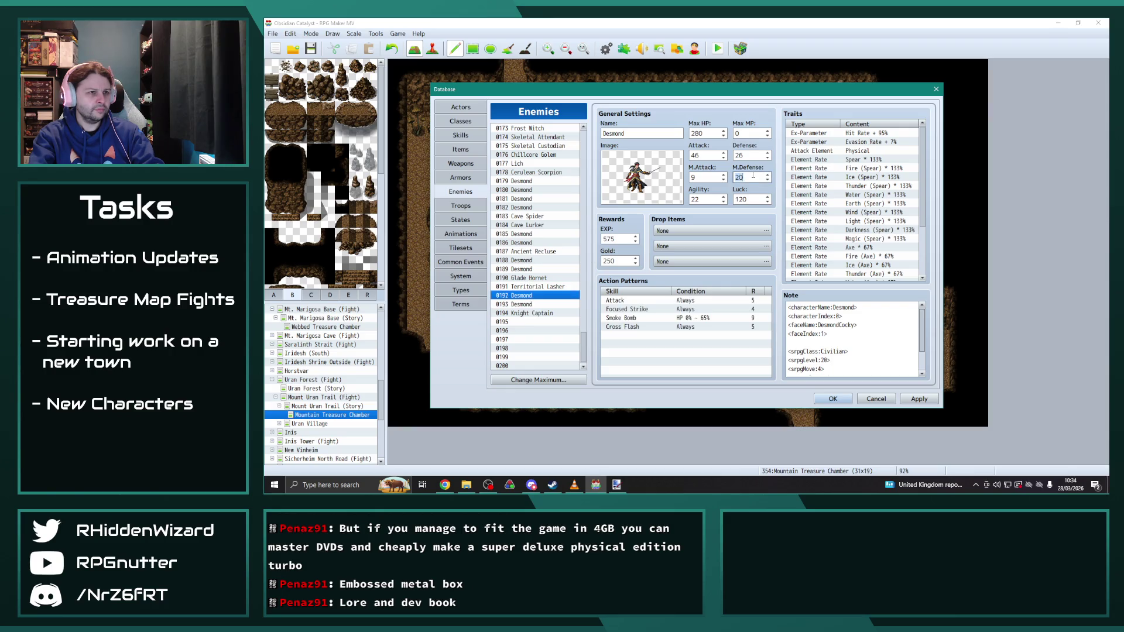
pyautogui.write('26')
pyautogui.click(532, 304)
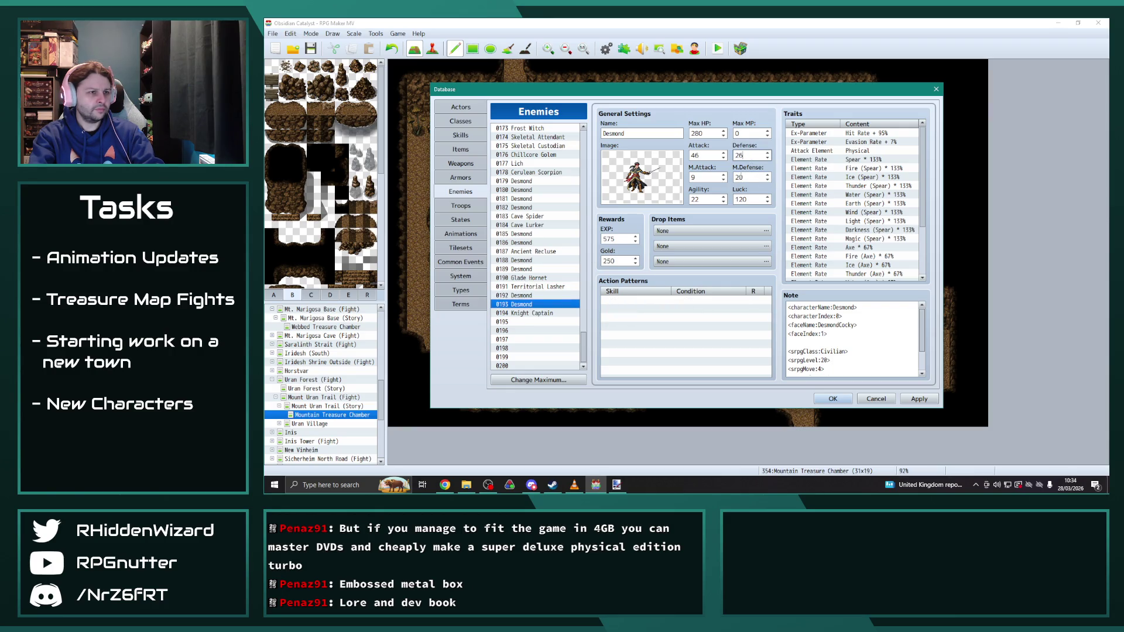
pyautogui.click(529, 297)
pyautogui.doubleClick(701, 177)
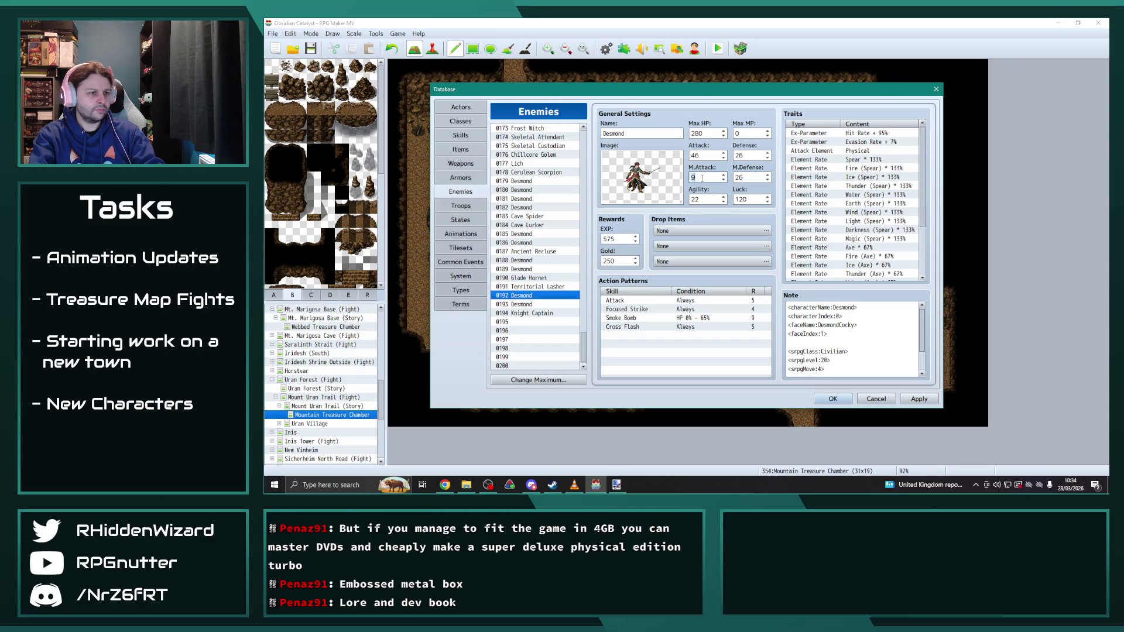
pyautogui.click(533, 304)
pyautogui.doubleClick(719, 178)
# Step: Finish 0193's M.Attack at 10 and compare it with Desmonds 0188, 0185 and 0179
pyautogui.write('1')
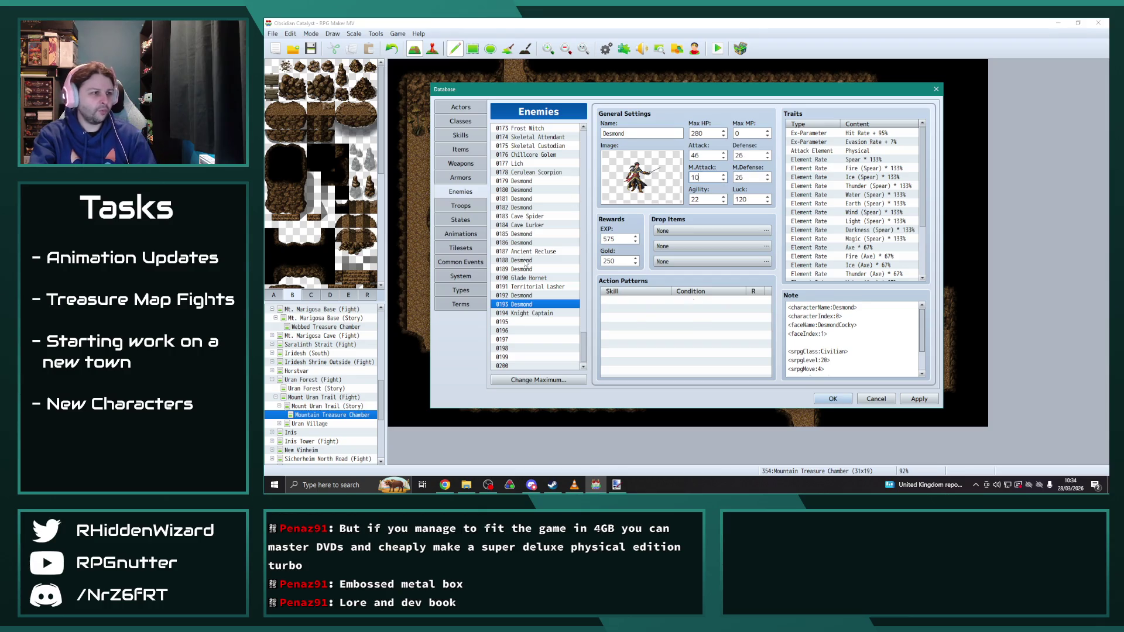
pyautogui.click(525, 261)
pyautogui.click(523, 235)
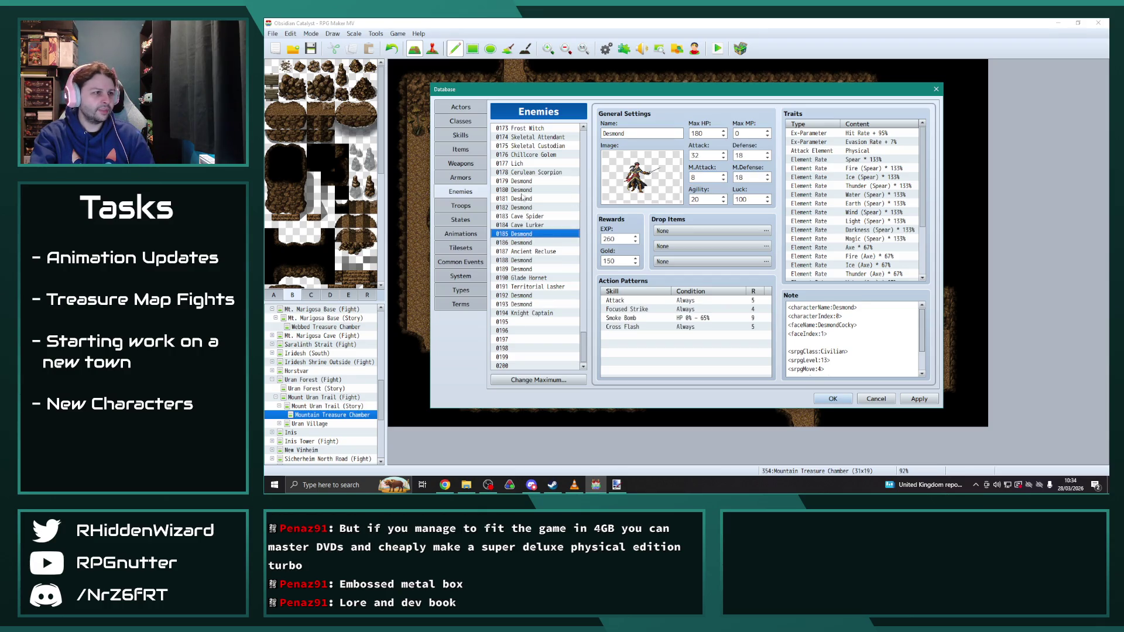
pyautogui.click(523, 199)
pyautogui.click(525, 181)
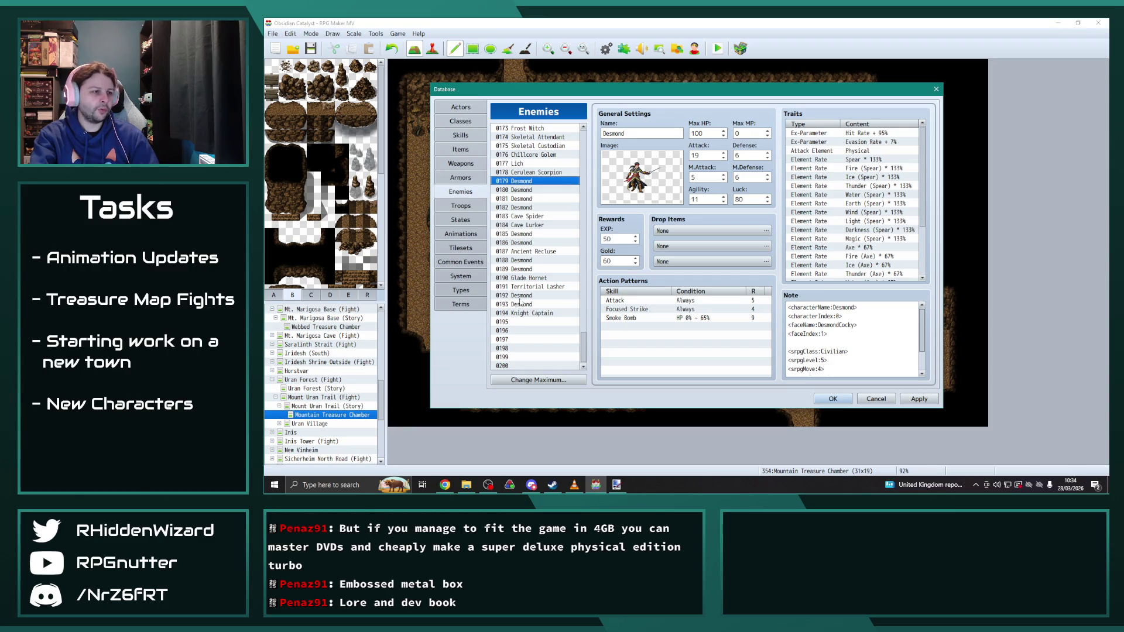
pyautogui.click(521, 303)
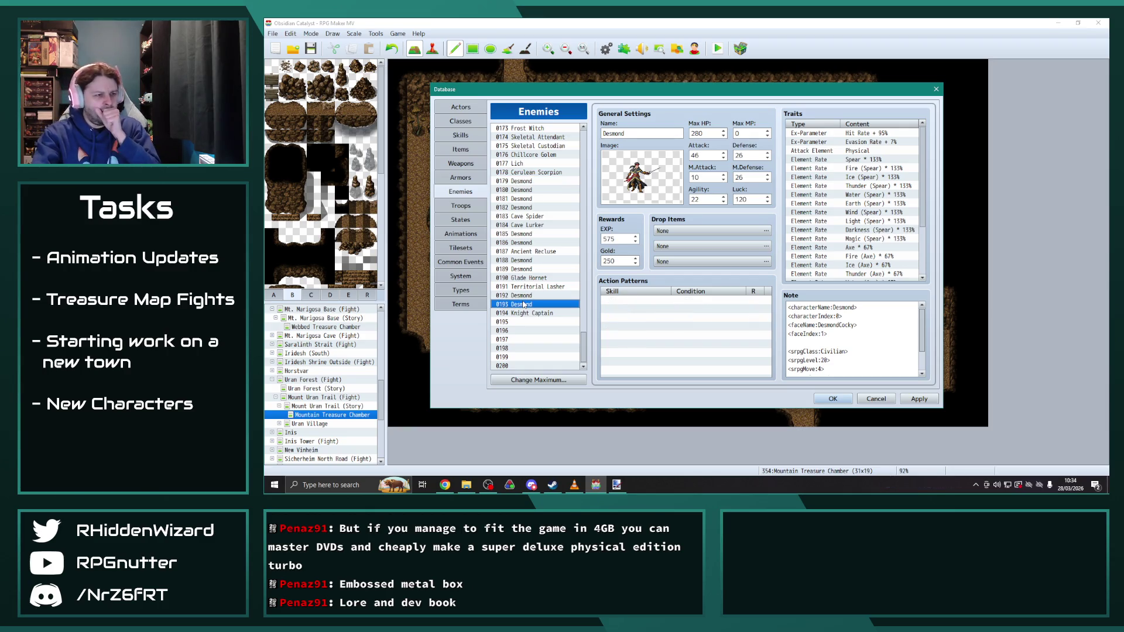
pyautogui.press('Up')
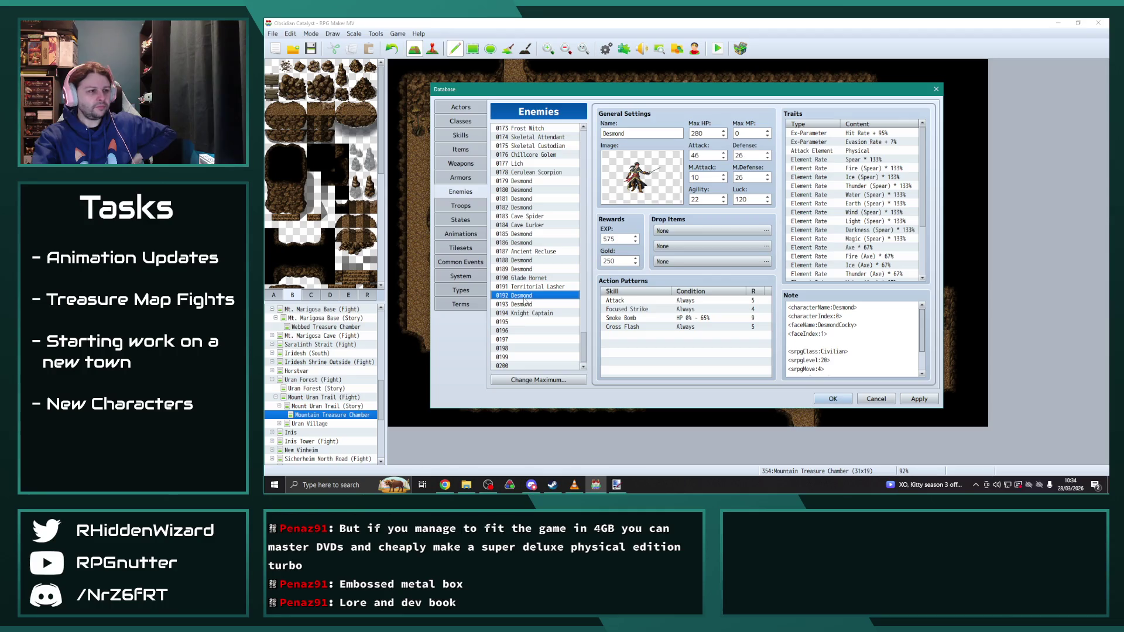
# Step: Apply the Desmond stat changes and bring up 0191 Territorial Lasher
pyautogui.click(525, 303)
pyautogui.click(529, 297)
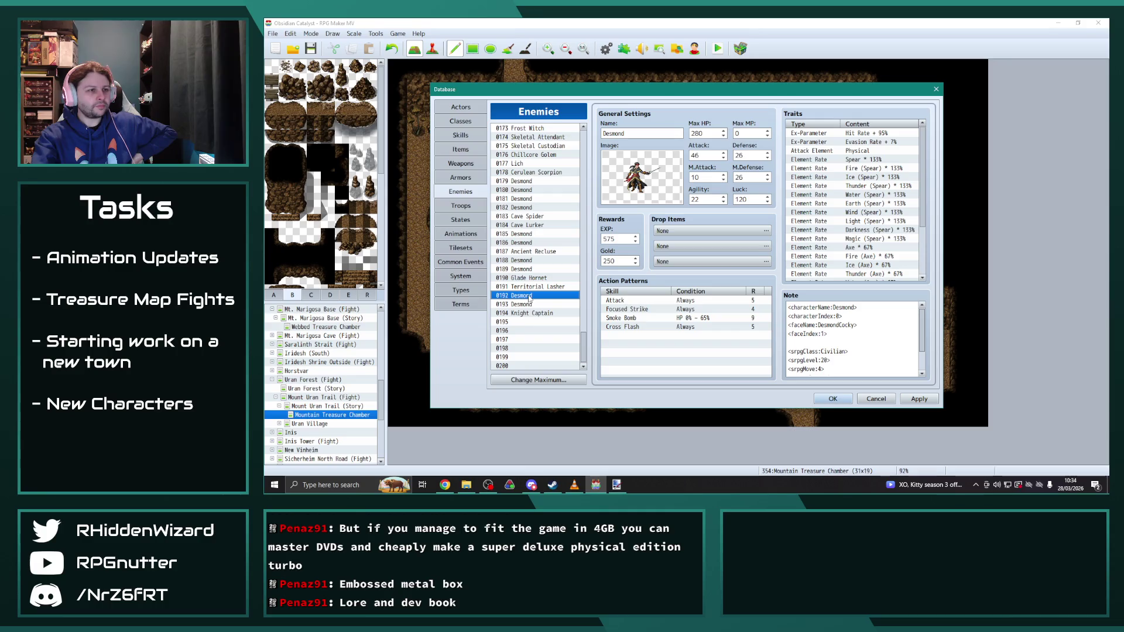
pyautogui.click(918, 399)
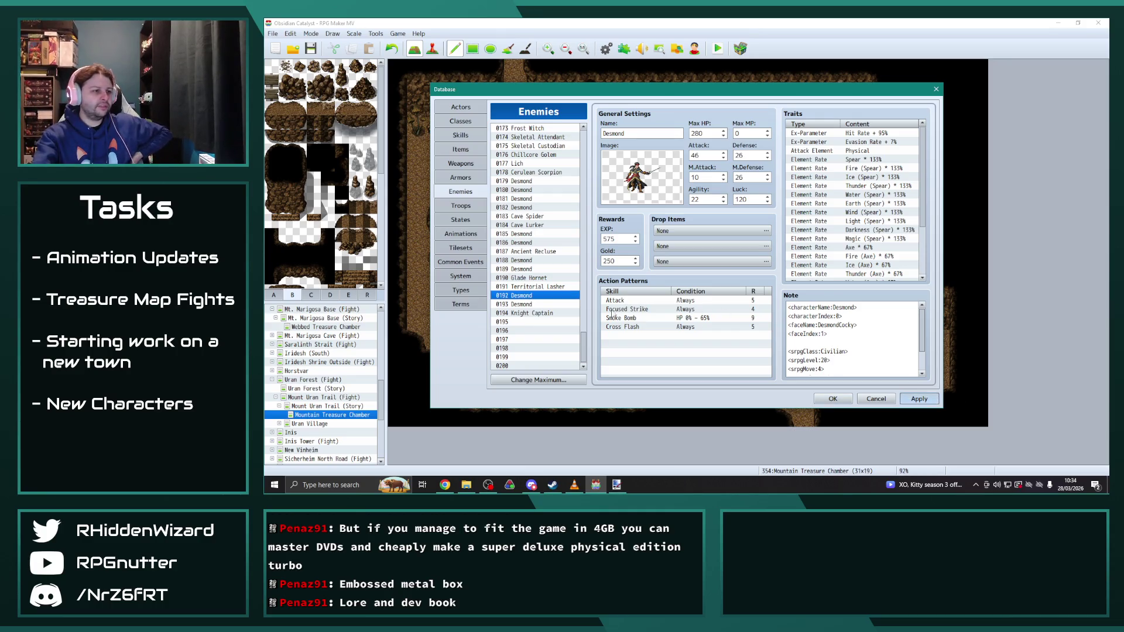
pyautogui.click(550, 313)
pyautogui.click(549, 322)
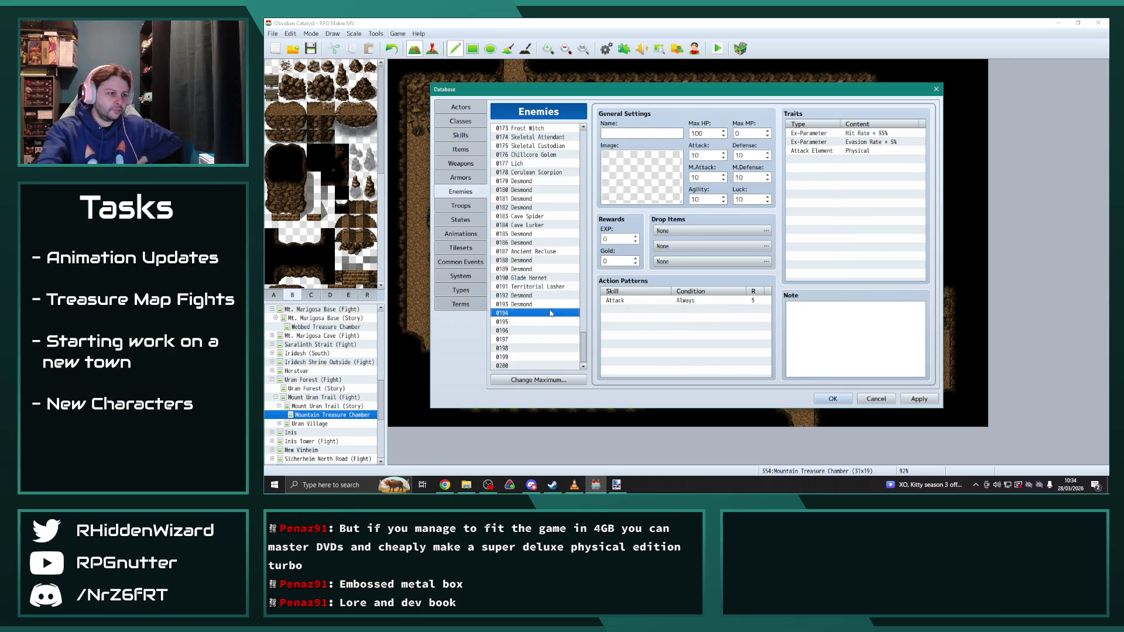
pyautogui.click(544, 287)
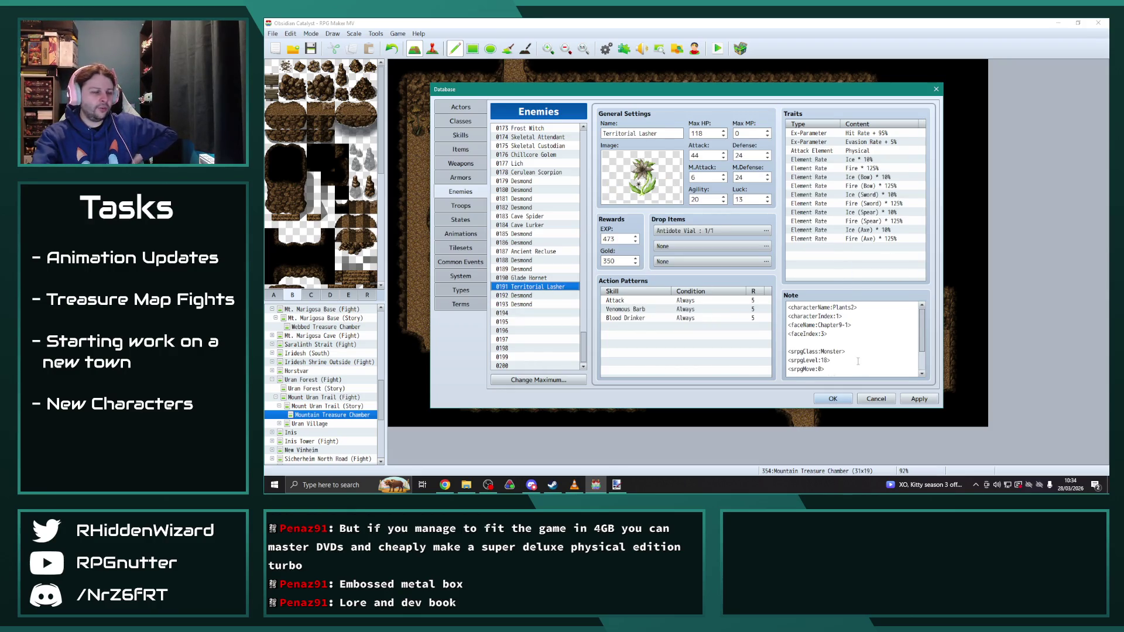
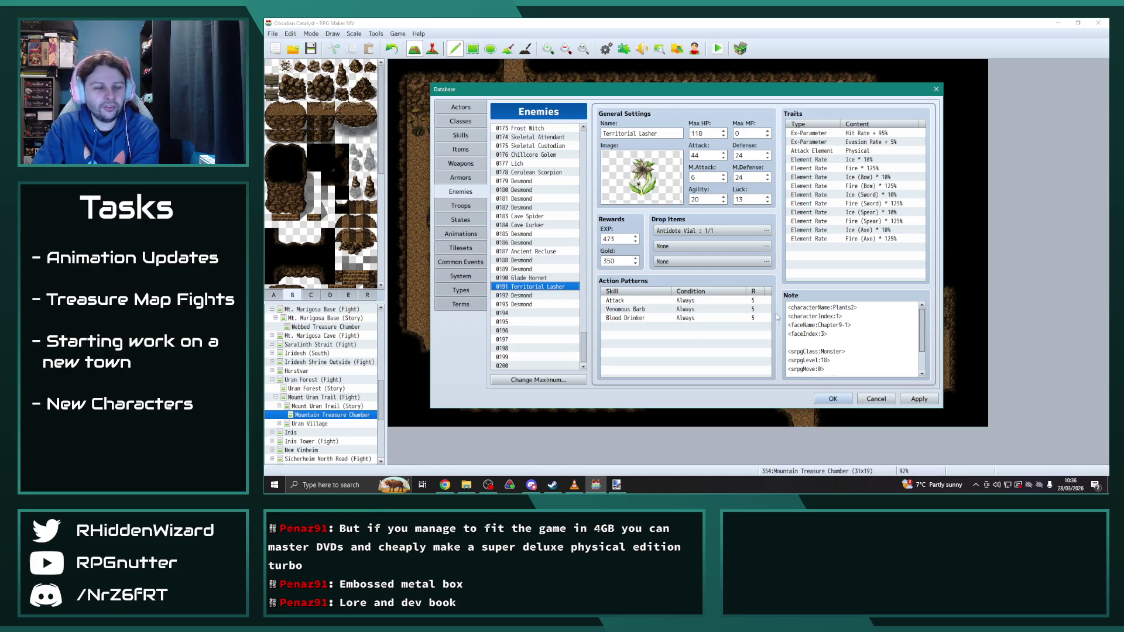
# Step: Compare the 0193 and 0192 Desmond enemies and 0191 Territorial Lasher, then switch to Items
pyautogui.click(534, 304)
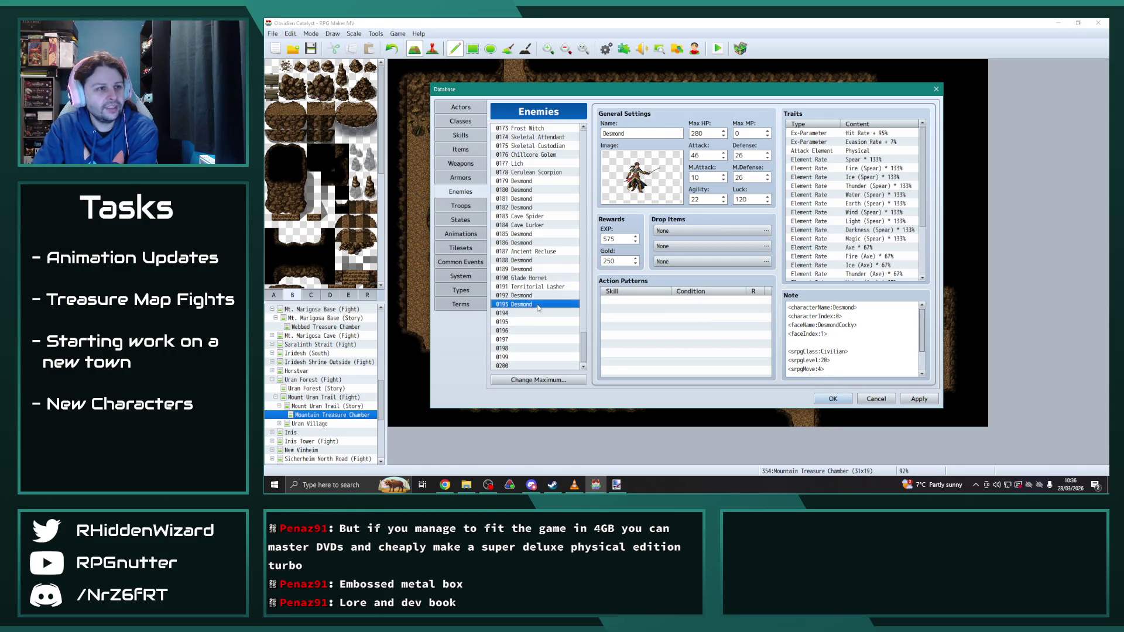
pyautogui.press('Up')
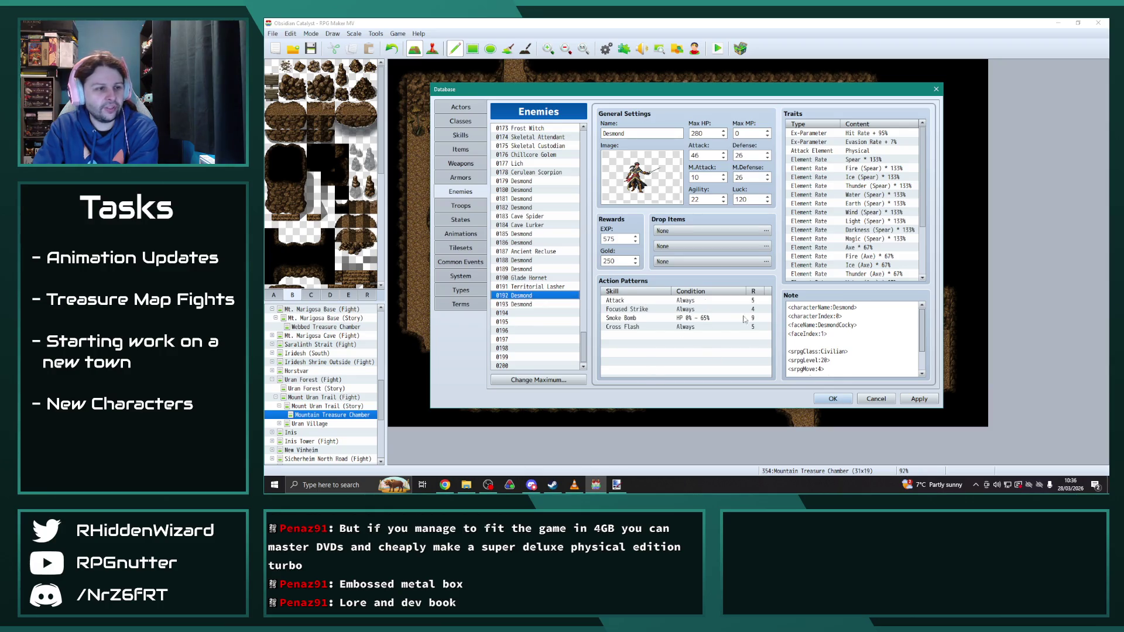
pyautogui.click(540, 287)
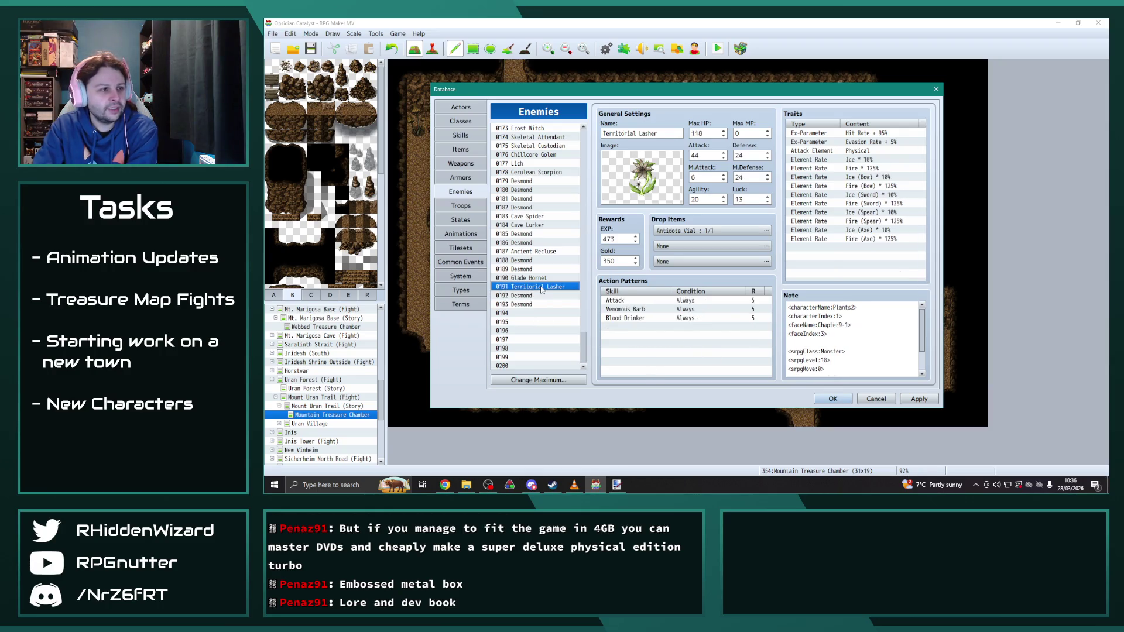
pyautogui.click(533, 296)
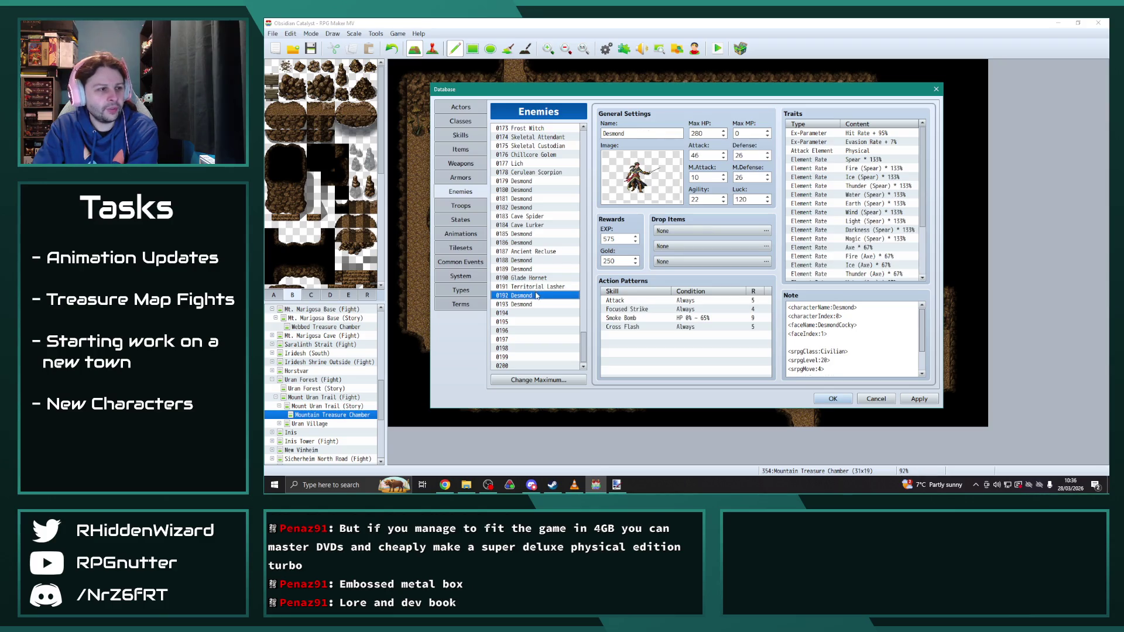
pyautogui.click(536, 287)
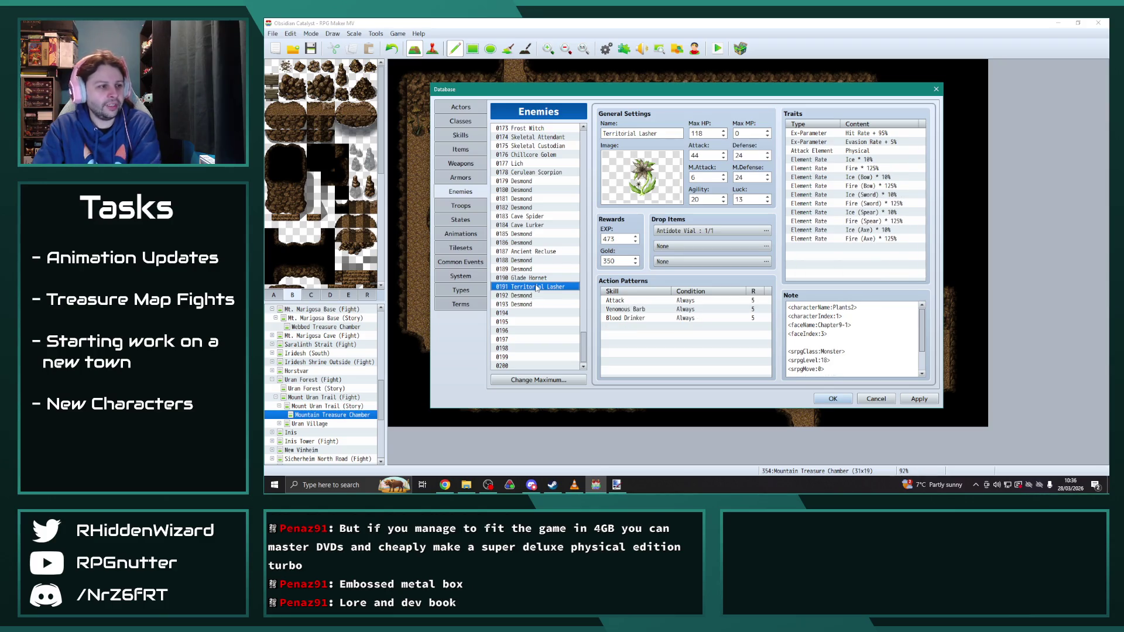
pyautogui.click(473, 151)
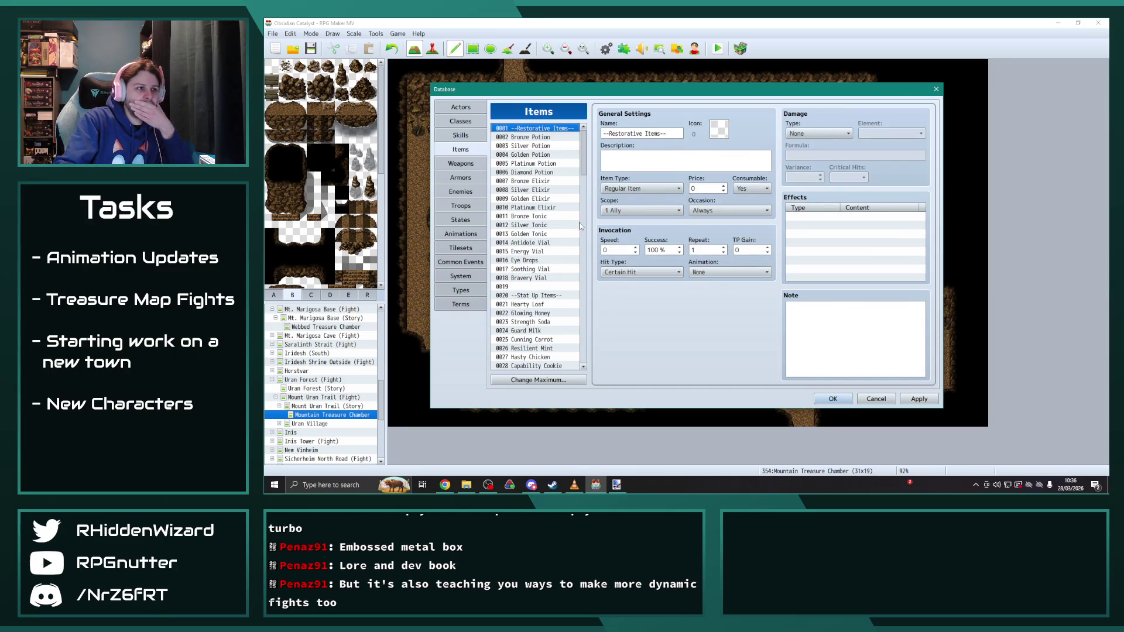
# Step: Move the database window and review the Void Crystal, Geode and Divine Ice items
pyautogui.moveTo(589, 88)
pyautogui.mouseDown()
pyautogui.moveTo(786, 156)
pyautogui.moveTo(558, 525)
pyautogui.moveTo(627, 76)
pyautogui.moveTo(619, 57)
pyautogui.mouseUp()
pyautogui.moveTo(614, 125); pyautogui.dragTo(622, 172)
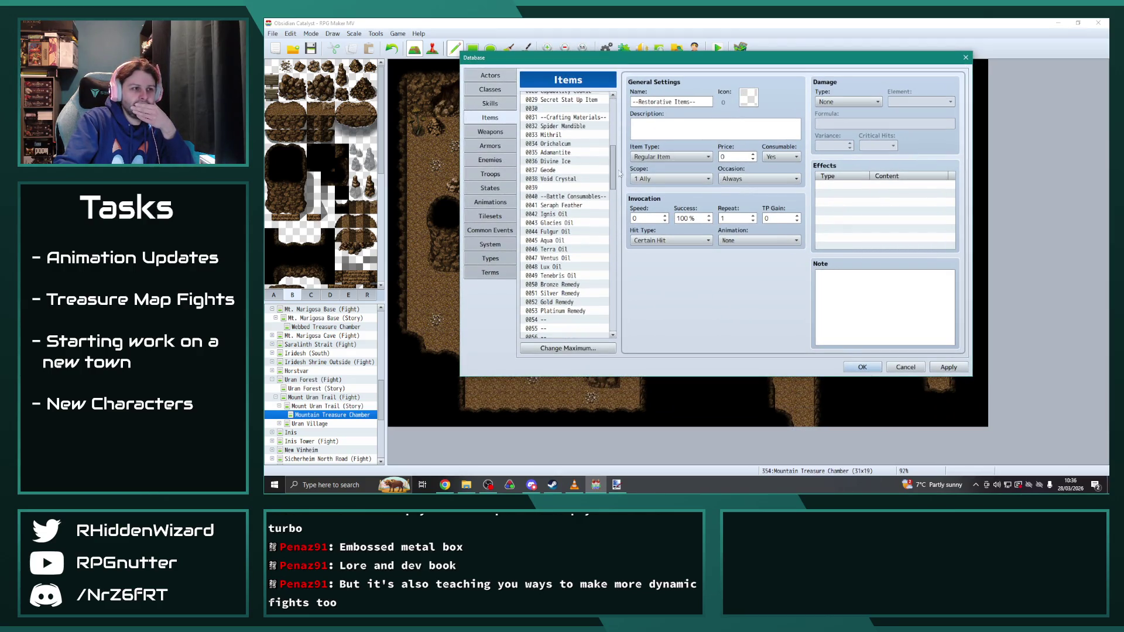
pyautogui.click(562, 180)
pyautogui.click(563, 170)
pyautogui.click(559, 178)
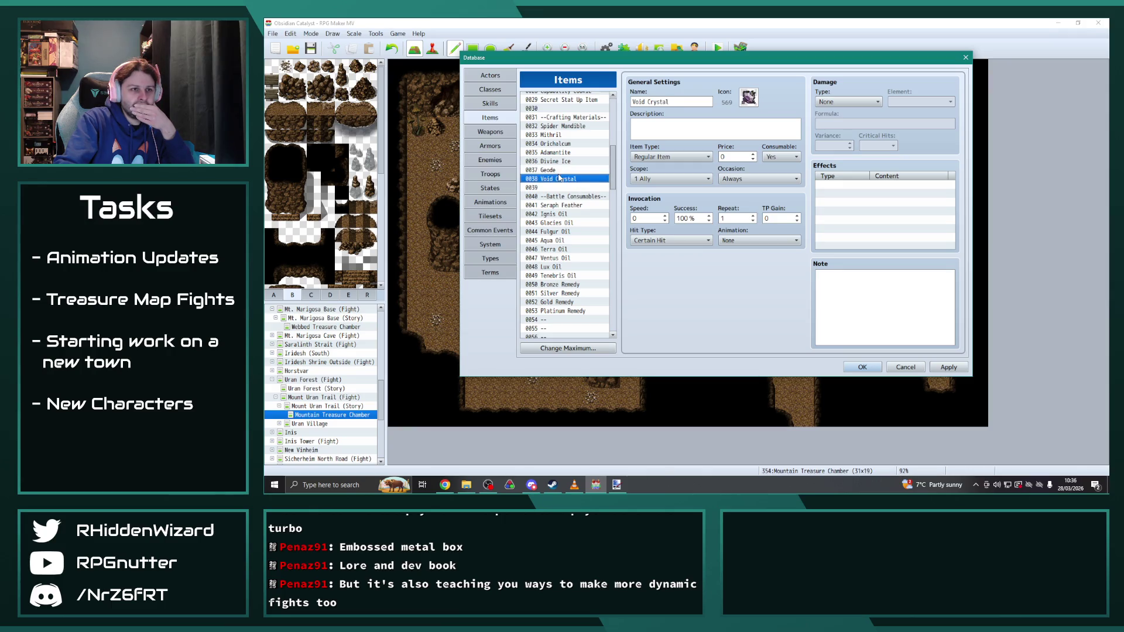
pyautogui.click(559, 170)
pyautogui.click(559, 162)
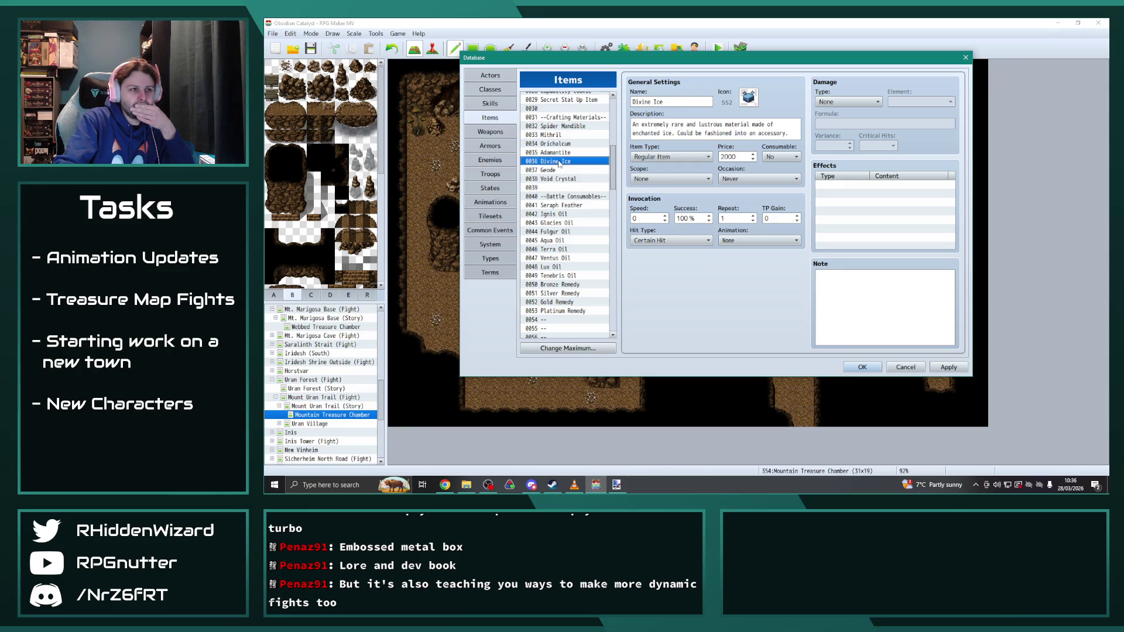
# Step: Review the oils and remedies, from Tenebris Oil through Bronze, Gold and Platinum Remedy
pyautogui.scroll(-2, 573, 284)
pyautogui.click(571, 275)
pyautogui.click(568, 266)
pyautogui.click(566, 258)
pyautogui.click(566, 250)
pyautogui.click(566, 240)
pyautogui.click(569, 250)
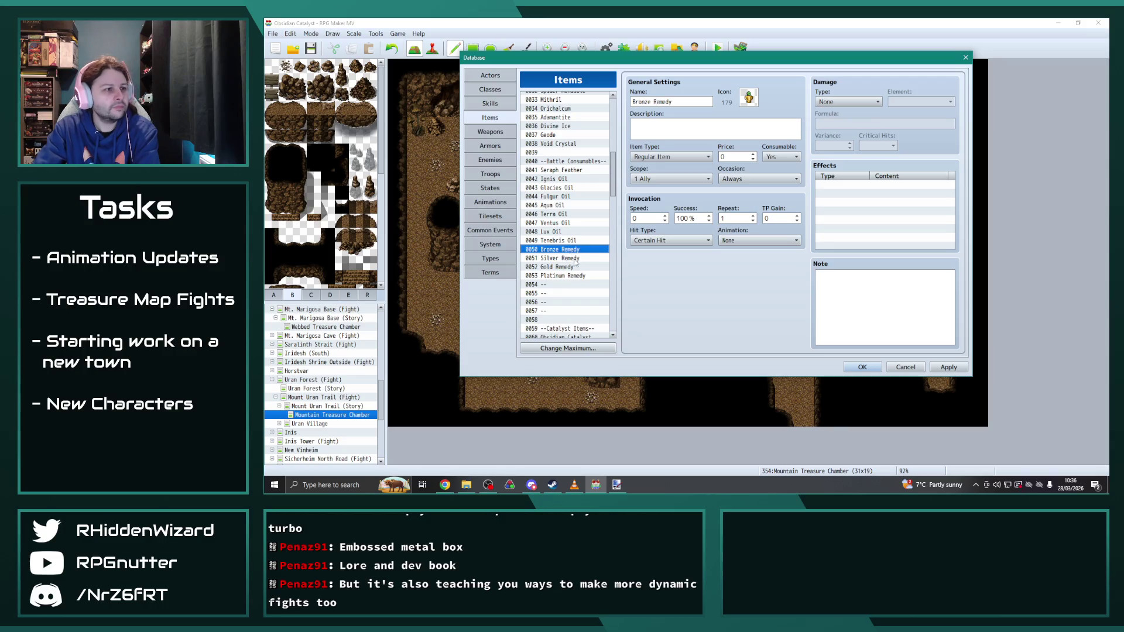
pyautogui.click(570, 267)
pyautogui.click(570, 276)
# Step: Review the tonics and vials, from Bronze Tonic through Antidote Vial to Bravery Vial
pyautogui.scroll(10, 570, 276)
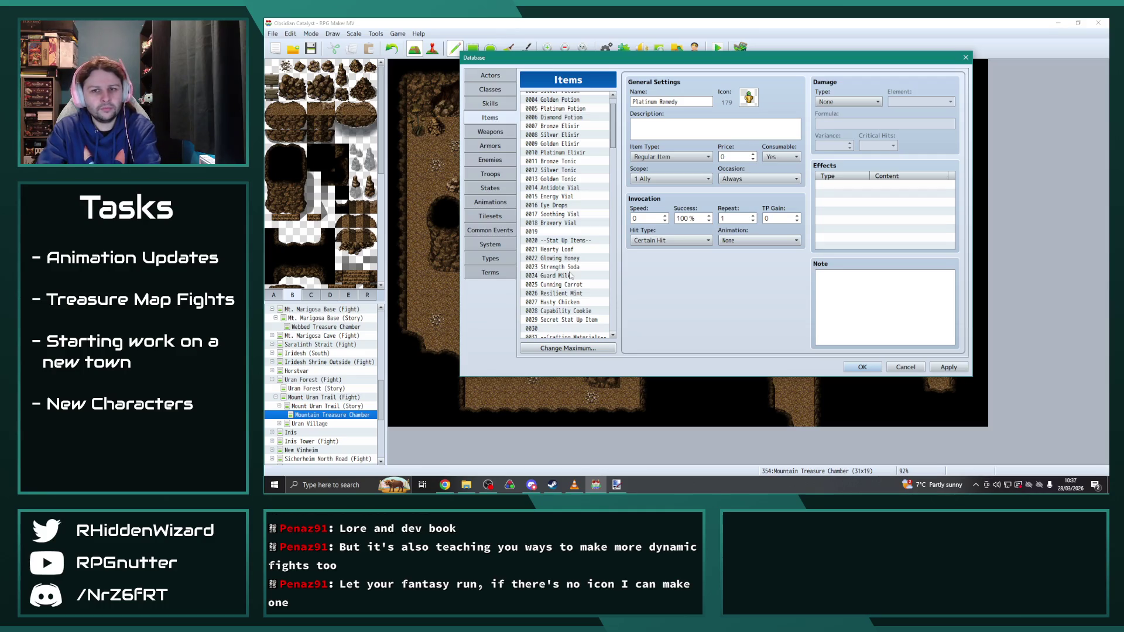
pyautogui.click(561, 162)
pyautogui.click(562, 171)
pyautogui.click(562, 179)
pyautogui.click(563, 187)
pyautogui.click(563, 196)
pyautogui.click(562, 205)
pyautogui.click(563, 213)
pyautogui.click(563, 222)
# Step: Step down through the remedies to Platinum Remedy, then switch to the Skills section
pyautogui.scroll(-2, 597, 315)
pyautogui.scroll(-7, 597, 315)
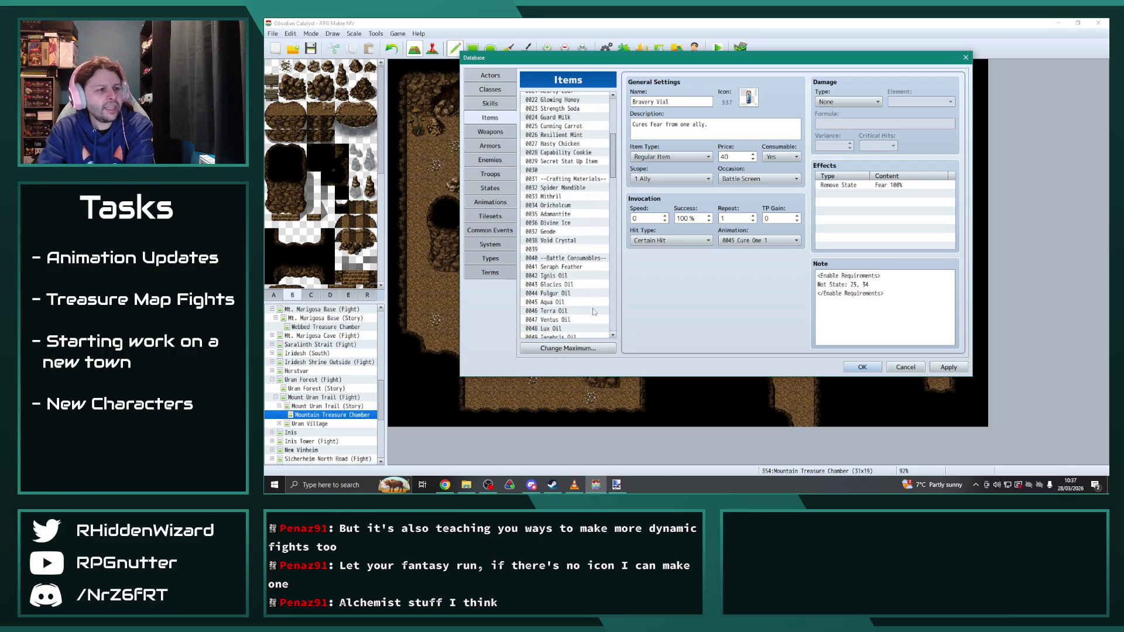
pyautogui.click(570, 266)
pyautogui.click(571, 276)
pyautogui.click(573, 284)
pyautogui.click(575, 294)
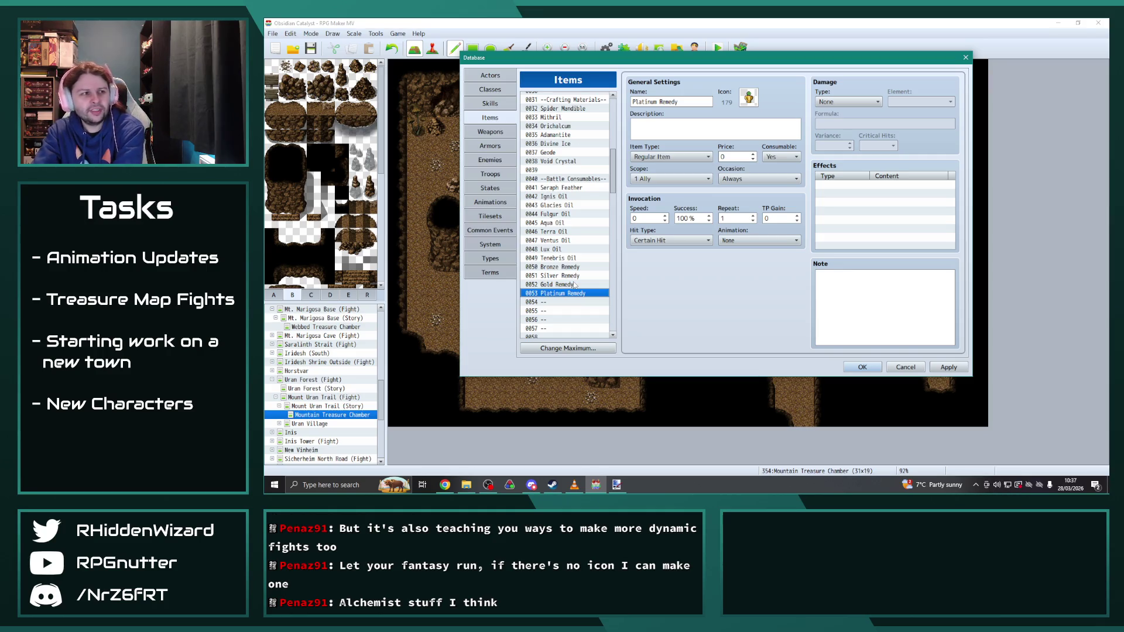
pyautogui.click(495, 102)
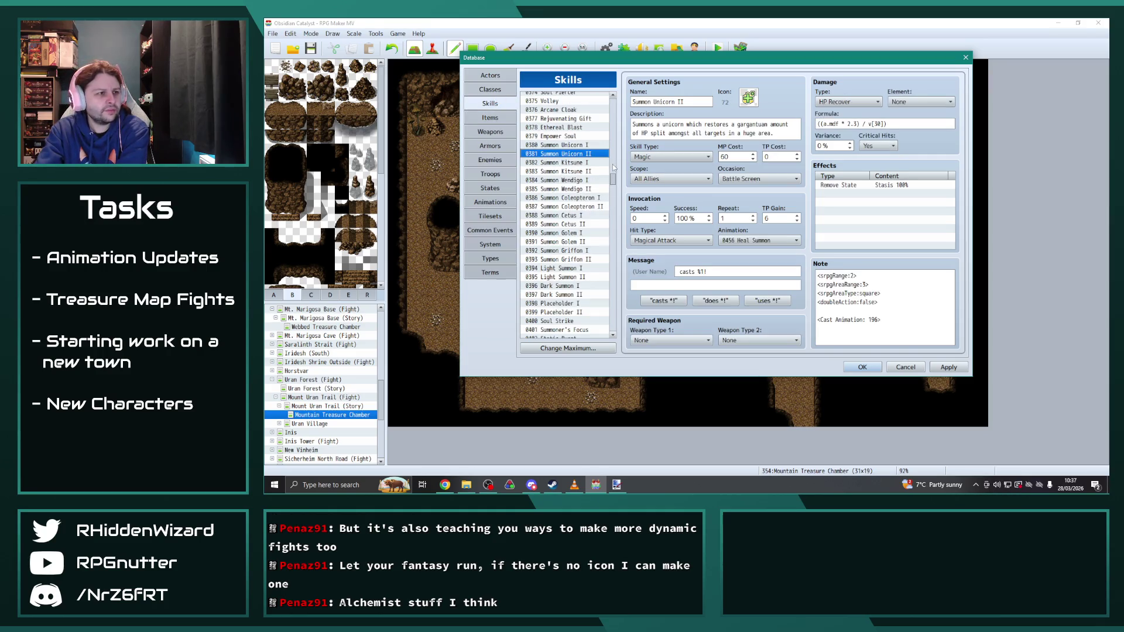
# Step: Review the Bronze, Silver, Mystical and Platinum Concoction skills
pyautogui.moveTo(613, 186); pyautogui.dragTo(617, 165)
pyautogui.click(578, 182)
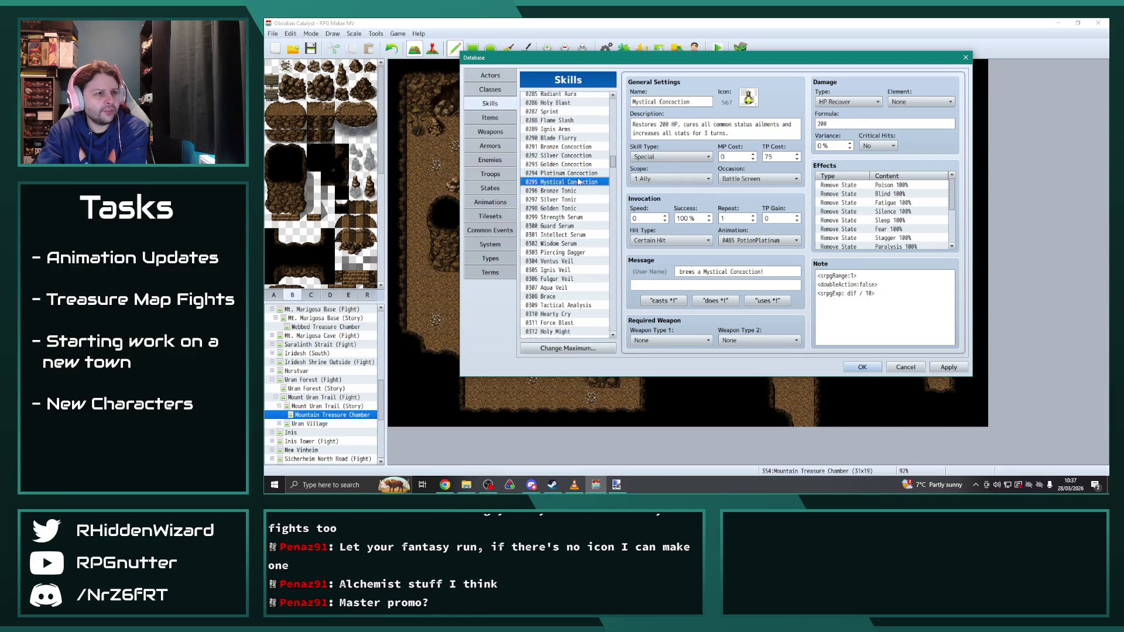
pyautogui.click(572, 174)
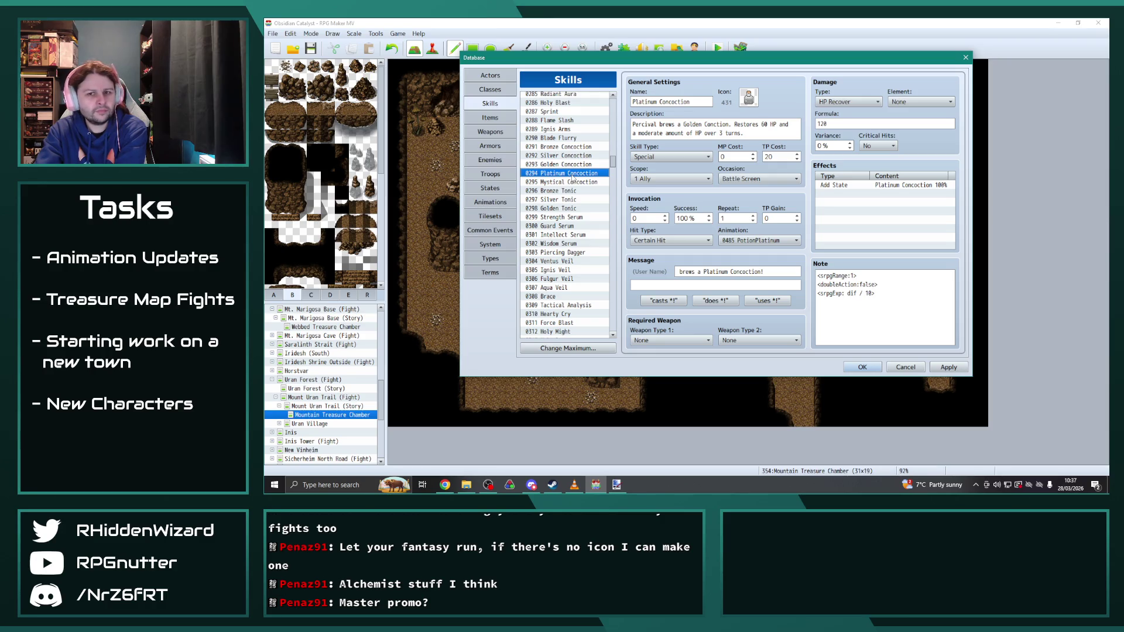
pyautogui.moveTo(572, 173); pyautogui.dragTo(567, 140)
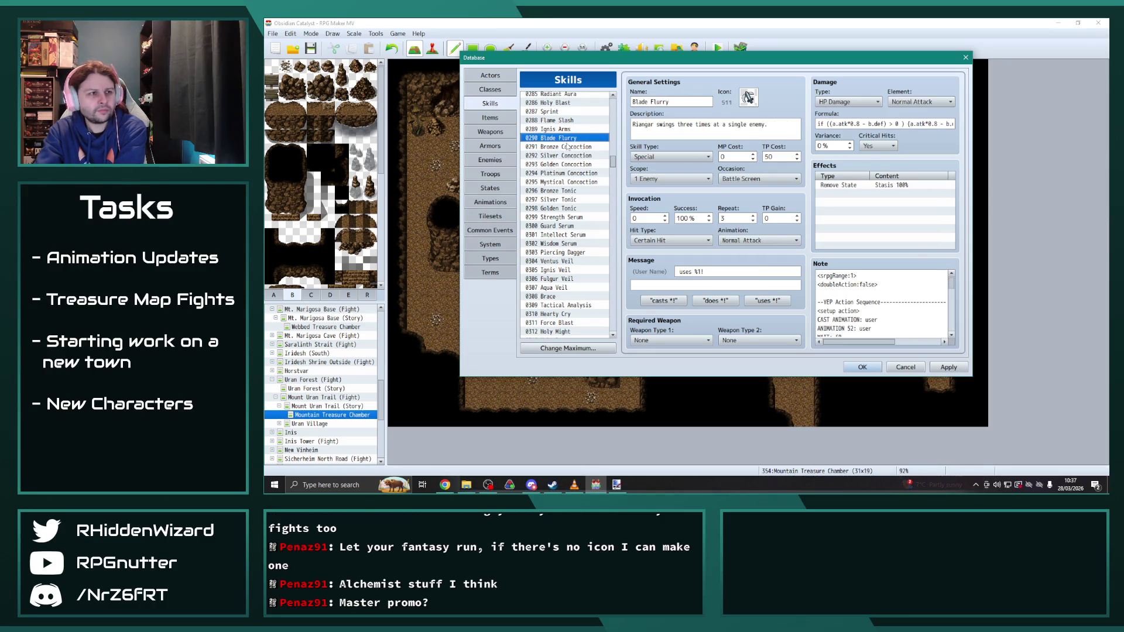
pyautogui.click(566, 147)
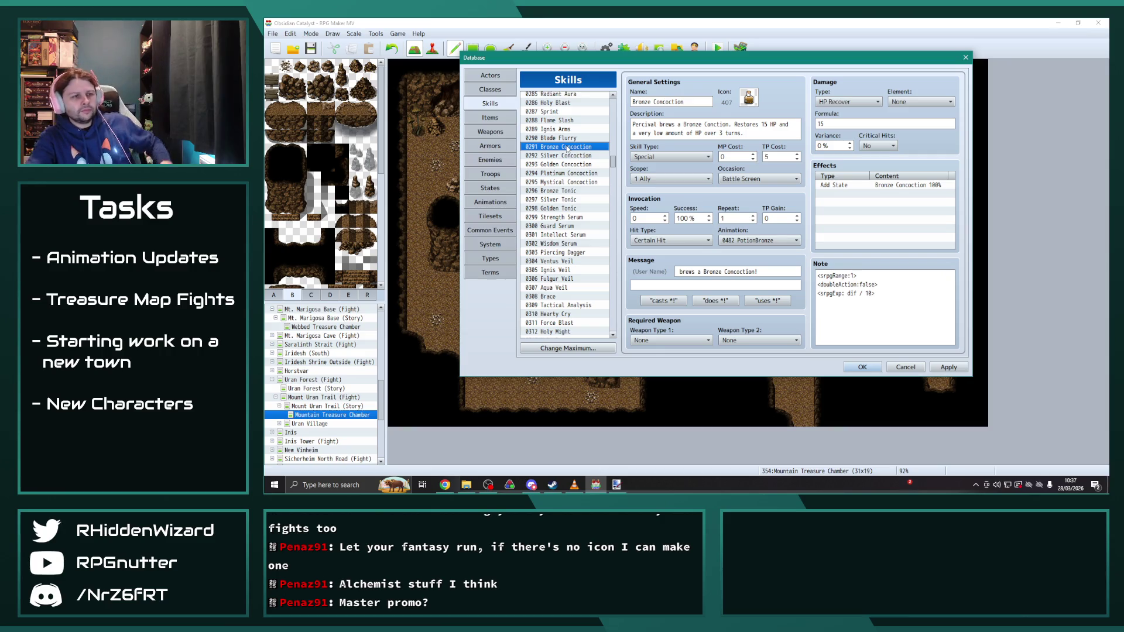
pyautogui.click(568, 156)
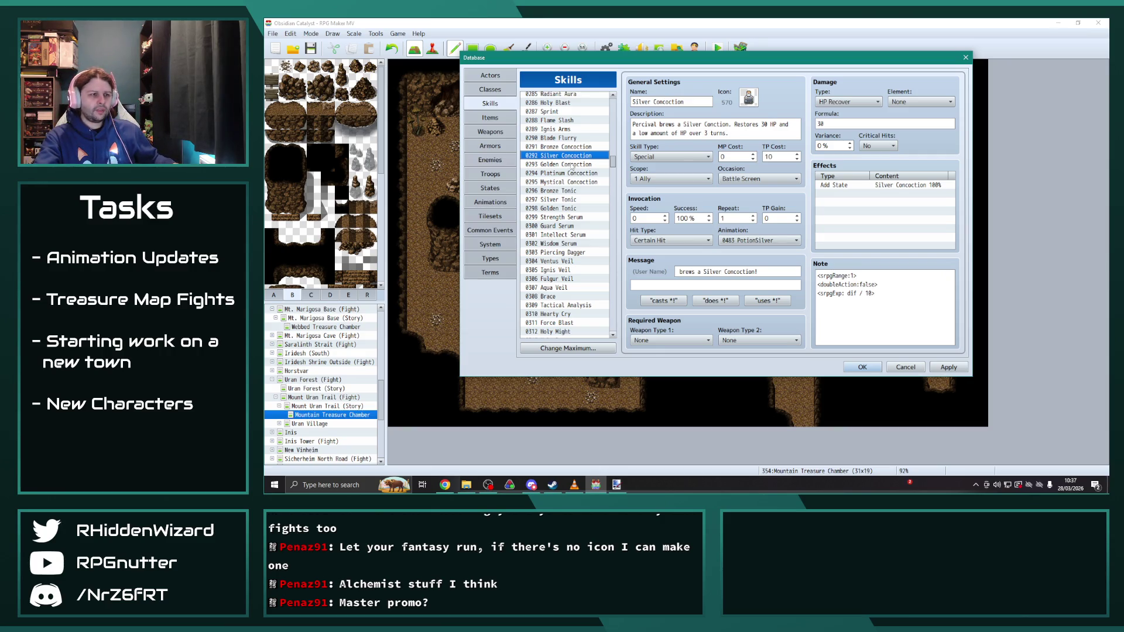
pyautogui.click(571, 165)
pyautogui.click(570, 173)
pyautogui.click(569, 182)
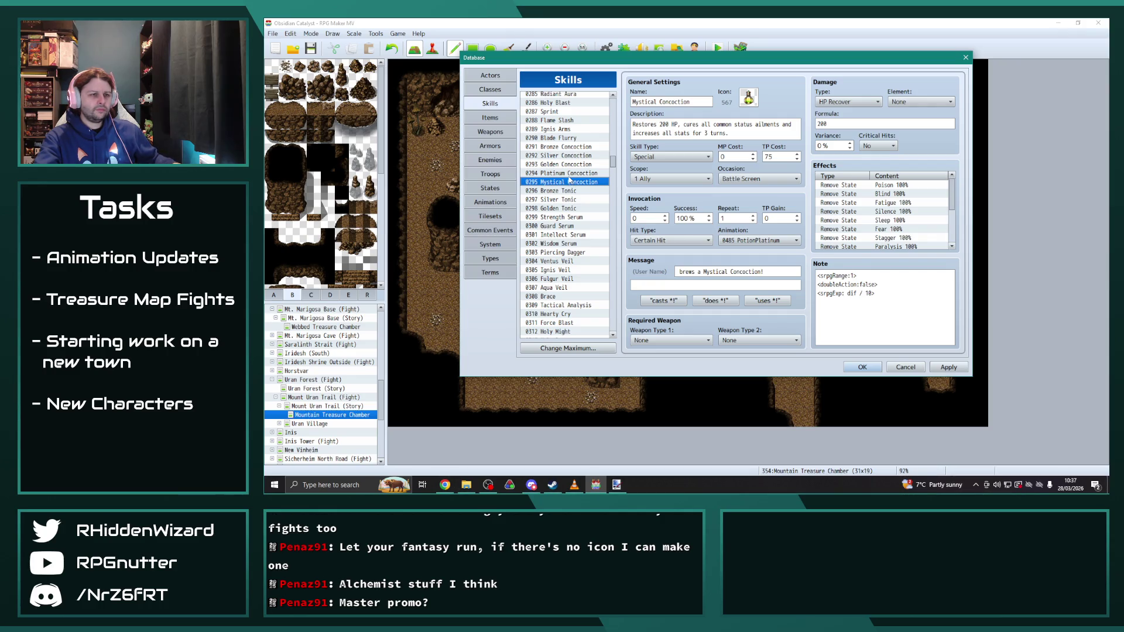
pyautogui.click(570, 173)
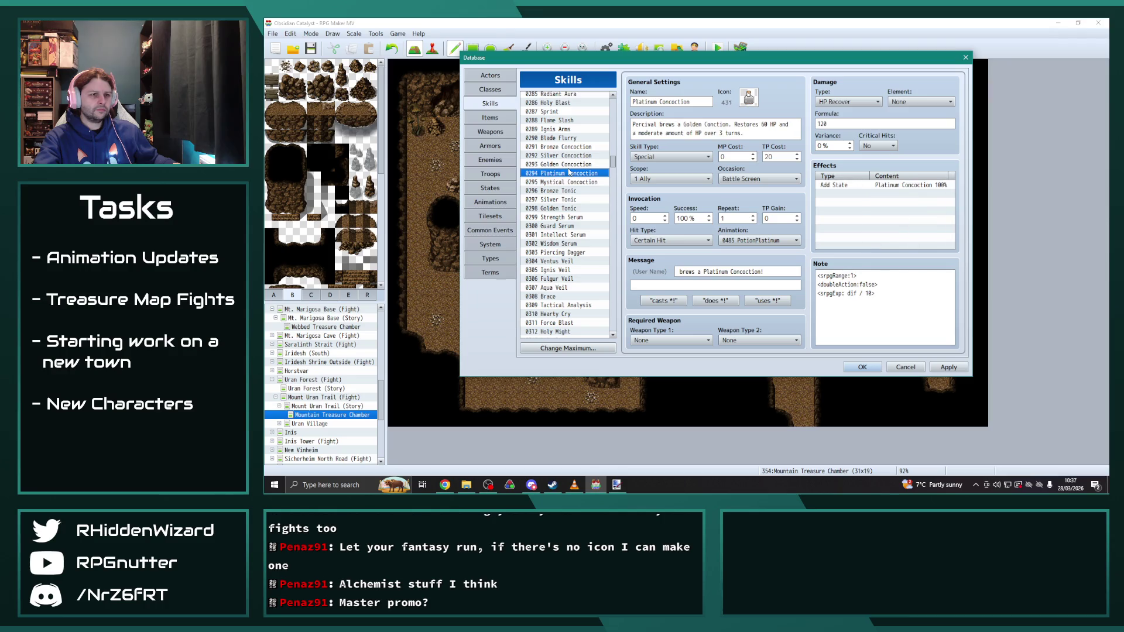
# Step: Check the serum skills down to Wisdom Serum, then return to Items
pyautogui.scroll(-1, 567, 178)
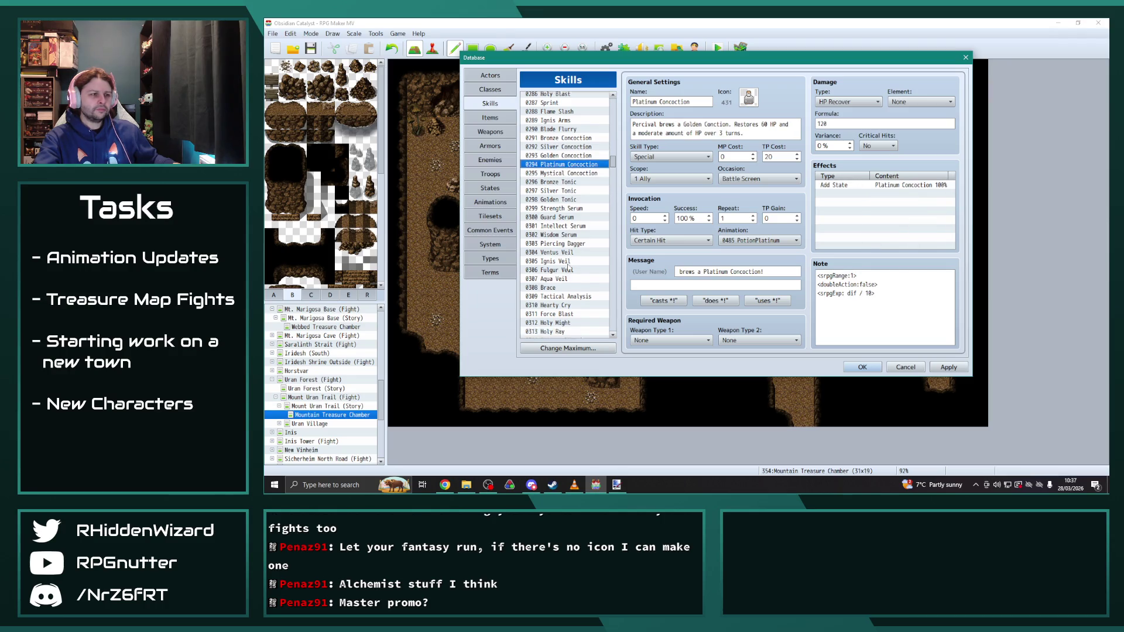
pyautogui.click(572, 209)
pyautogui.click(573, 218)
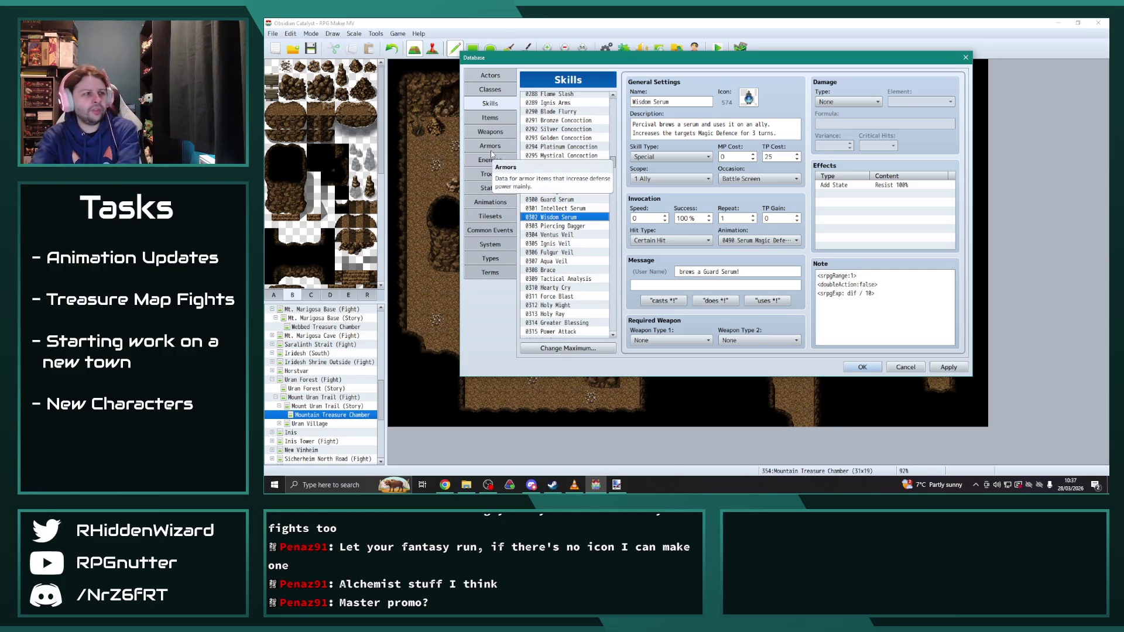
pyautogui.click(490, 117)
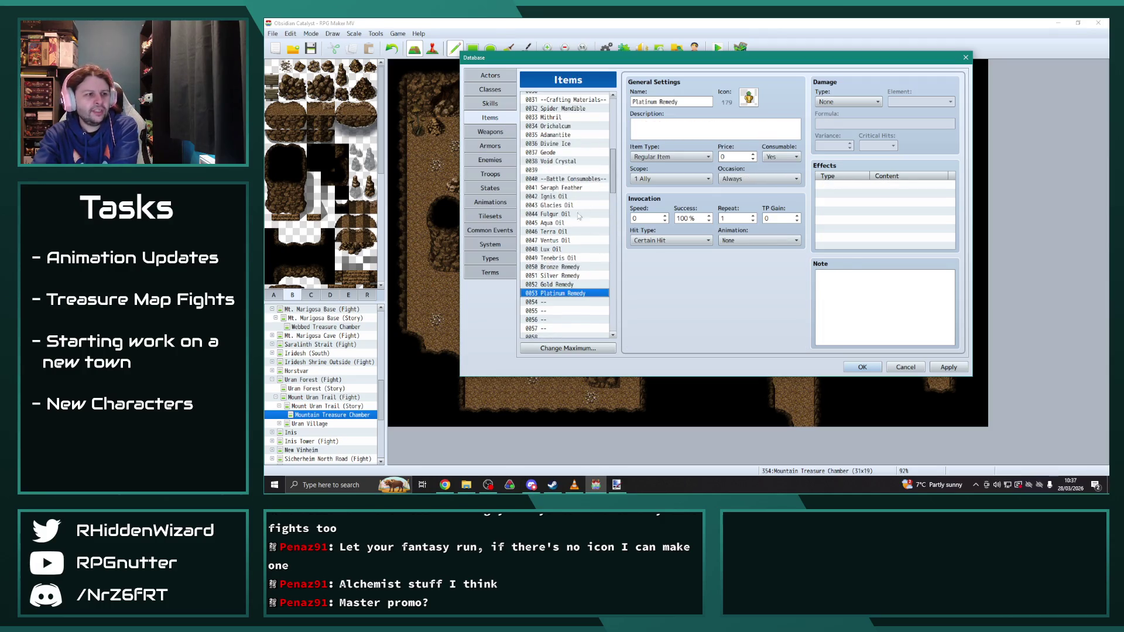
# Step: Check Gold Remedy, Platinum Remedy, Tenebris Oil, Voltaic Rune and Vault Treasure Map, then open Weapons
pyautogui.moveTo(571, 267); pyautogui.dragTo(567, 284)
pyautogui.click(565, 295)
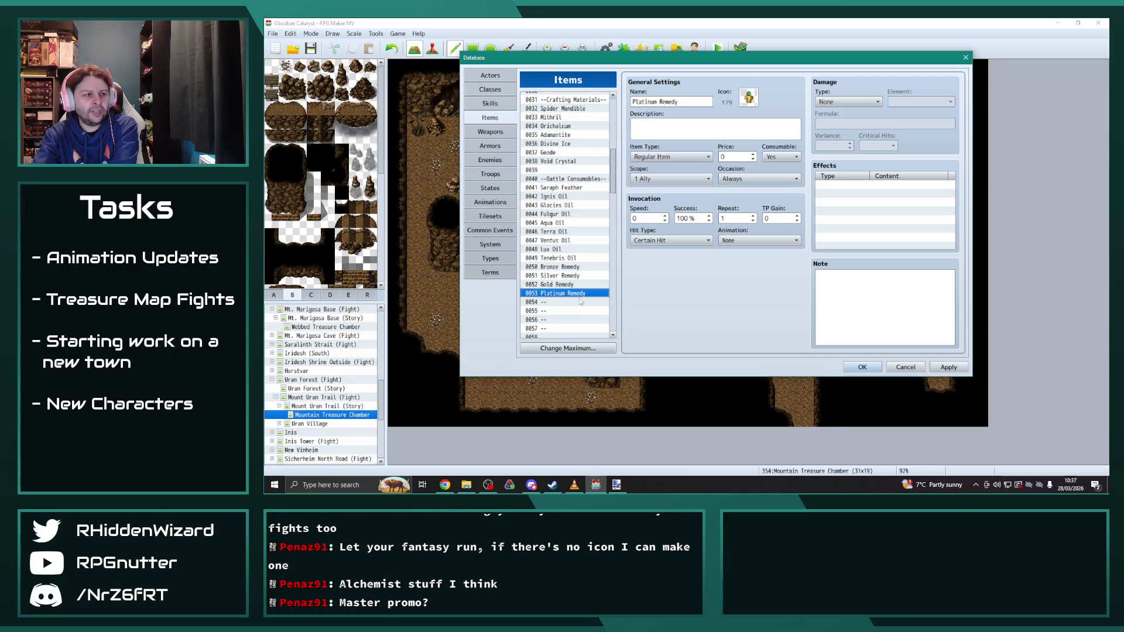
pyautogui.click(560, 258)
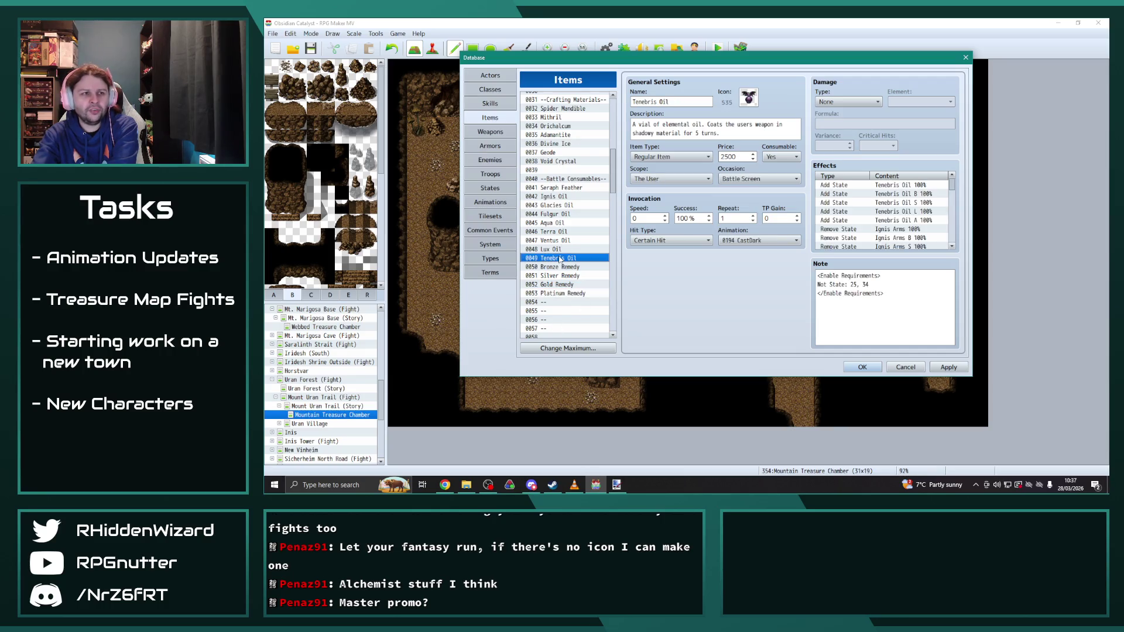
pyautogui.scroll(-3, 566, 263)
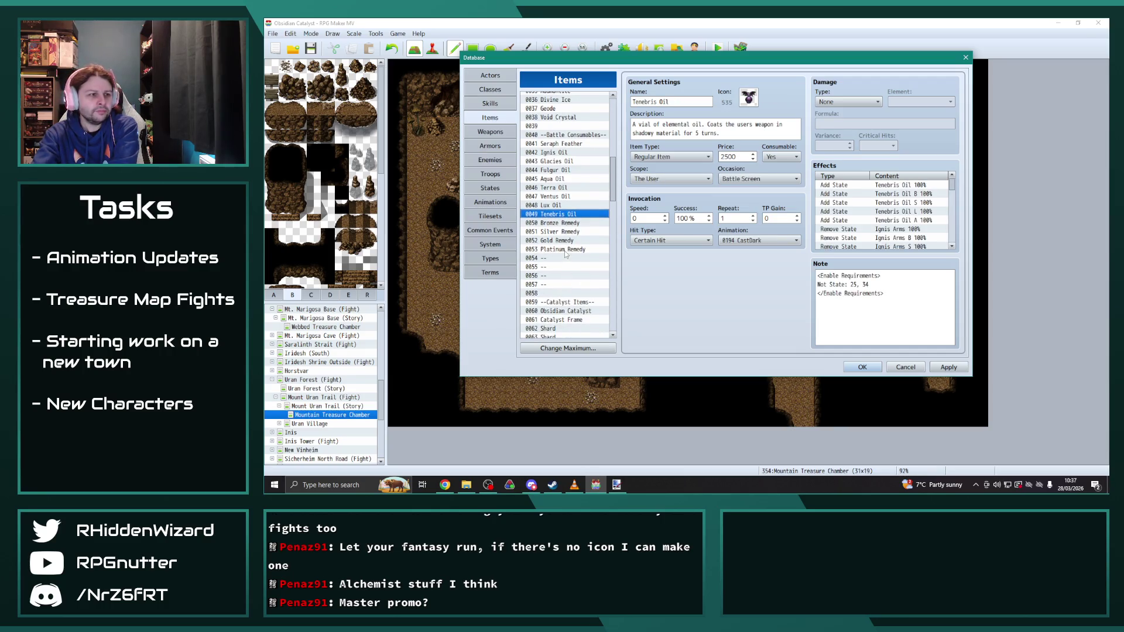
pyautogui.scroll(-8, 567, 249)
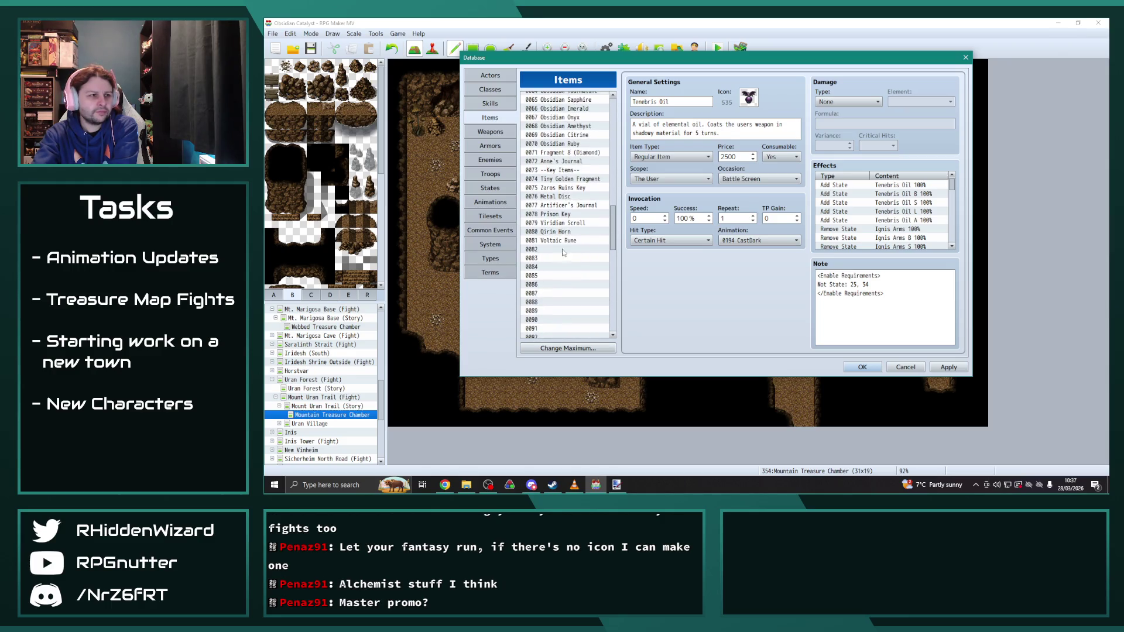
pyautogui.click(565, 241)
pyautogui.scroll(-4, 585, 297)
pyautogui.moveTo(614, 247); pyautogui.dragTo(614, 299)
pyautogui.scroll(-1, 614, 300)
pyautogui.click(580, 299)
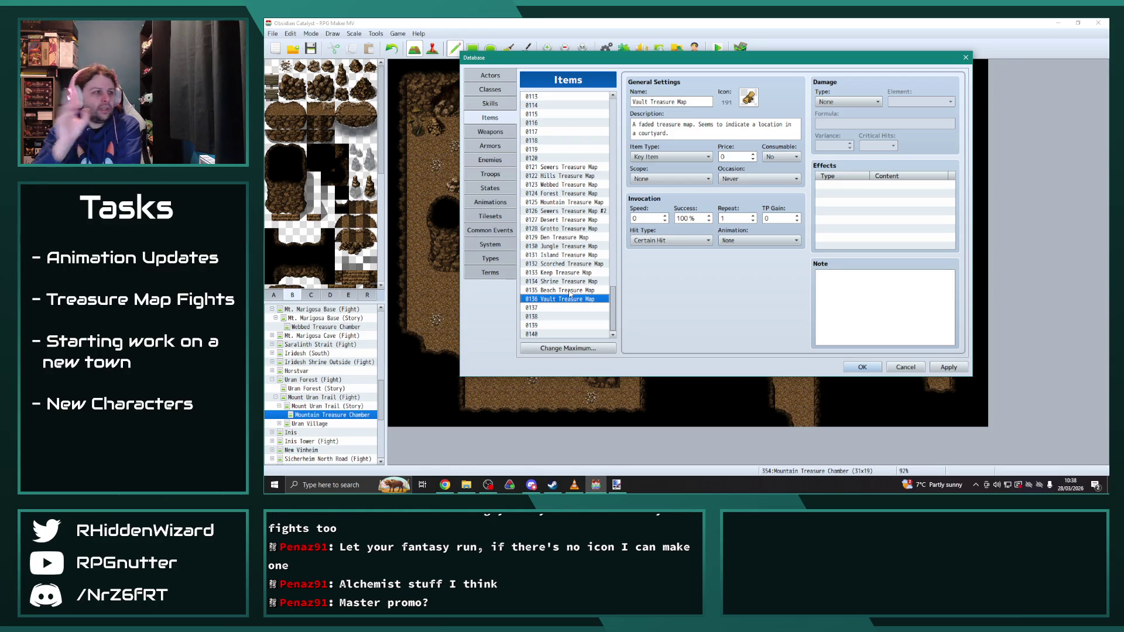
pyautogui.click(490, 131)
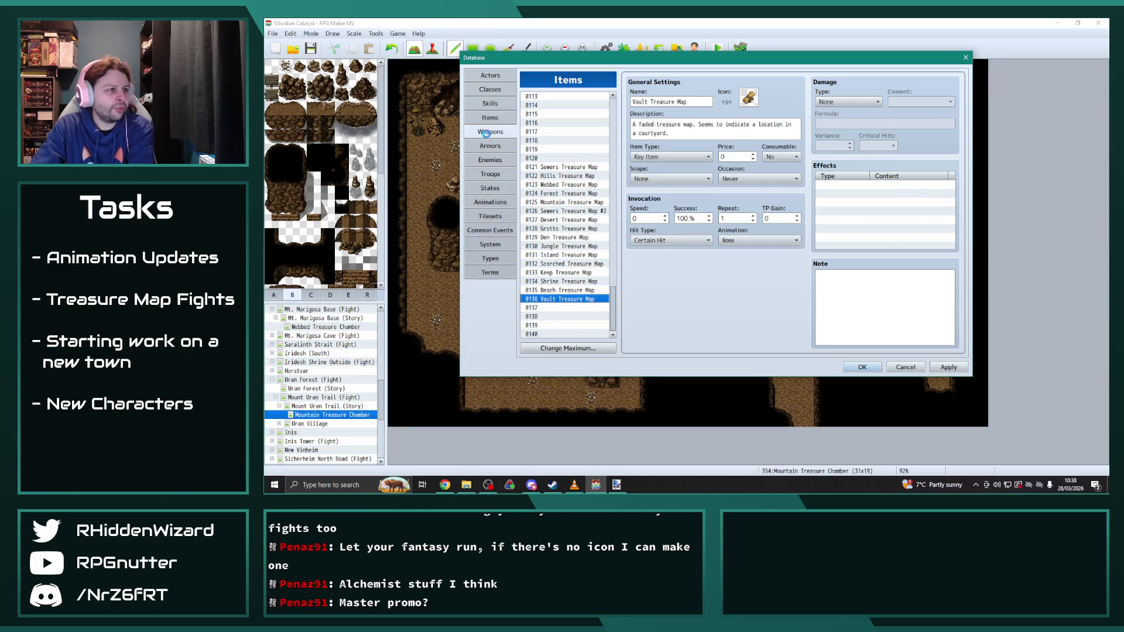
pyautogui.click(573, 202)
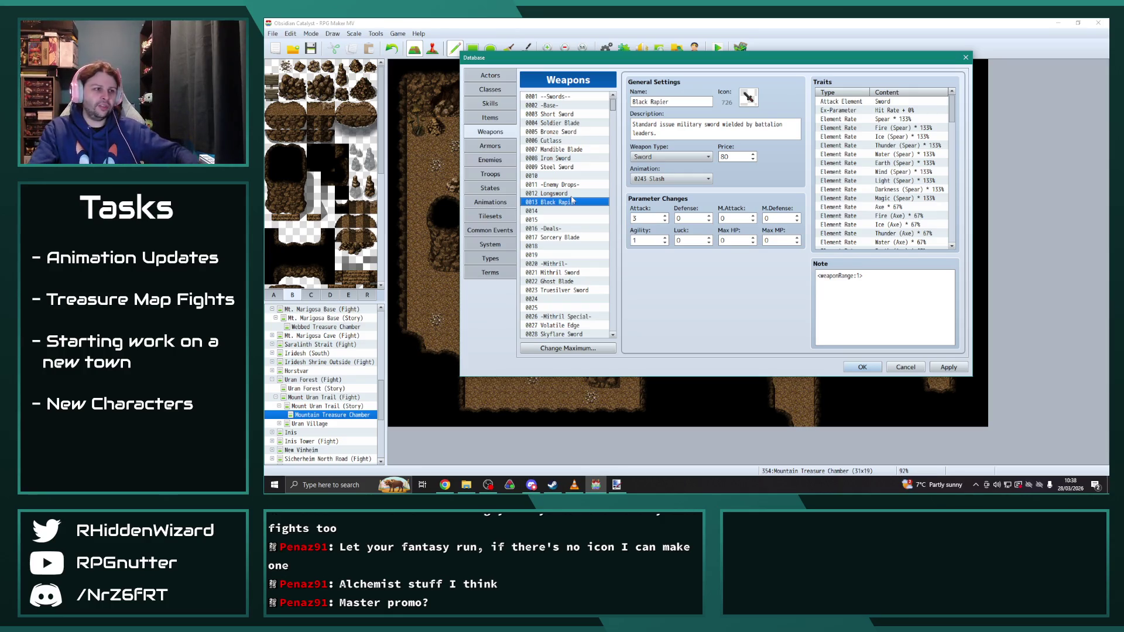
pyautogui.scroll(-2, 584, 250)
pyautogui.scroll(2, 580, 245)
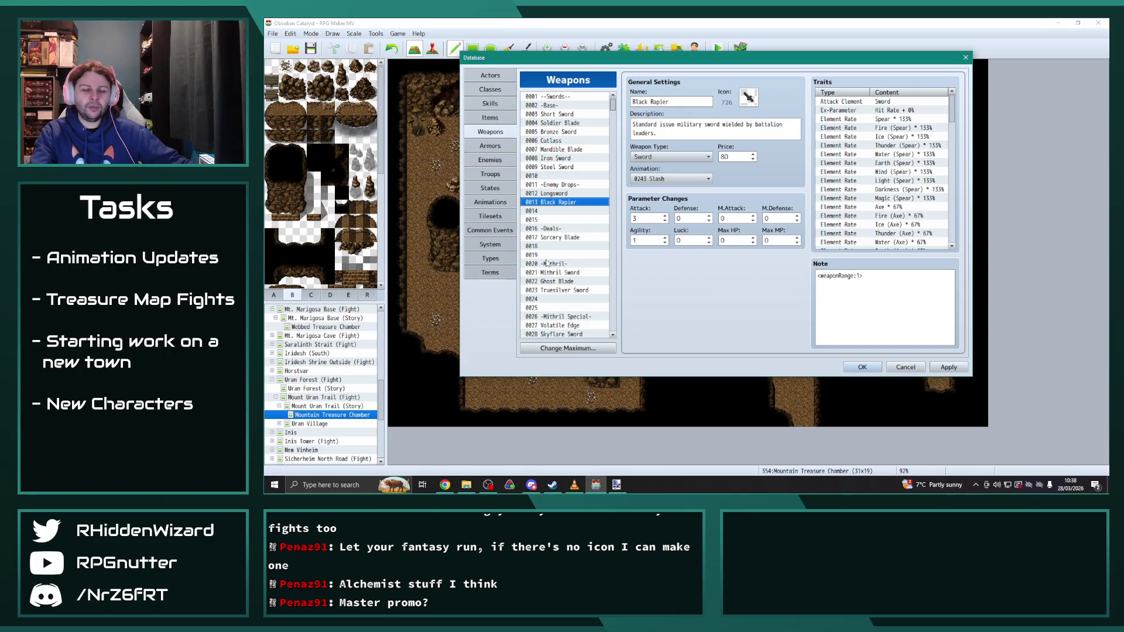
pyautogui.scroll(-4, 576, 183)
pyautogui.click(555, 167)
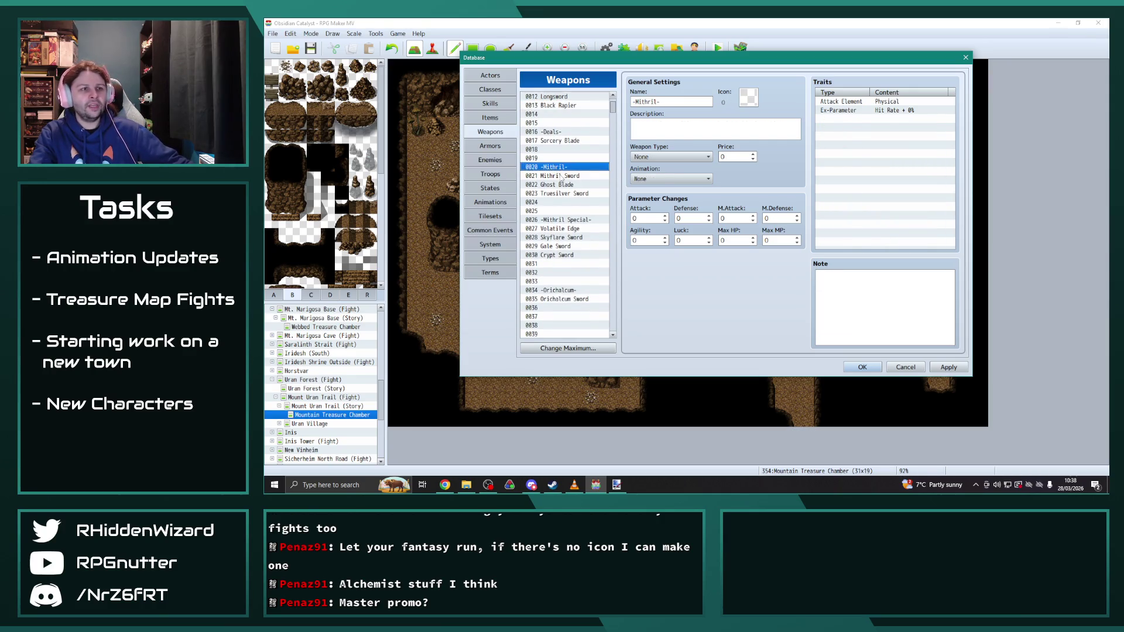
pyautogui.scroll(-1, 560, 166)
pyautogui.scroll(3, 603, 211)
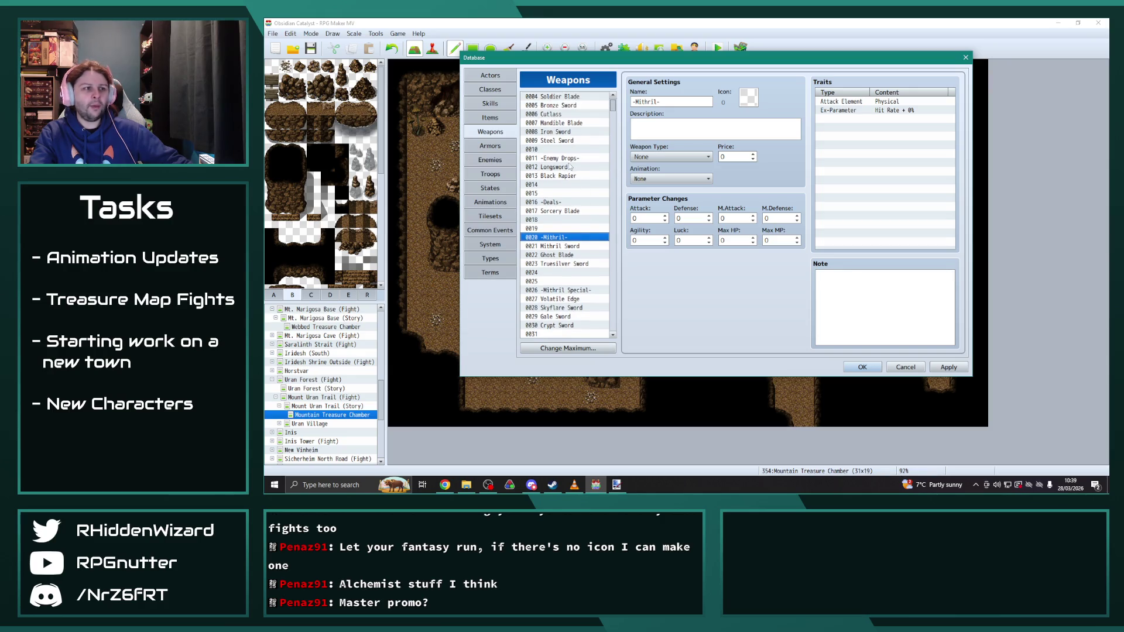
pyautogui.click(559, 185)
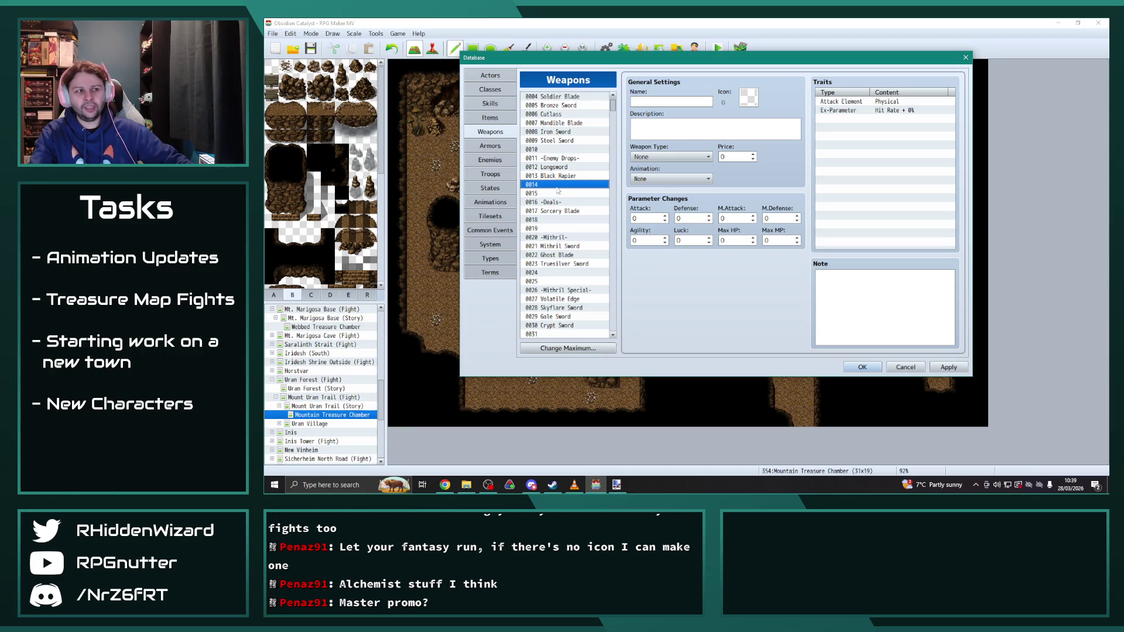
pyautogui.click(558, 202)
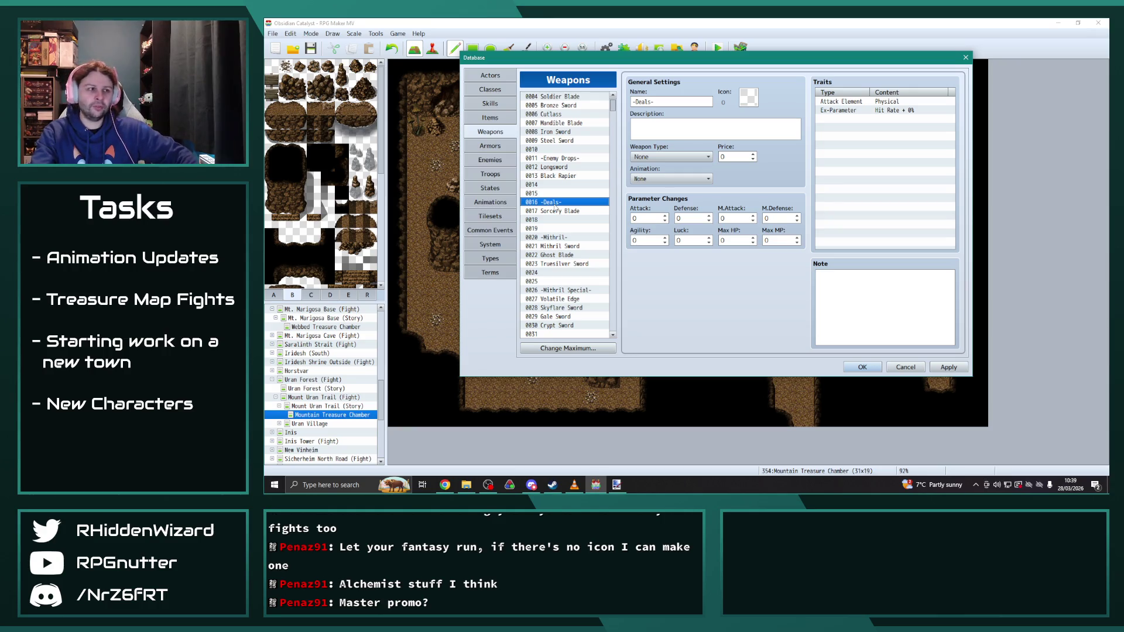
pyautogui.scroll(1, 555, 207)
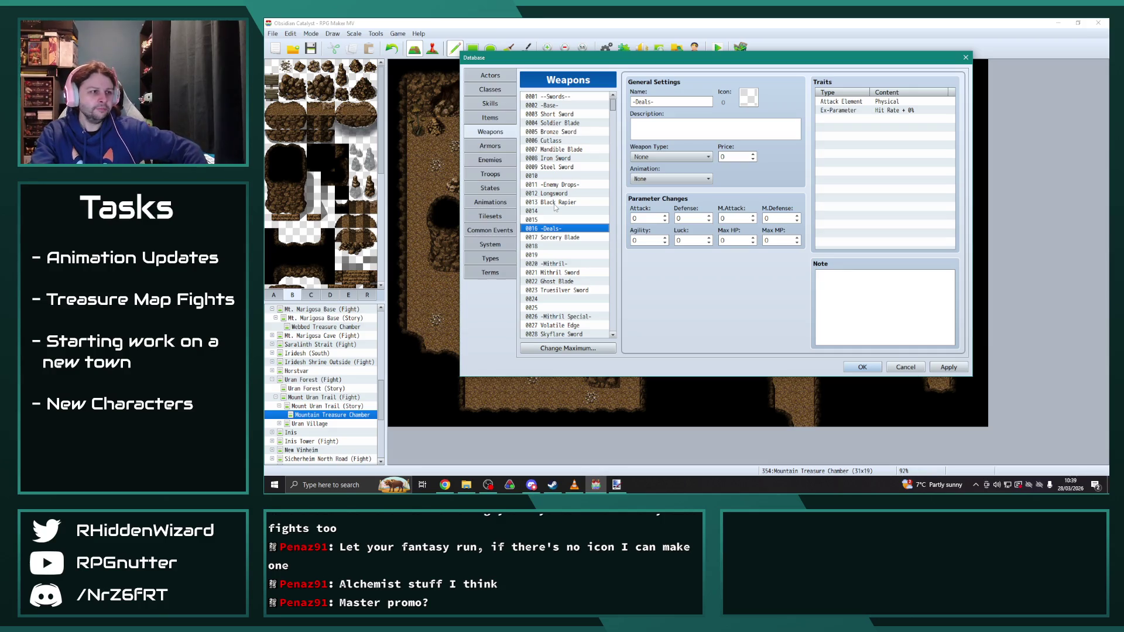
pyautogui.click(559, 166)
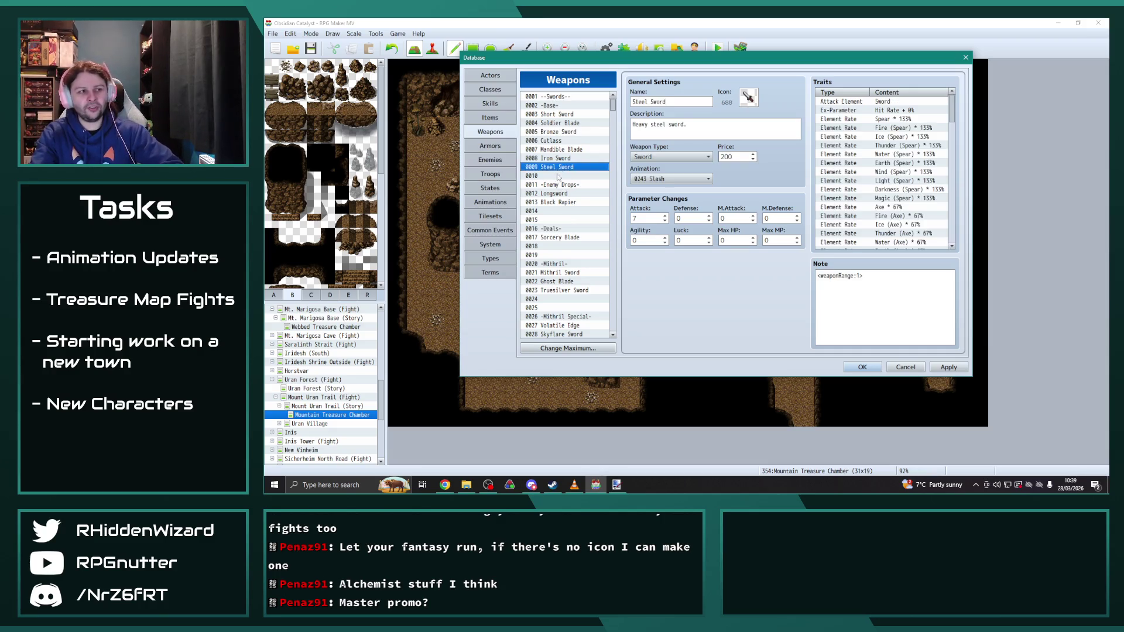
pyautogui.click(559, 175)
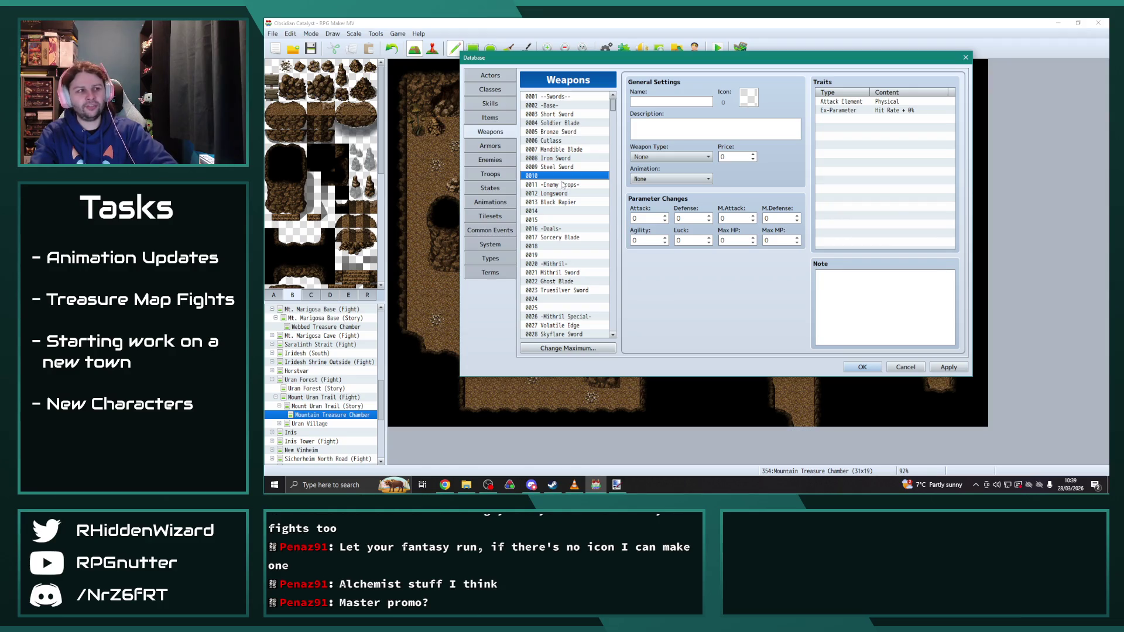
pyautogui.scroll(-10, 572, 222)
pyautogui.scroll(-4, 573, 244)
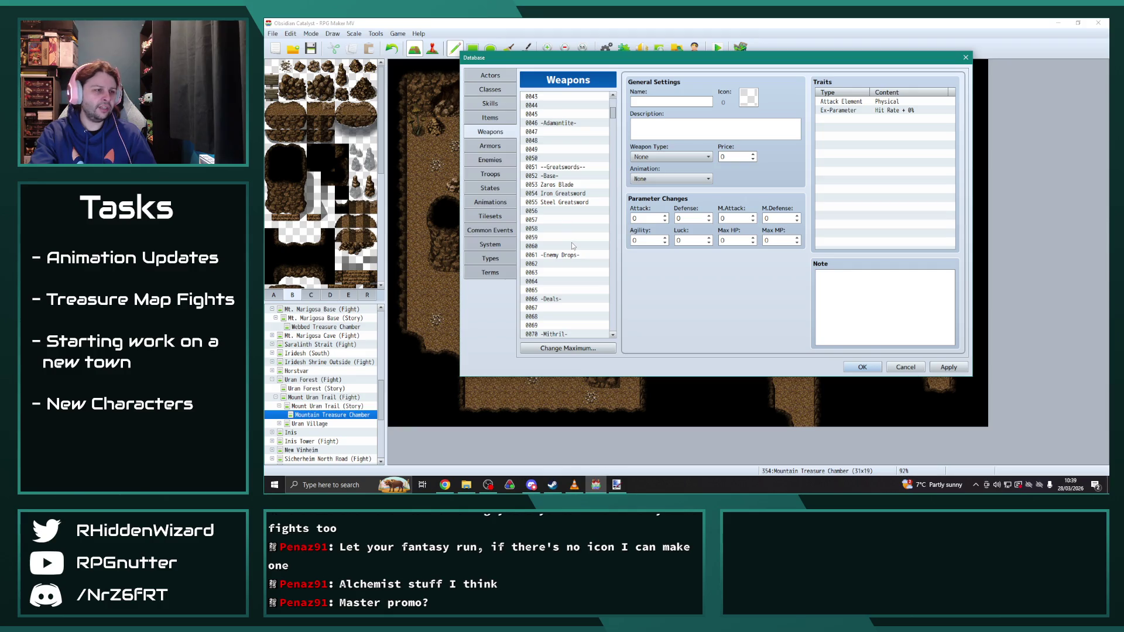
pyautogui.scroll(-8, 571, 245)
pyautogui.scroll(-7, 571, 240)
pyautogui.click(566, 238)
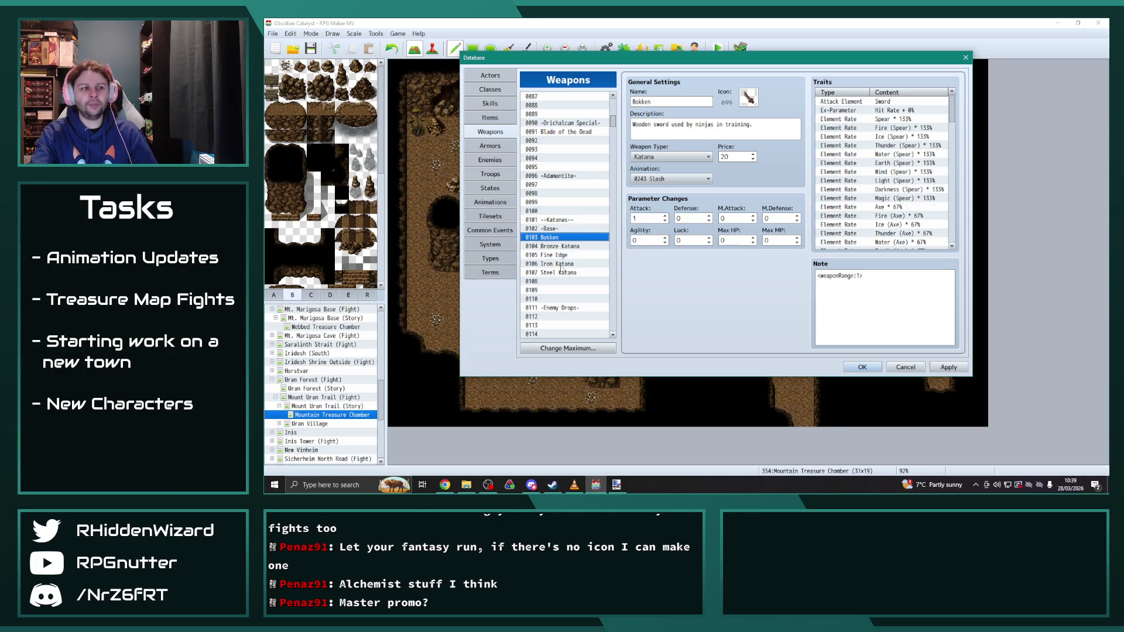
pyautogui.press('Down')
pyautogui.press('Down')
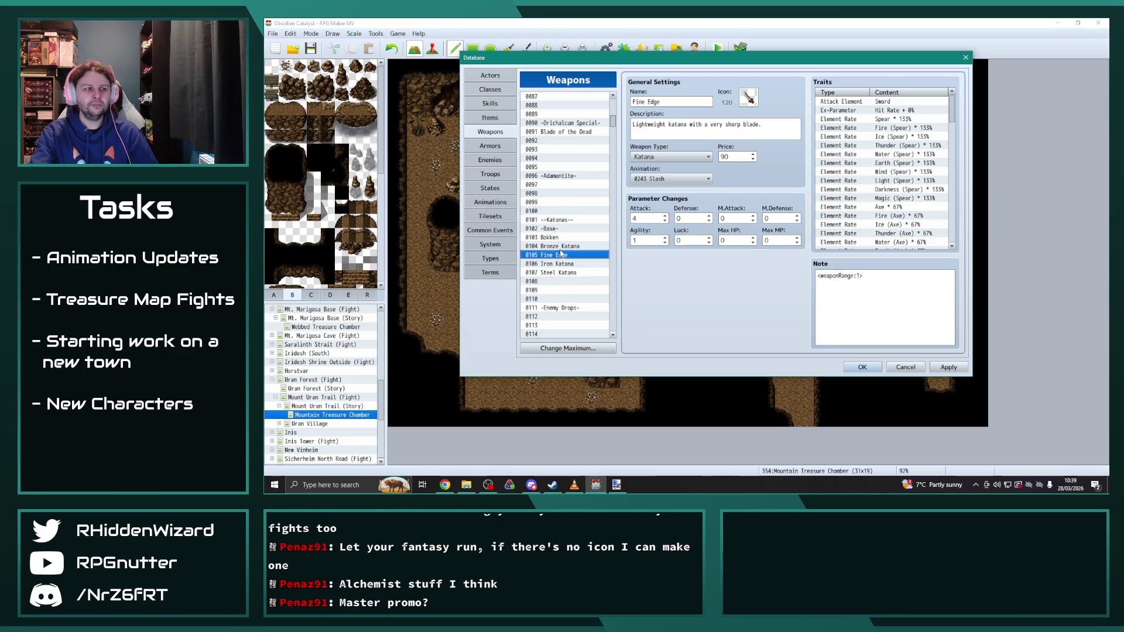
pyautogui.click(558, 246)
pyautogui.press('Down')
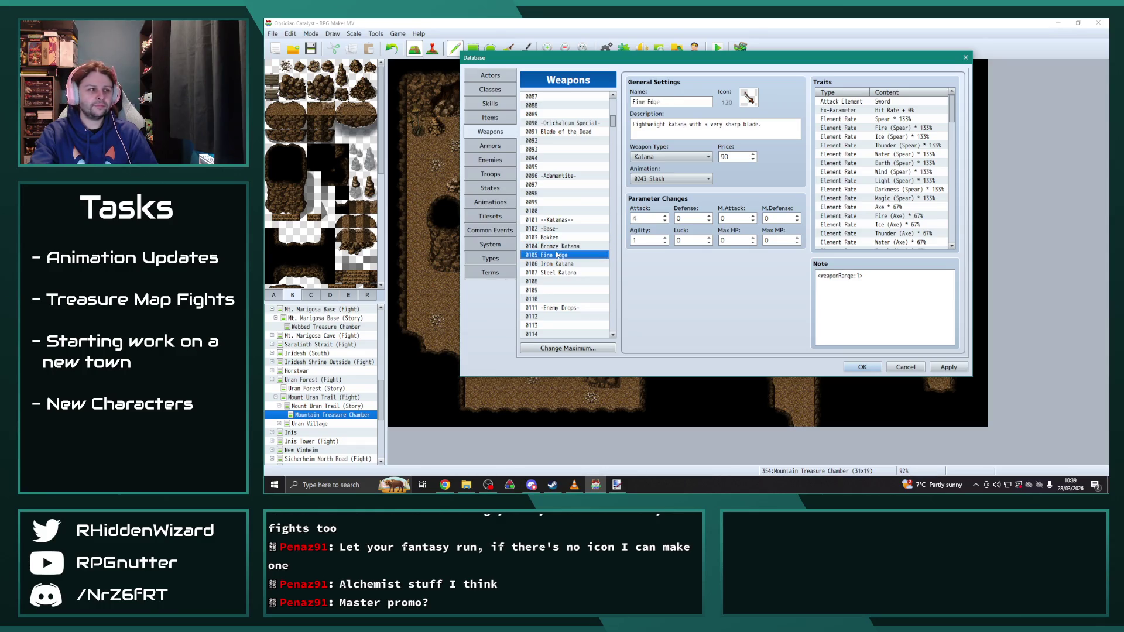
pyautogui.click(558, 263)
pyautogui.click(564, 273)
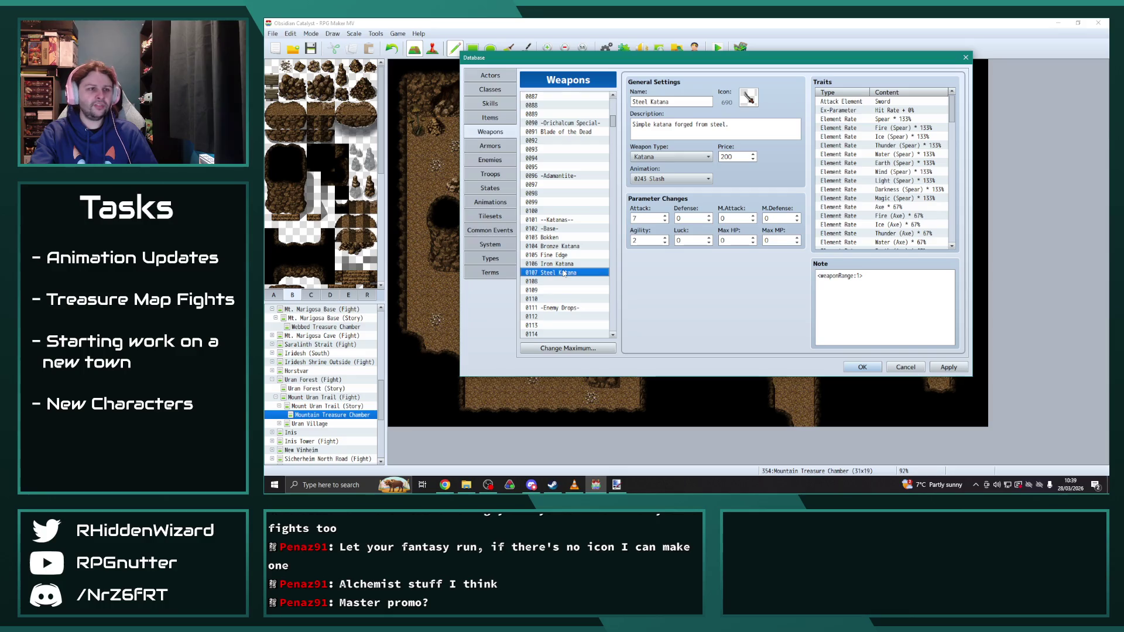
pyautogui.scroll(-4, 562, 273)
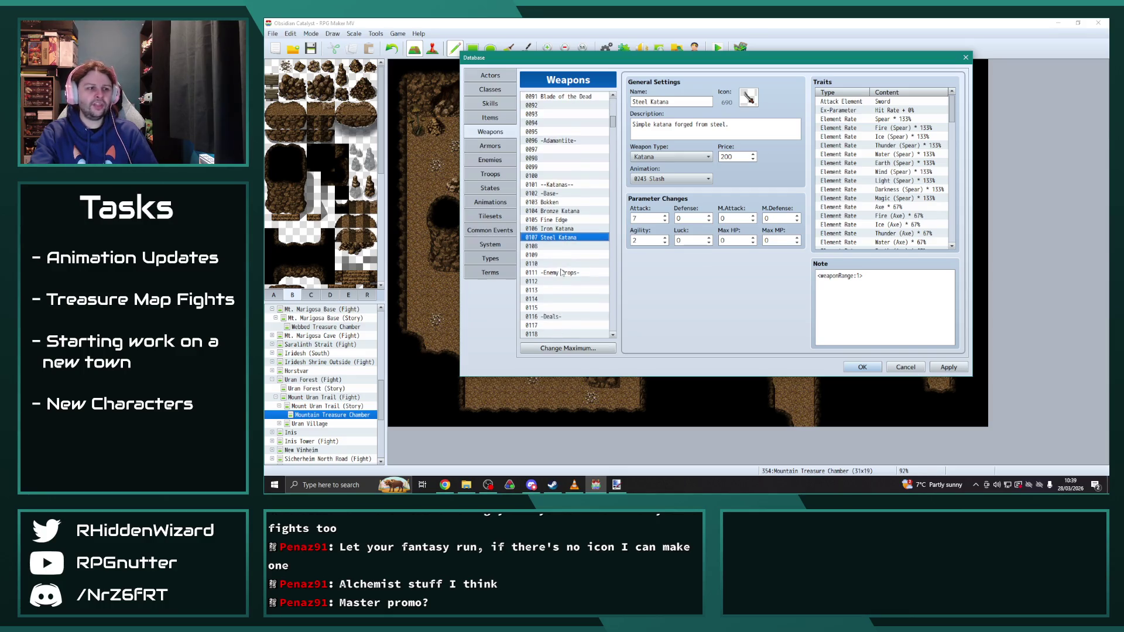
pyautogui.click(563, 290)
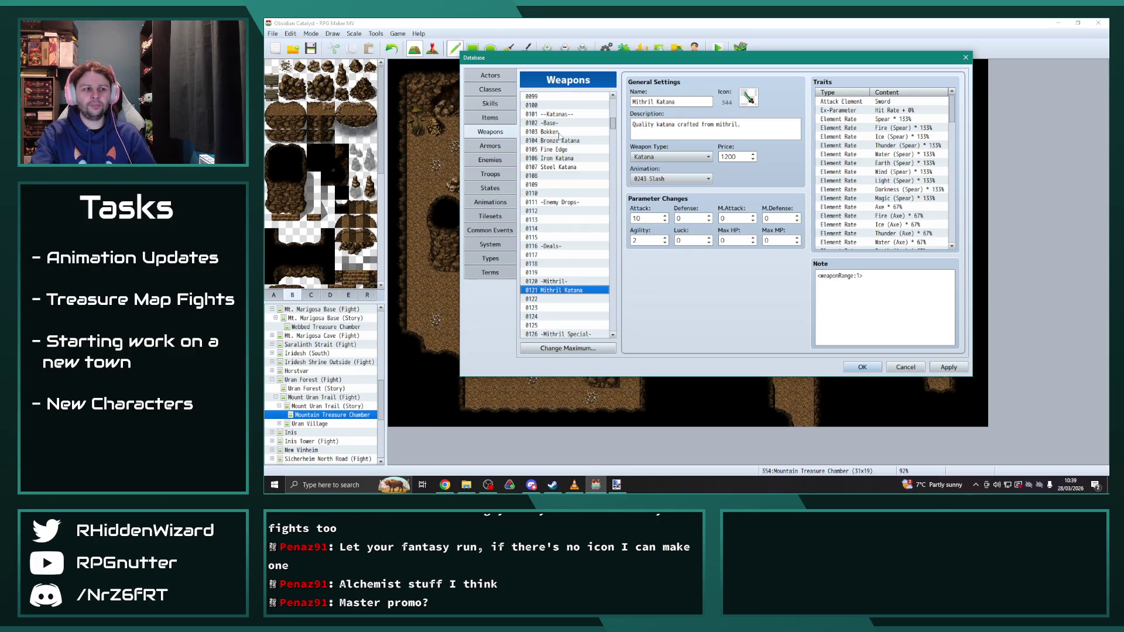
pyautogui.moveTo(560, 168); pyautogui.dragTo(555, 134)
pyautogui.scroll(-9, 562, 225)
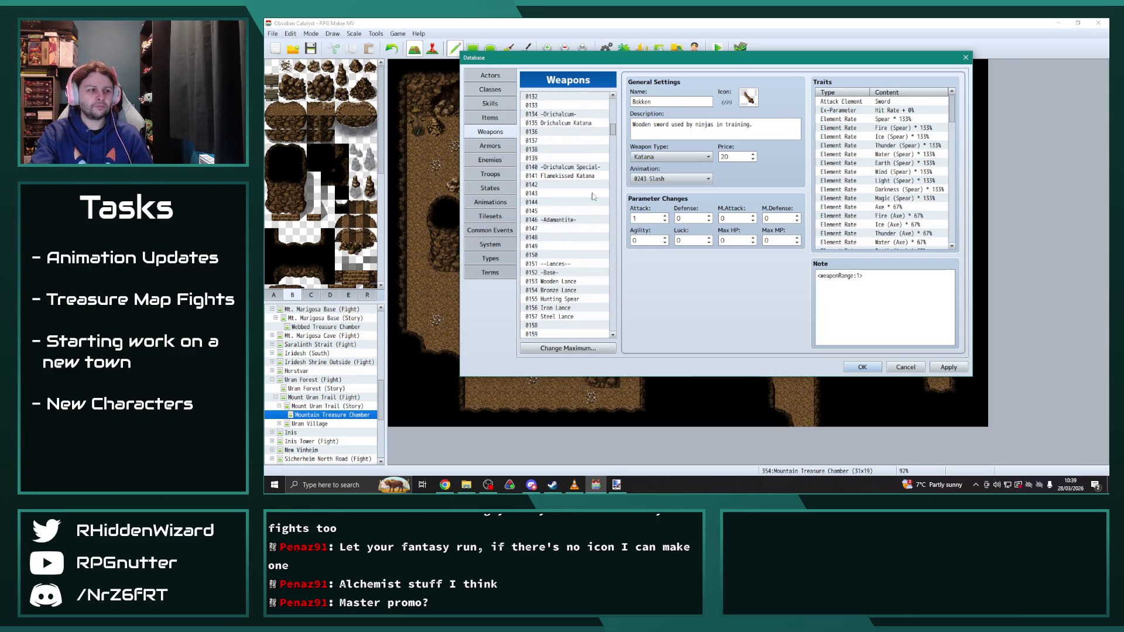
pyautogui.click(489, 145)
# Step: View Harridian's Hat armor, then open IconSet [Old] from the project's img/system folder
pyautogui.click(575, 176)
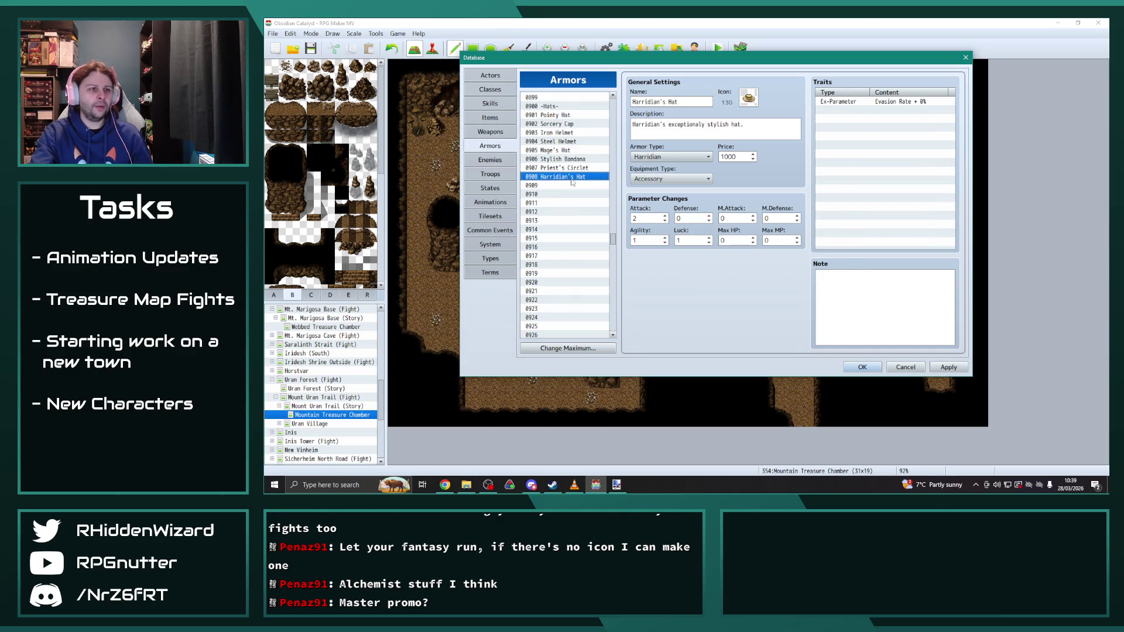
pyautogui.moveTo(666, 61); pyautogui.dragTo(778, 58)
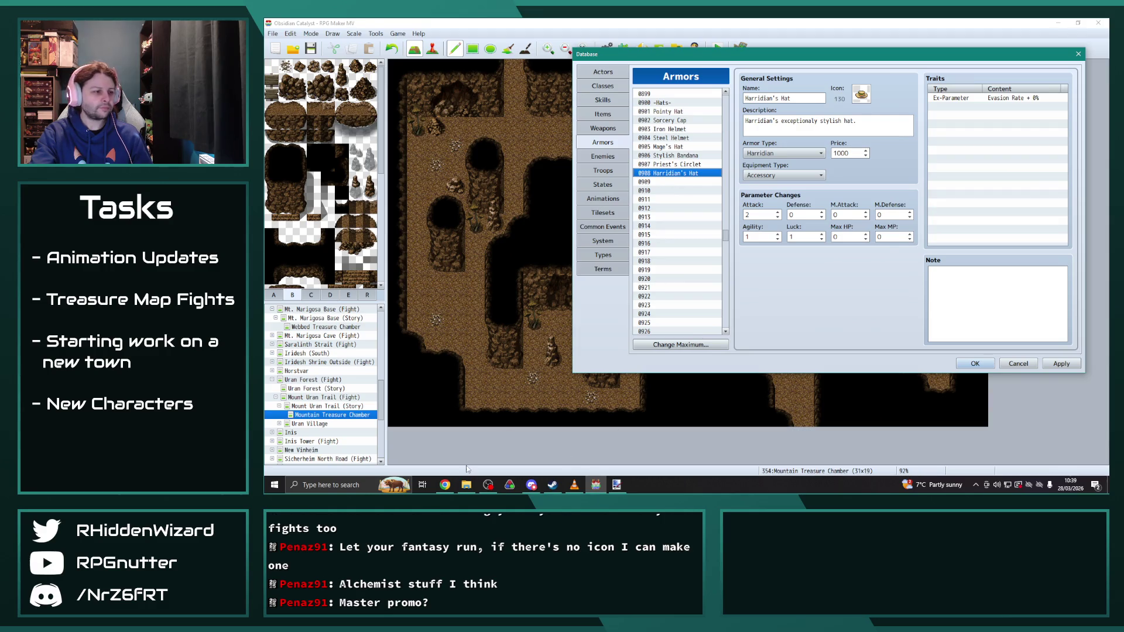
pyautogui.click(466, 485)
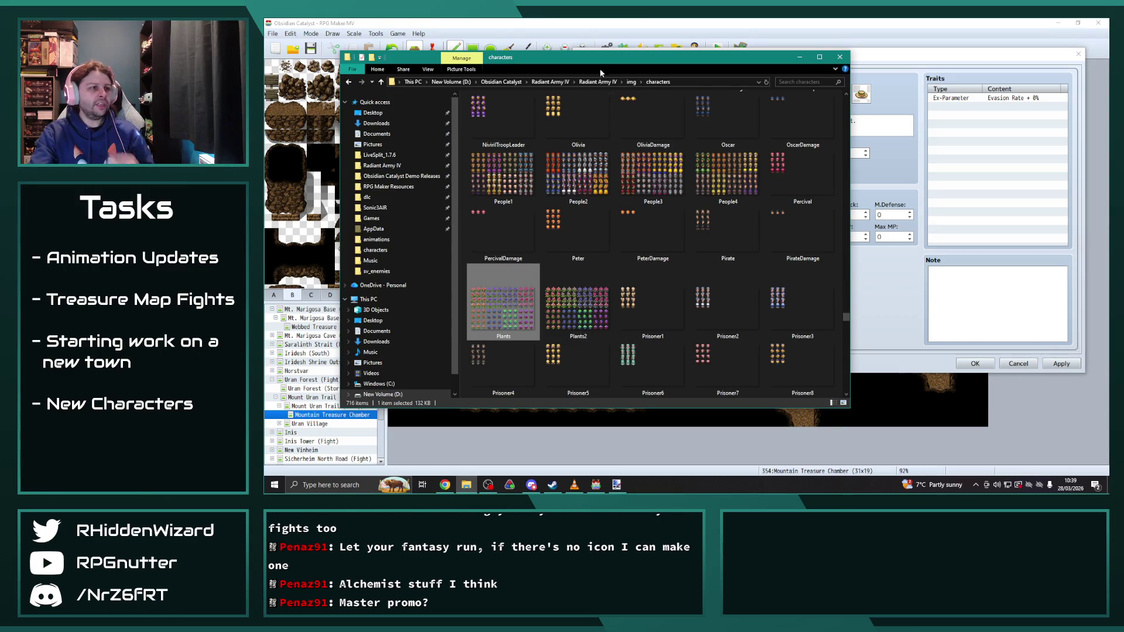
pyautogui.click(631, 82)
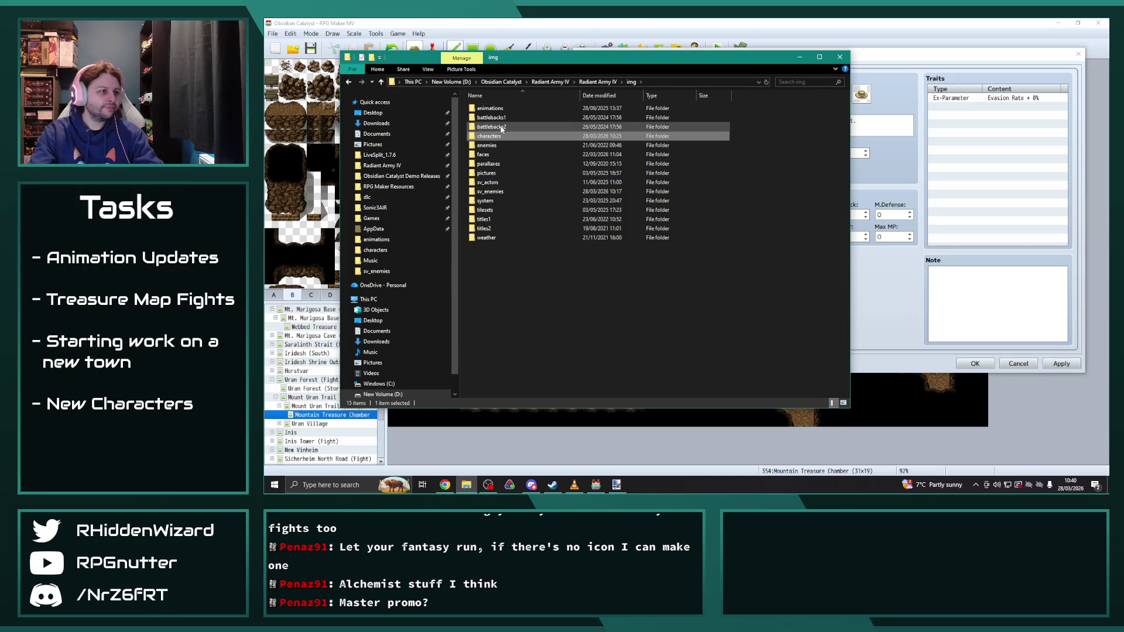
pyautogui.doubleClick(542, 201)
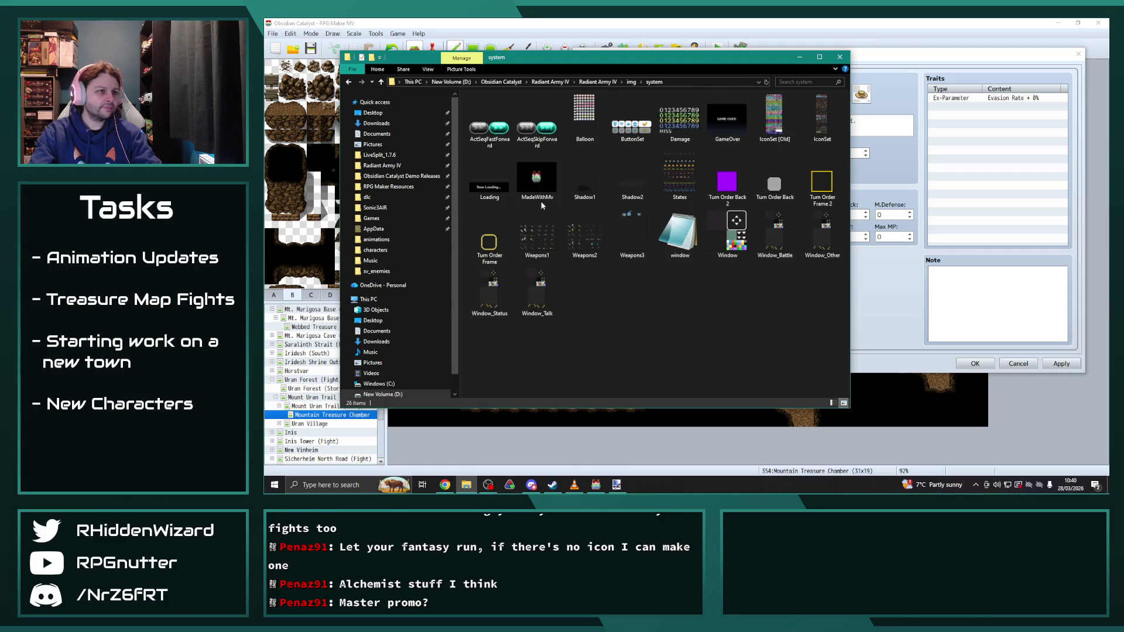
pyautogui.click(764, 143)
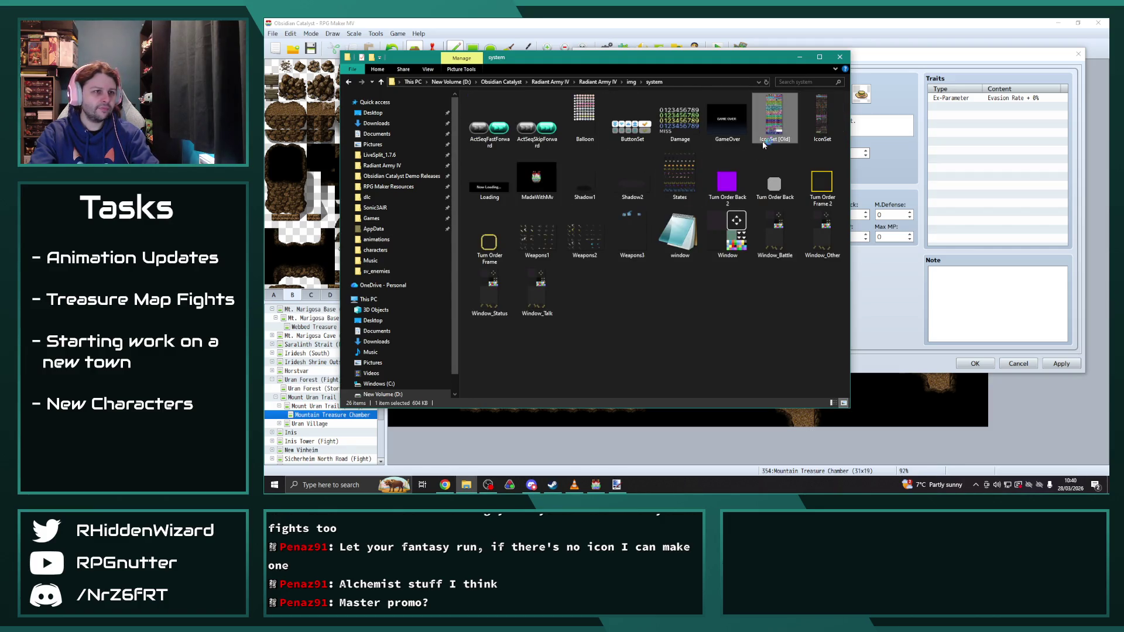
pyautogui.doubleClick(764, 143)
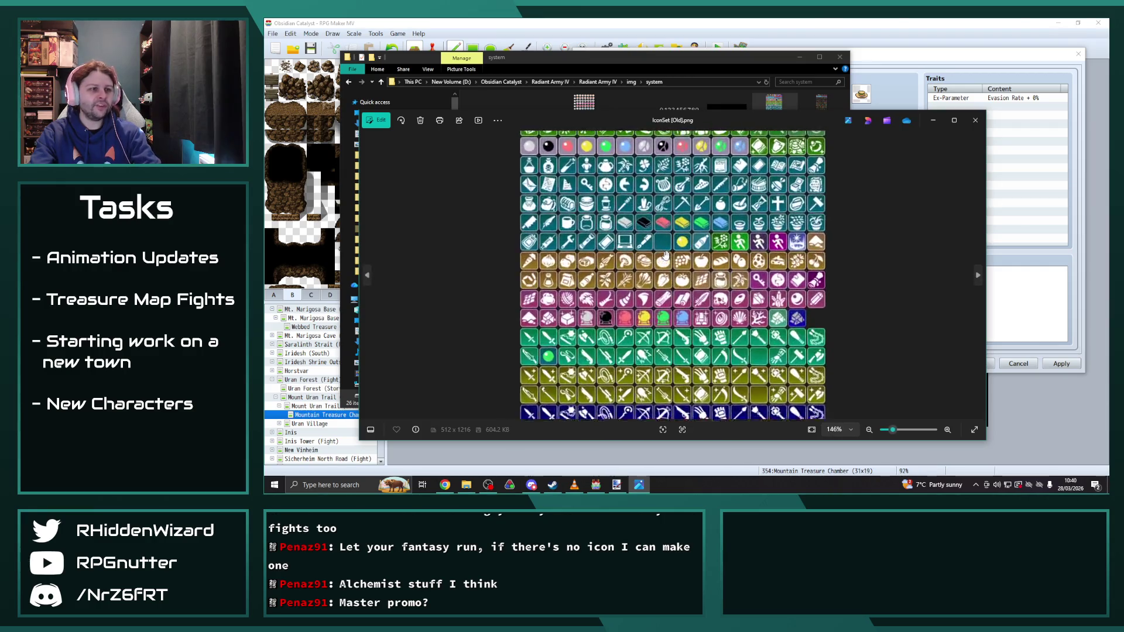
# Step: Scroll through IconSet [Old].png in Photos to review its icons, then close it
pyautogui.scroll(5, 703, 293)
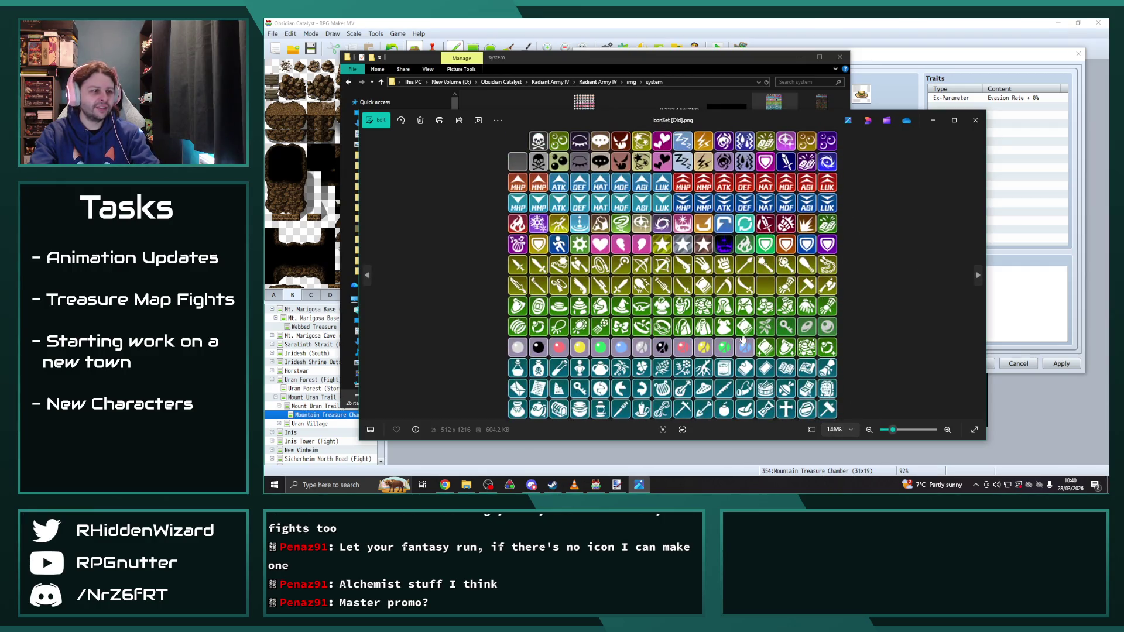
pyautogui.scroll(-6, 793, 342)
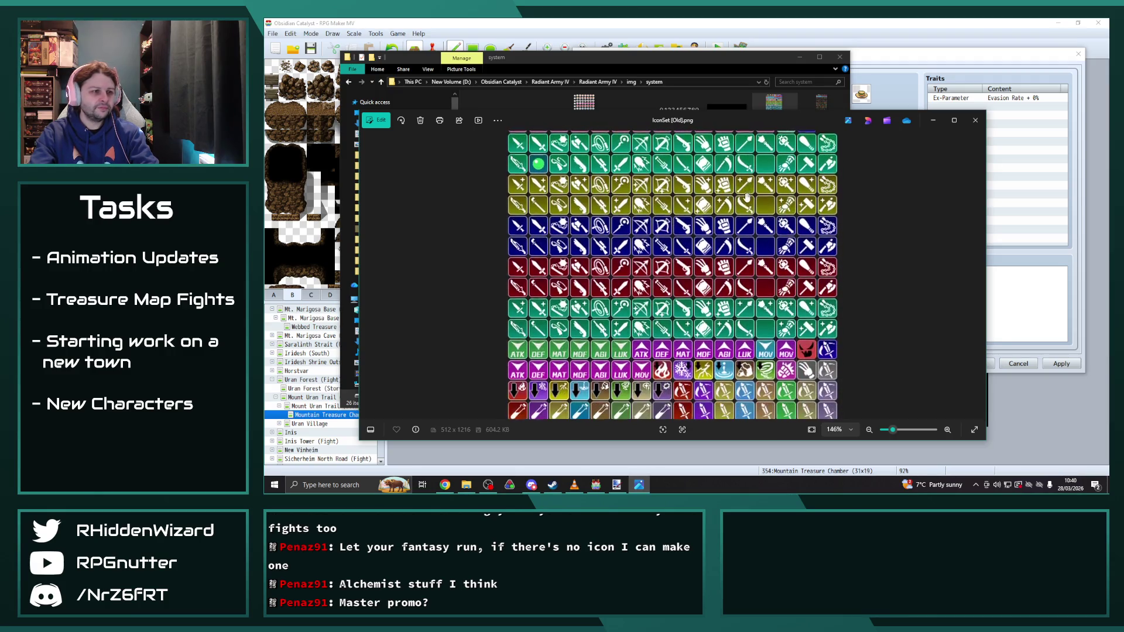
pyautogui.scroll(3, 738, 237)
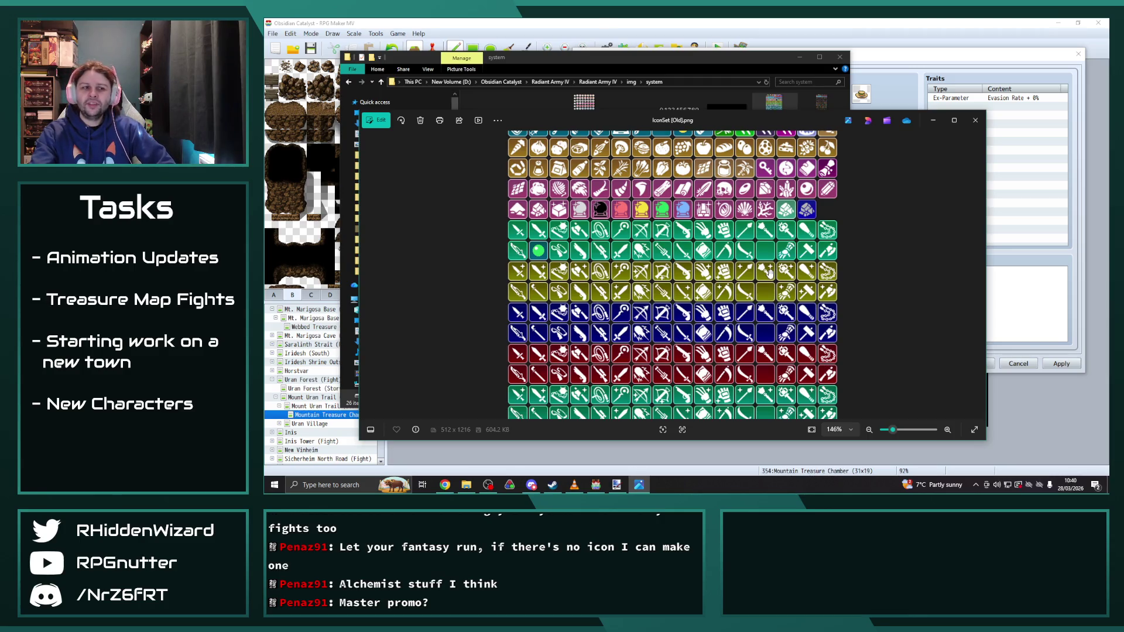
pyautogui.scroll(-3, 719, 245)
pyautogui.scroll(-3, 718, 244)
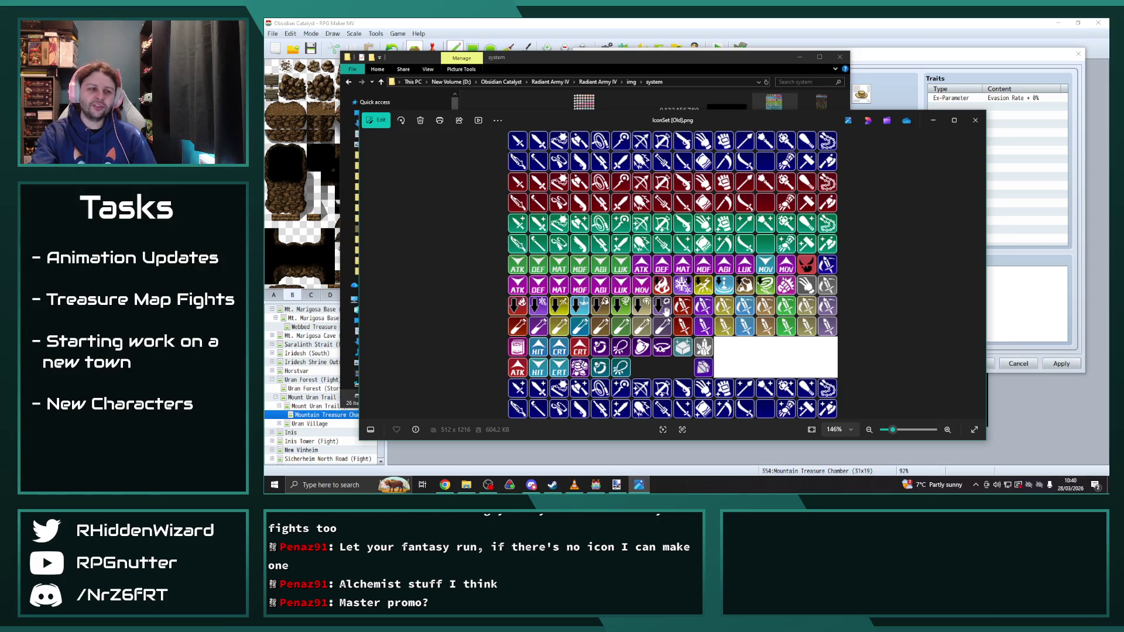
pyautogui.click(975, 120)
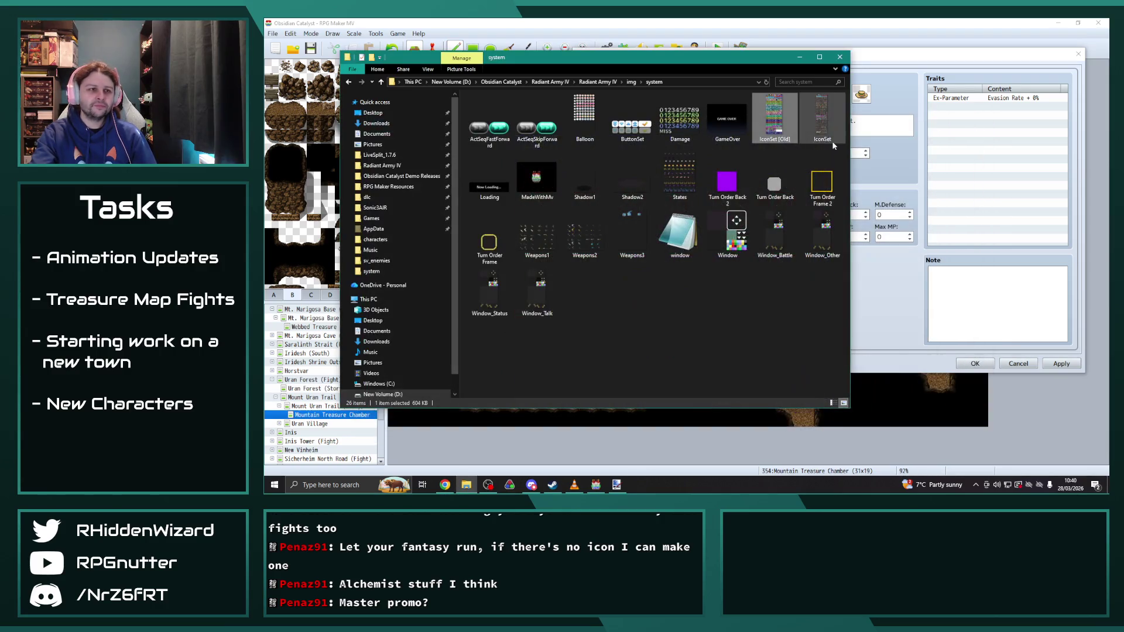
# Step: Open IconSet.png in GIMP using the file's Open with menu
pyautogui.rightClick(816, 120)
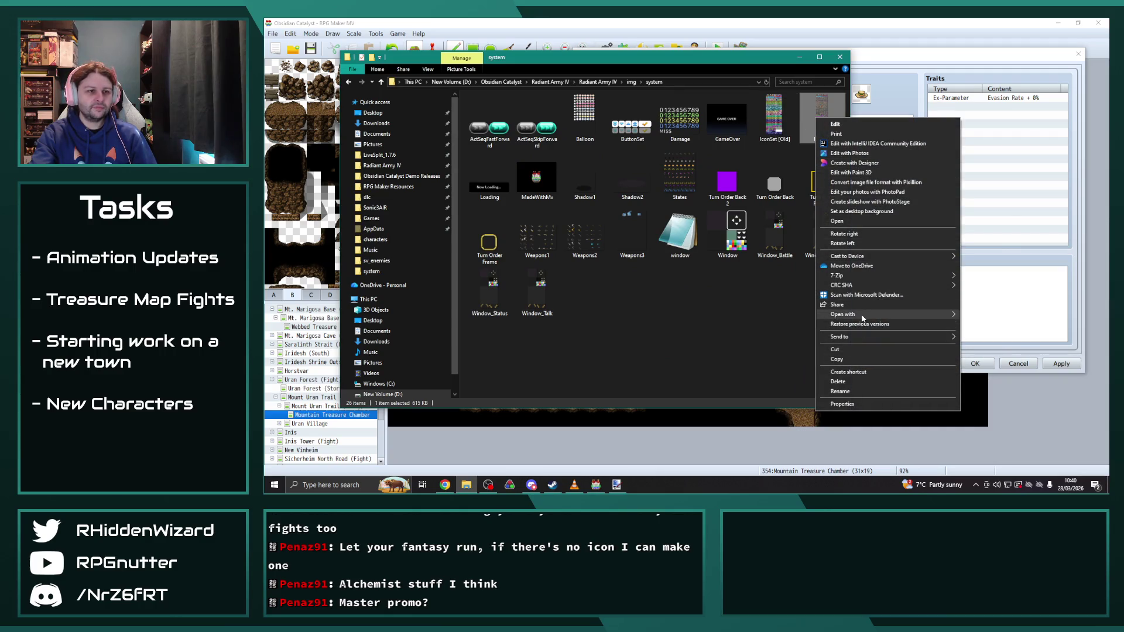
pyautogui.moveTo(862, 318)
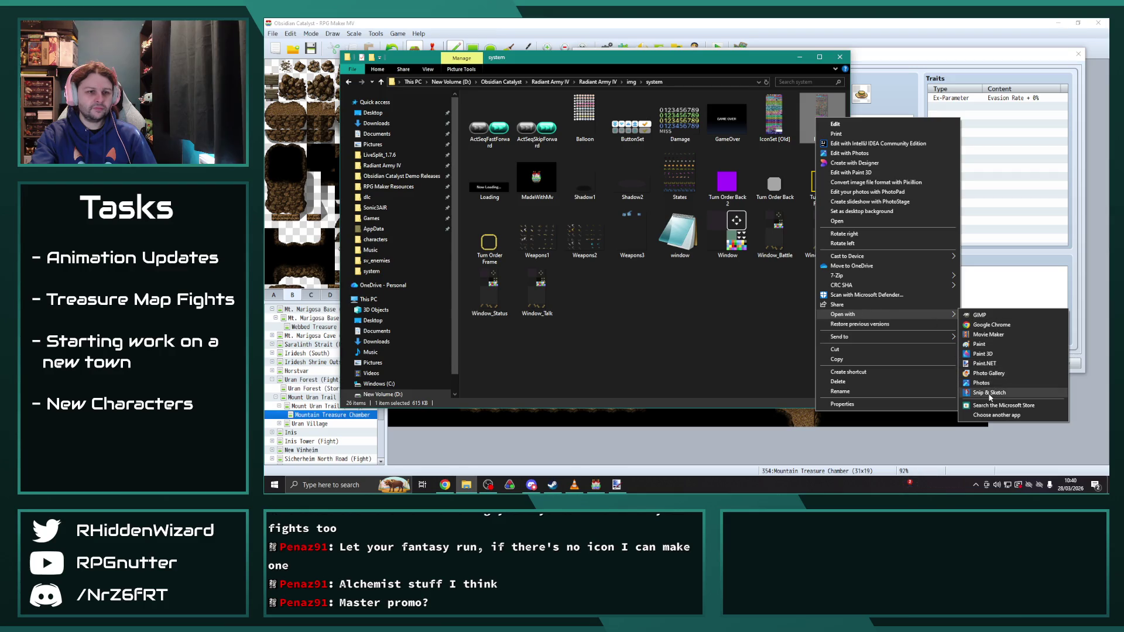
pyautogui.click(980, 315)
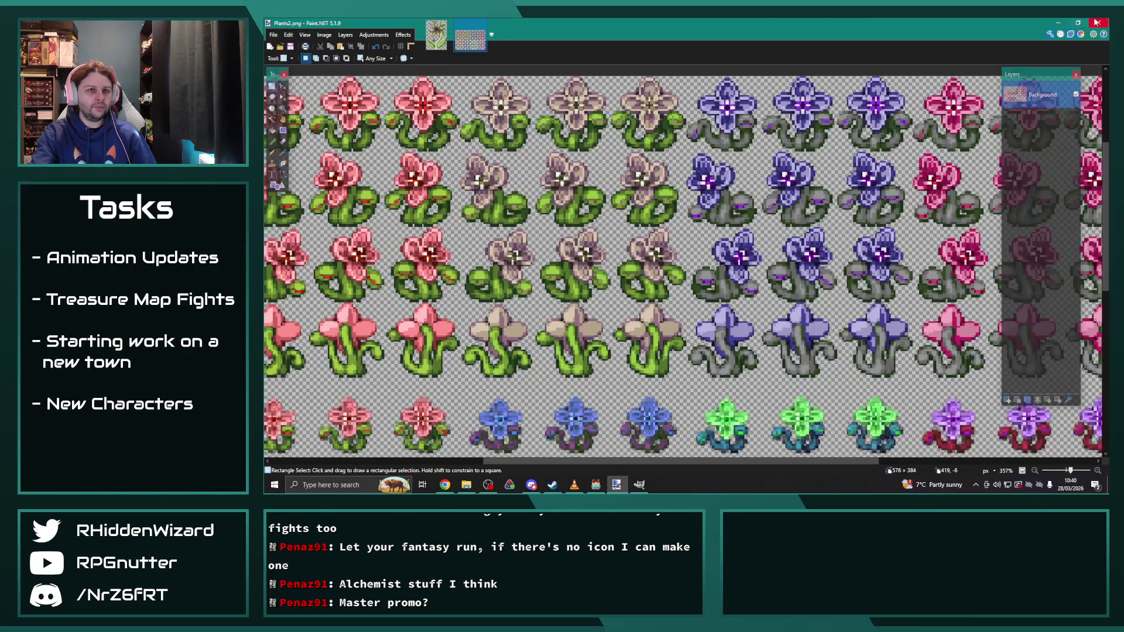
# Step: Switch from Paint.NET to GIMP using the taskbar
pyautogui.click(617, 485)
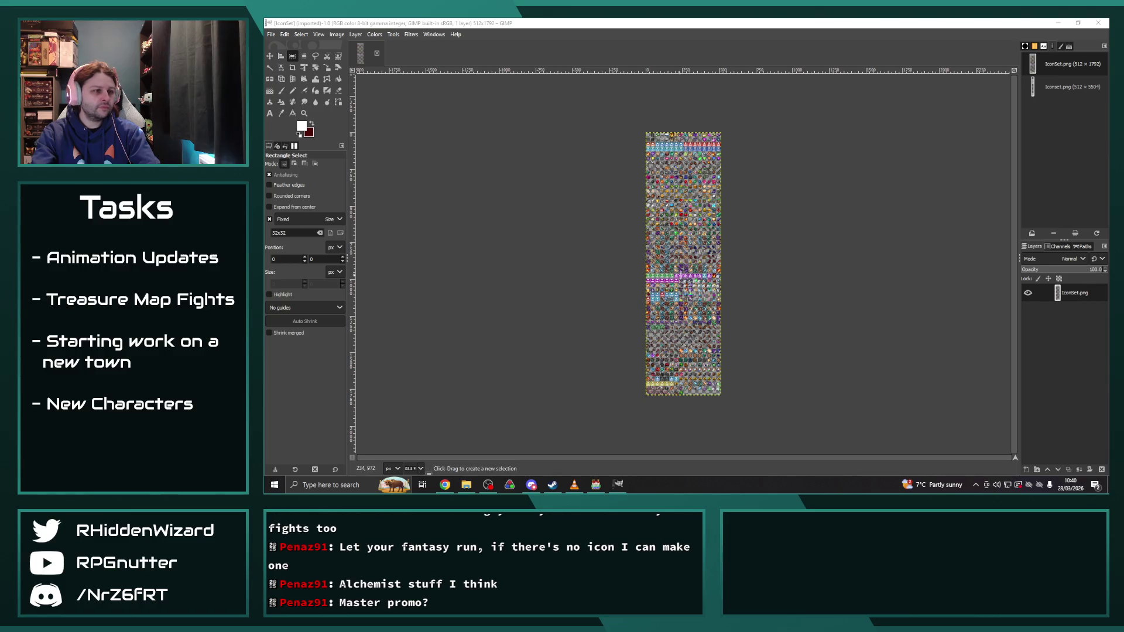
# Step: Zoom into IconSet.png and scroll through its icon rows, then open the Image menu
pyautogui.keyDown('ctrl'); pyautogui.scroll(6, 681, 287); pyautogui.keyUp('ctrl')
pyautogui.keyDown('ctrl'); pyautogui.scroll(-2, 685, 289); pyautogui.keyUp('ctrl')
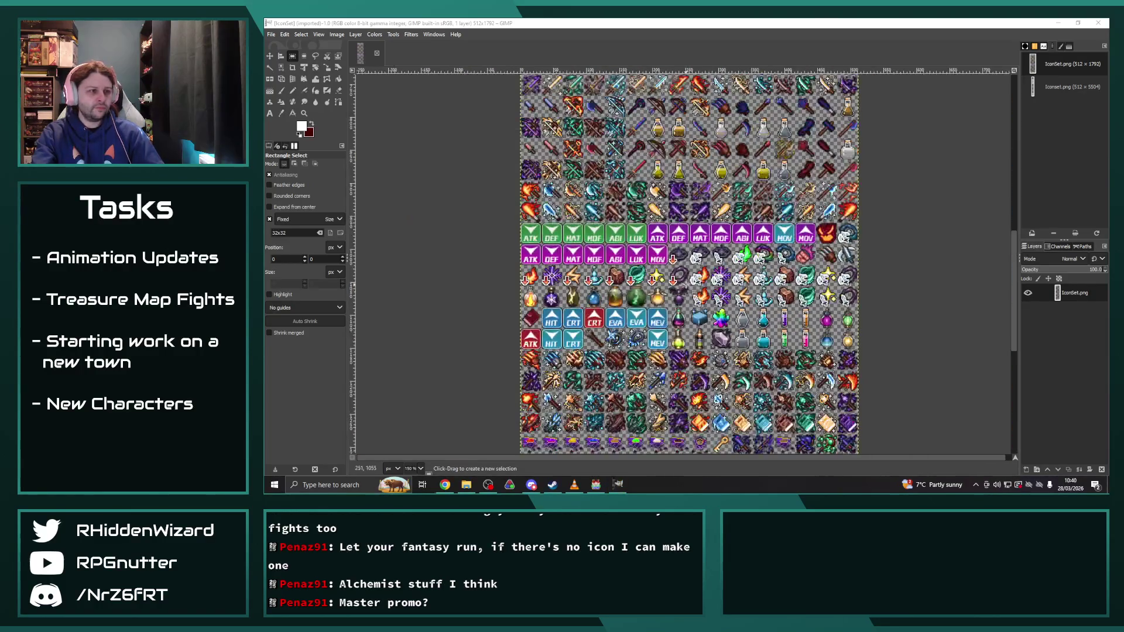
pyautogui.scroll(-3, 703, 295)
pyautogui.scroll(5, 706, 297)
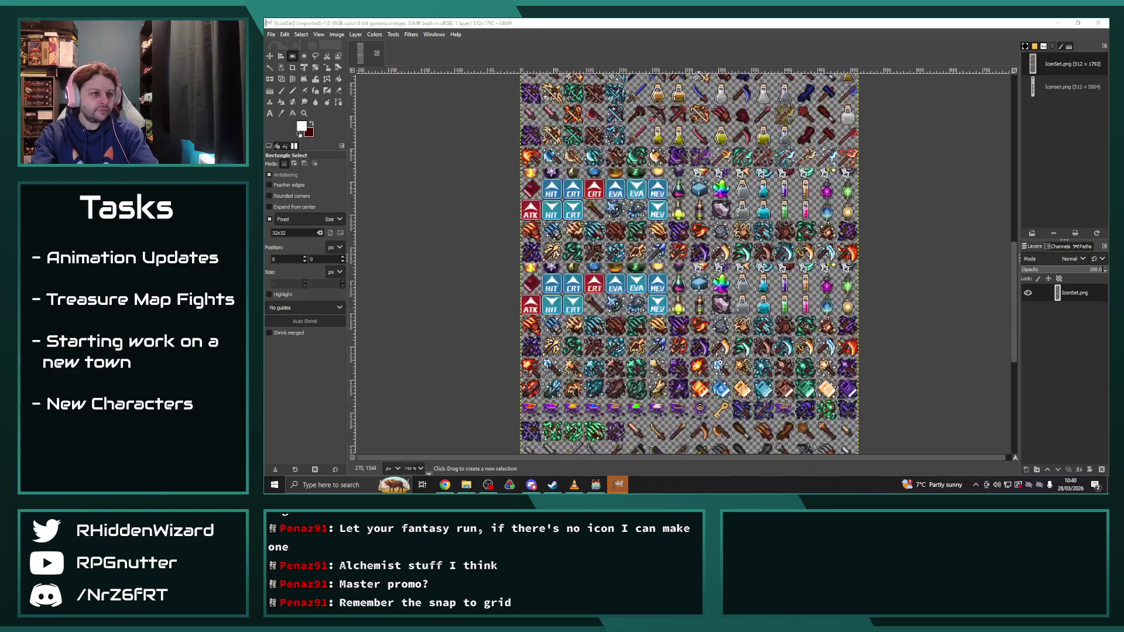
pyautogui.scroll(3, 706, 298)
pyautogui.scroll(-3, 699, 286)
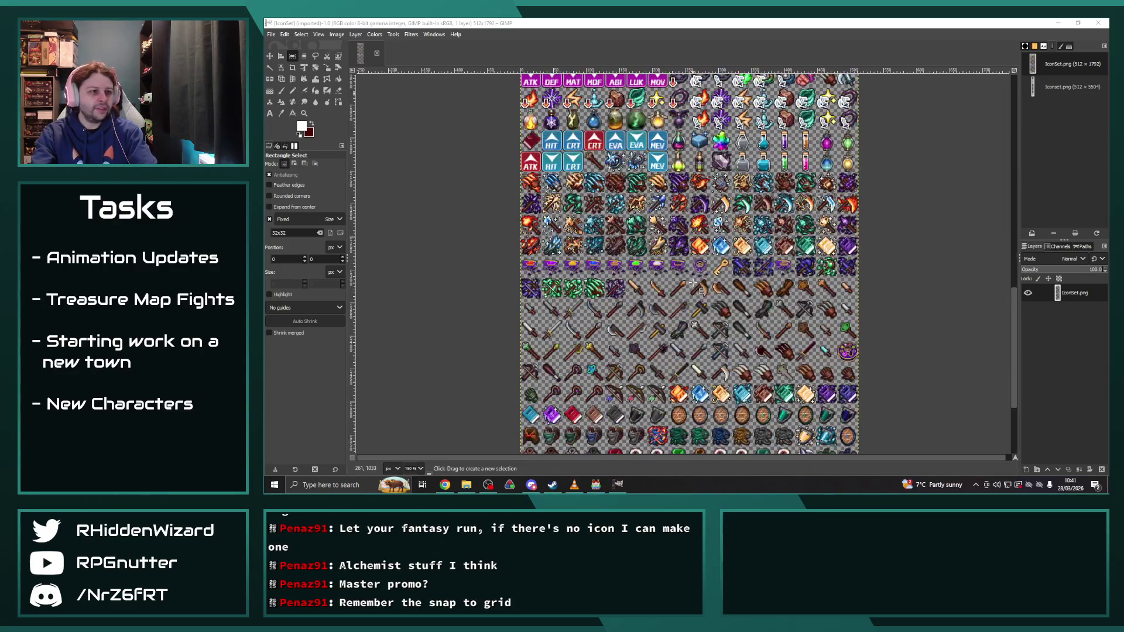
pyautogui.scroll(3, 673, 269)
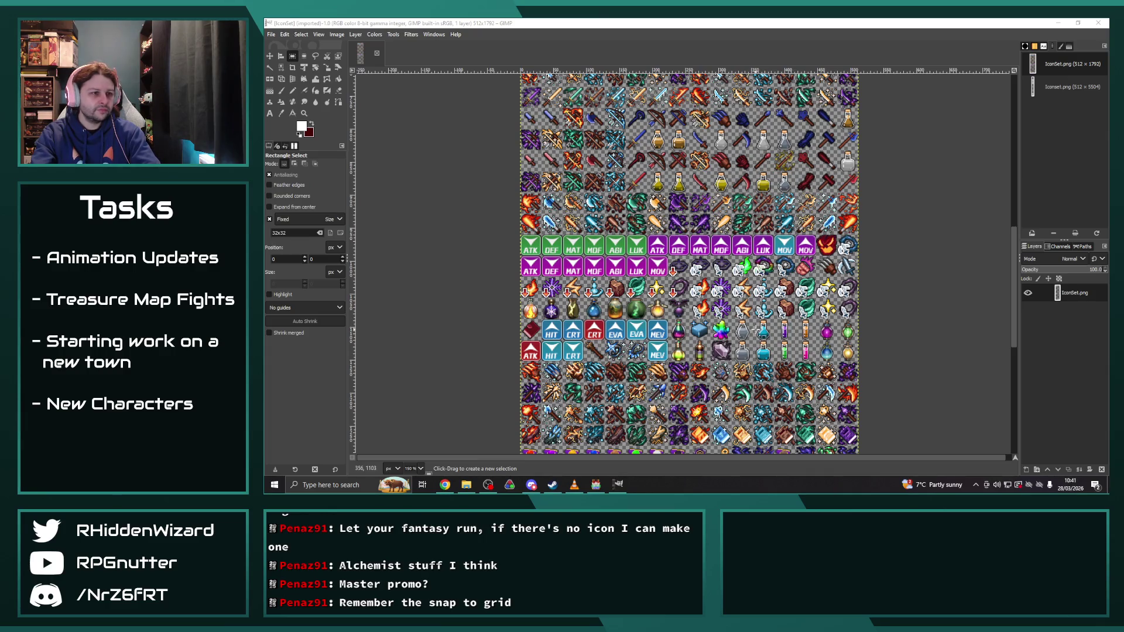
pyautogui.scroll(5, 761, 337)
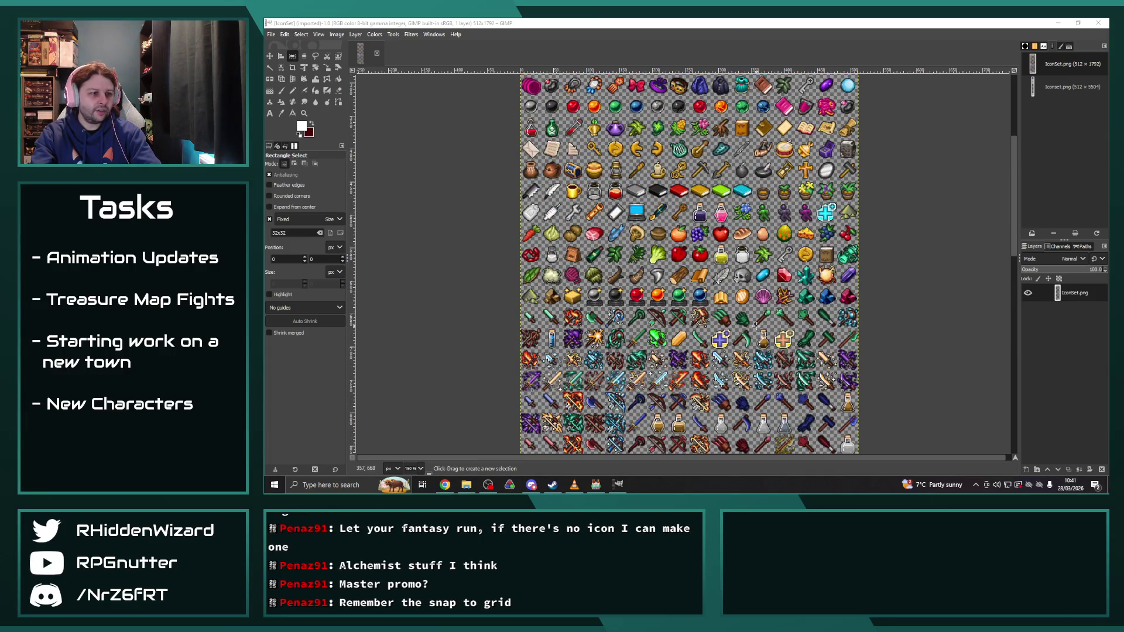
pyautogui.scroll(3, 762, 335)
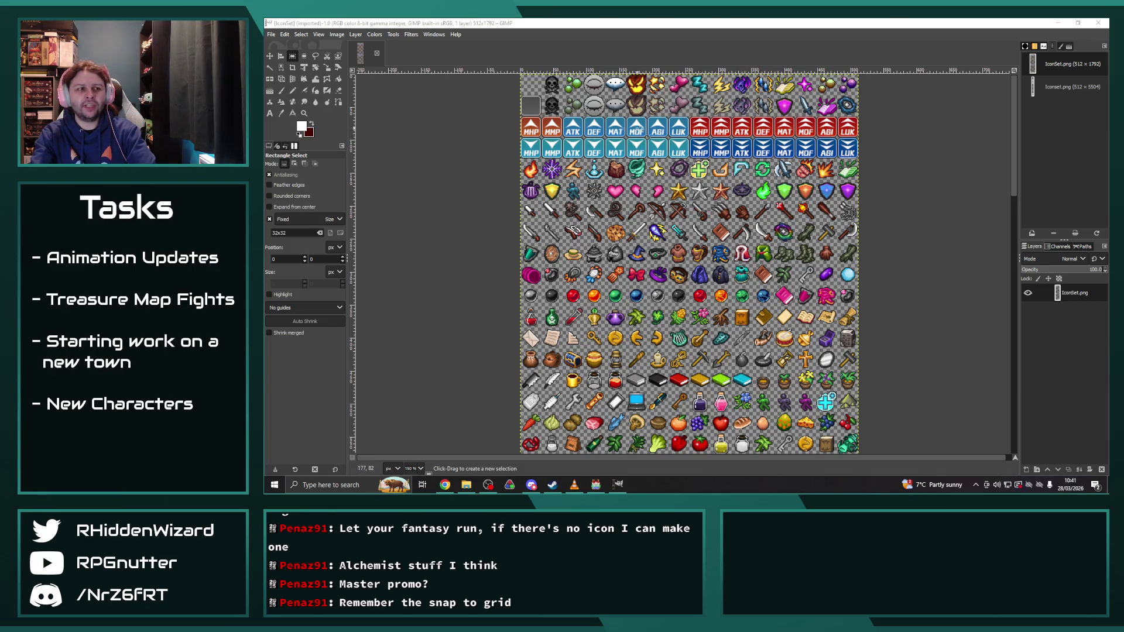
pyautogui.scroll(-13, 673, 292)
pyautogui.scroll(5, 675, 328)
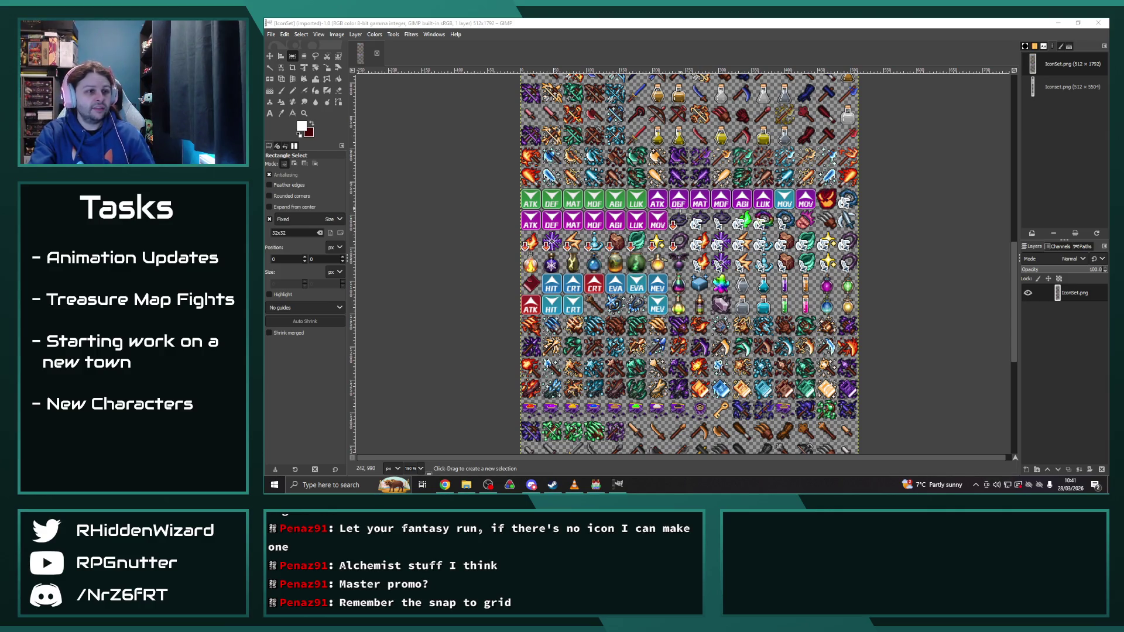
pyautogui.scroll(-5, 662, 310)
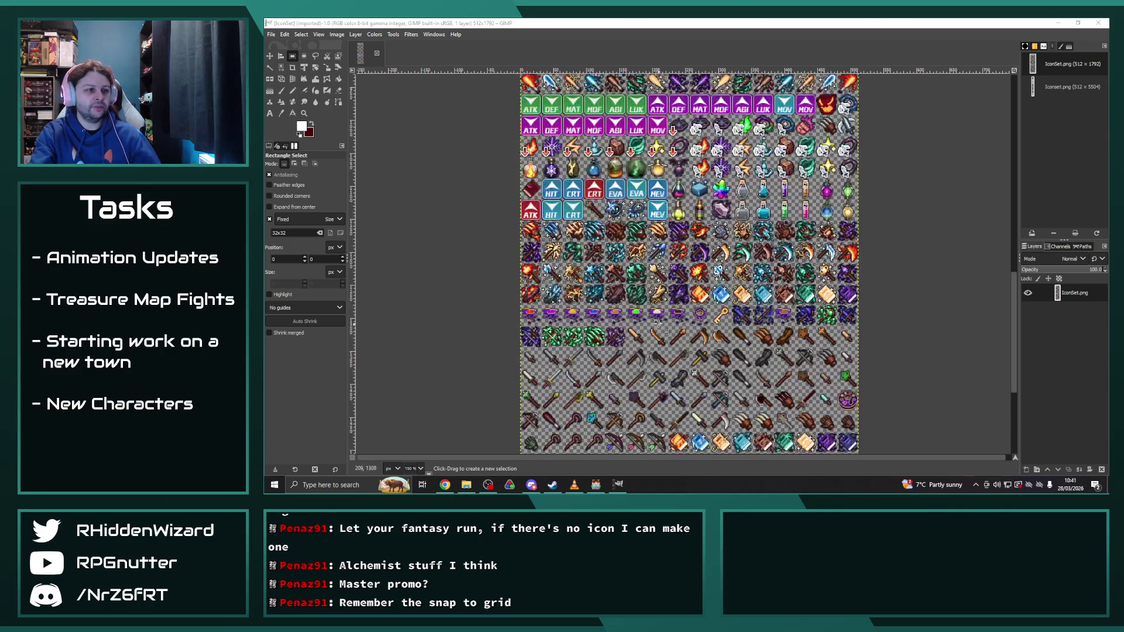
pyautogui.scroll(-3, 660, 305)
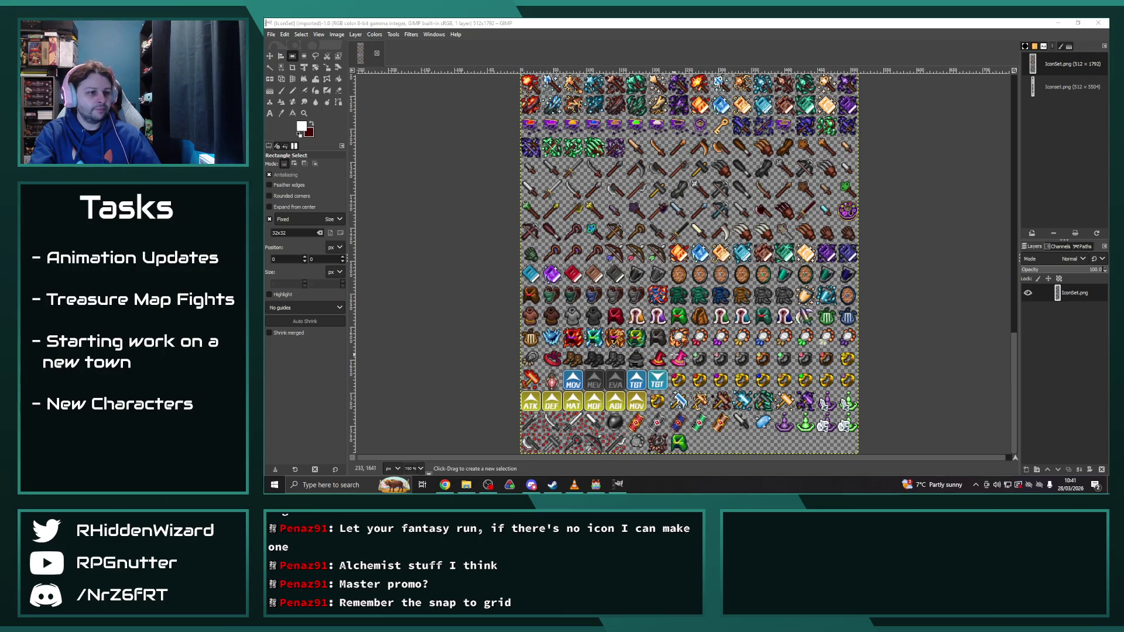
pyautogui.click(336, 34)
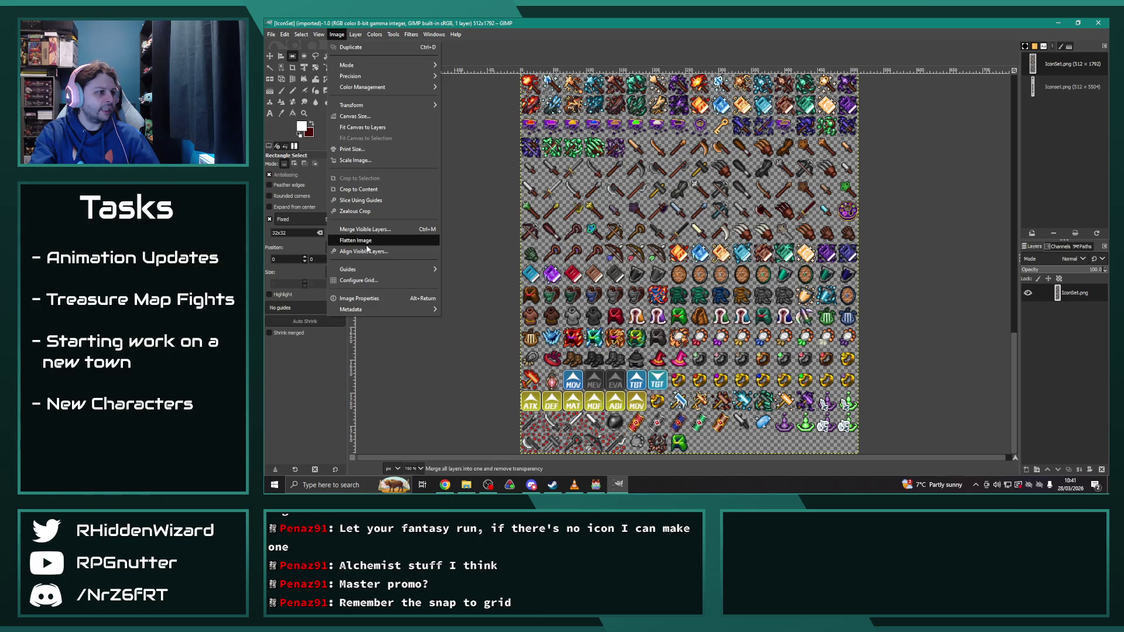
# Step: Configure the image grid with 32-pixel spacing
pyautogui.click(366, 280)
pyautogui.tripleClick(630, 256)
pyautogui.write('32')
pyautogui.click(674, 255)
pyautogui.click(715, 366)
# Step: Turn on Show Grid so the grid overlays the icons
pyautogui.click(321, 34)
pyautogui.click(319, 34)
pyautogui.click(321, 35)
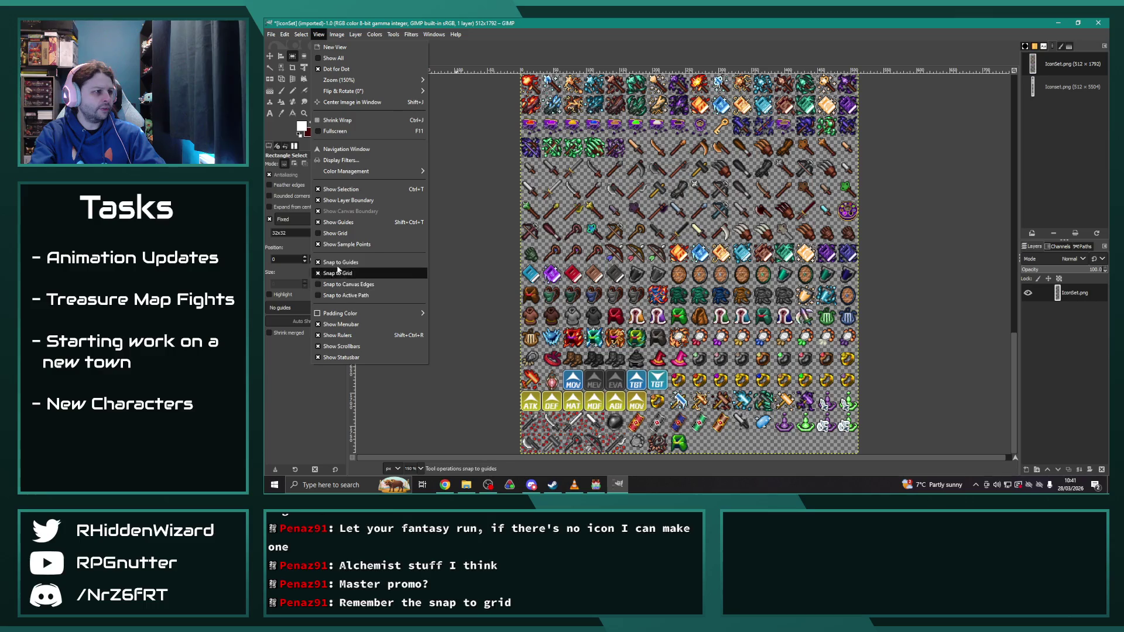
pyautogui.click(337, 233)
# Step: Reopen the larger Iconset.png sheet from the recent files list
pyautogui.click(271, 34)
pyautogui.moveTo(313, 103)
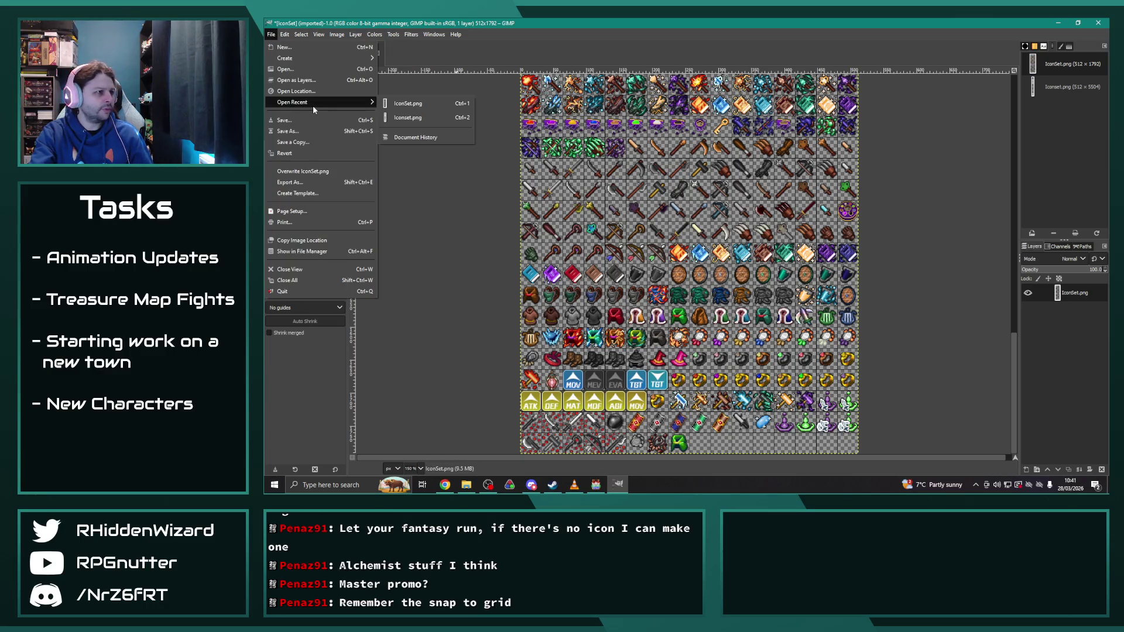
pyautogui.click(410, 118)
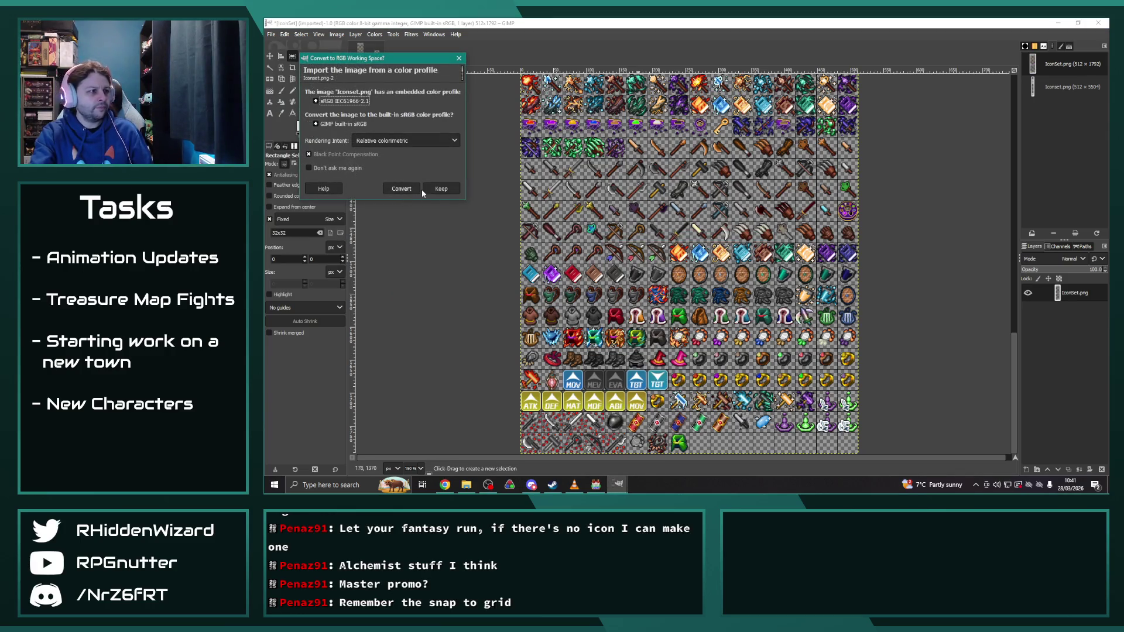
# Step: Finish opening Iconset.png and give it a 32-pixel grid
pyautogui.click(434, 186)
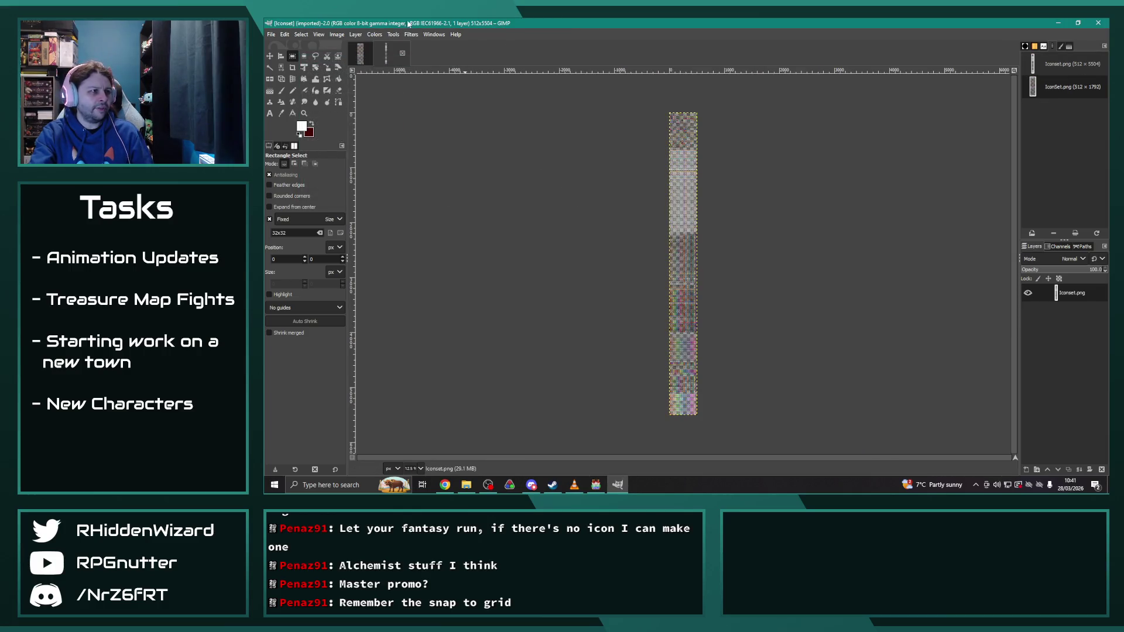
pyautogui.click(337, 34)
pyautogui.click(358, 280)
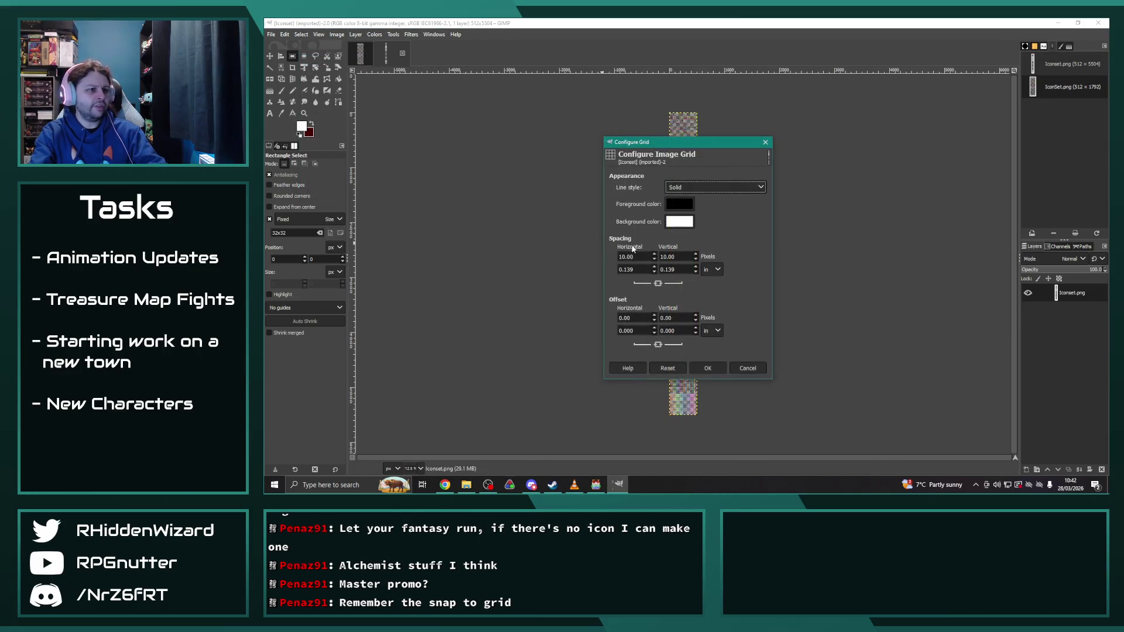
pyautogui.click(705, 367)
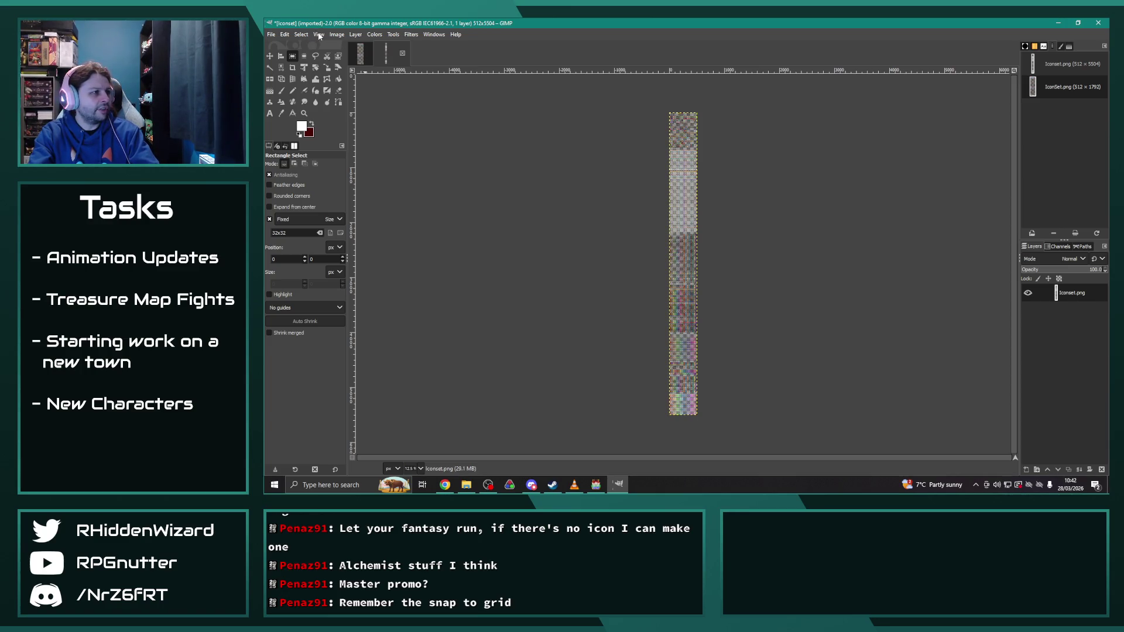
# Step: Turn on snap to grid and show the grid over the Iconset sheet
pyautogui.click(318, 36)
pyautogui.click(337, 263)
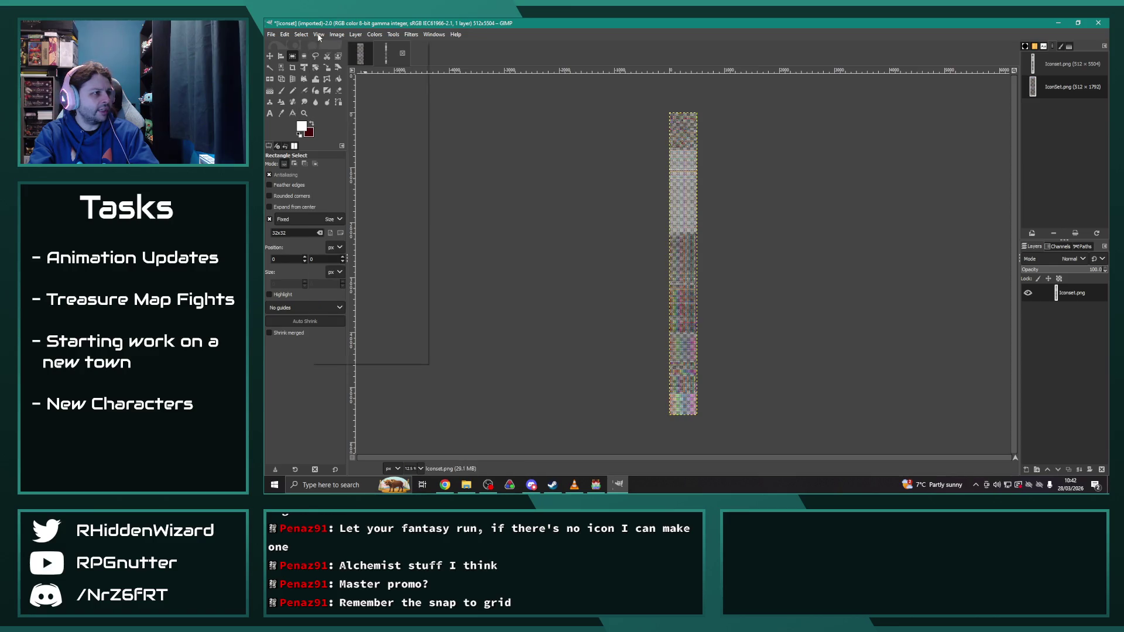
pyautogui.click(345, 238)
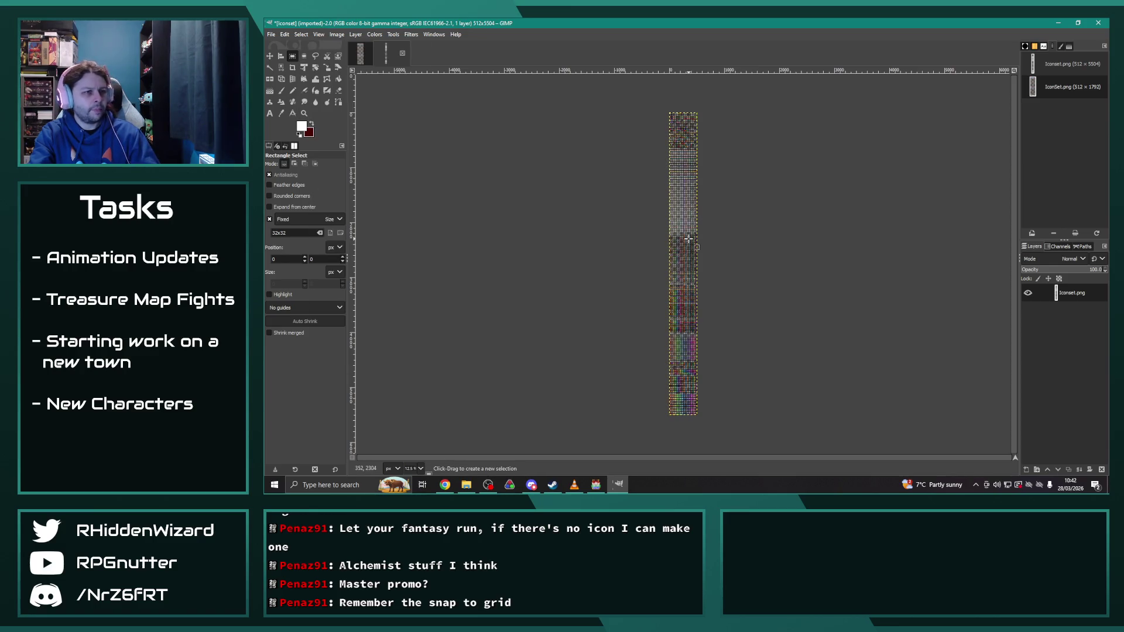
pyautogui.scroll(5, 690, 237)
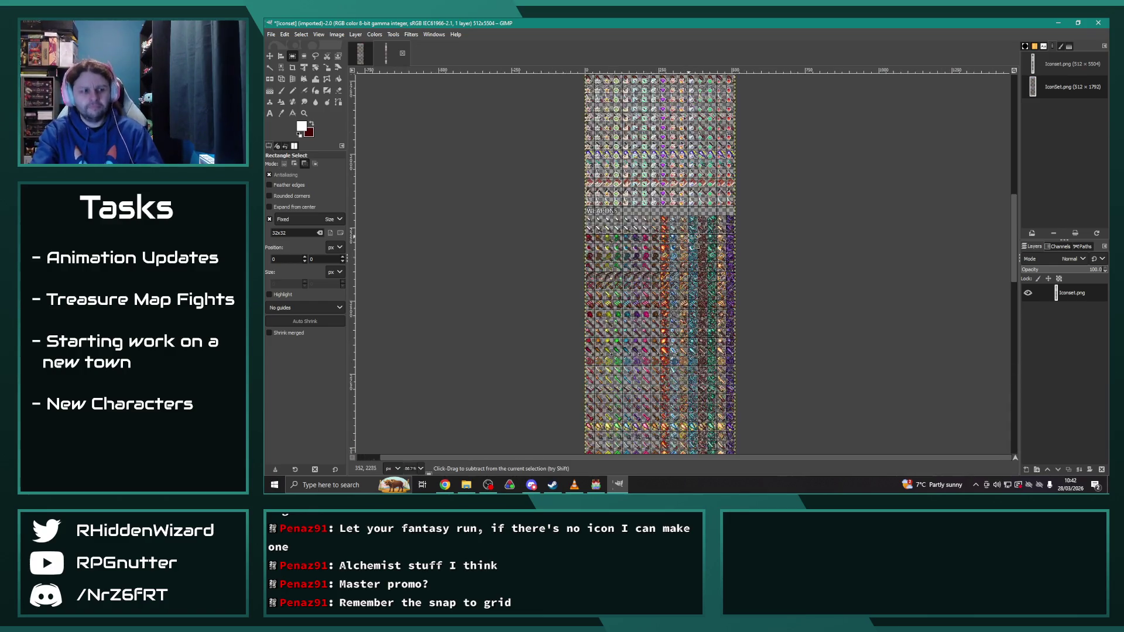
# Step: Zoom and scroll the Iconset sheet to bring the hat and helmet rows into view
pyautogui.scroll(3, 696, 237)
pyautogui.scroll(-2, 691, 234)
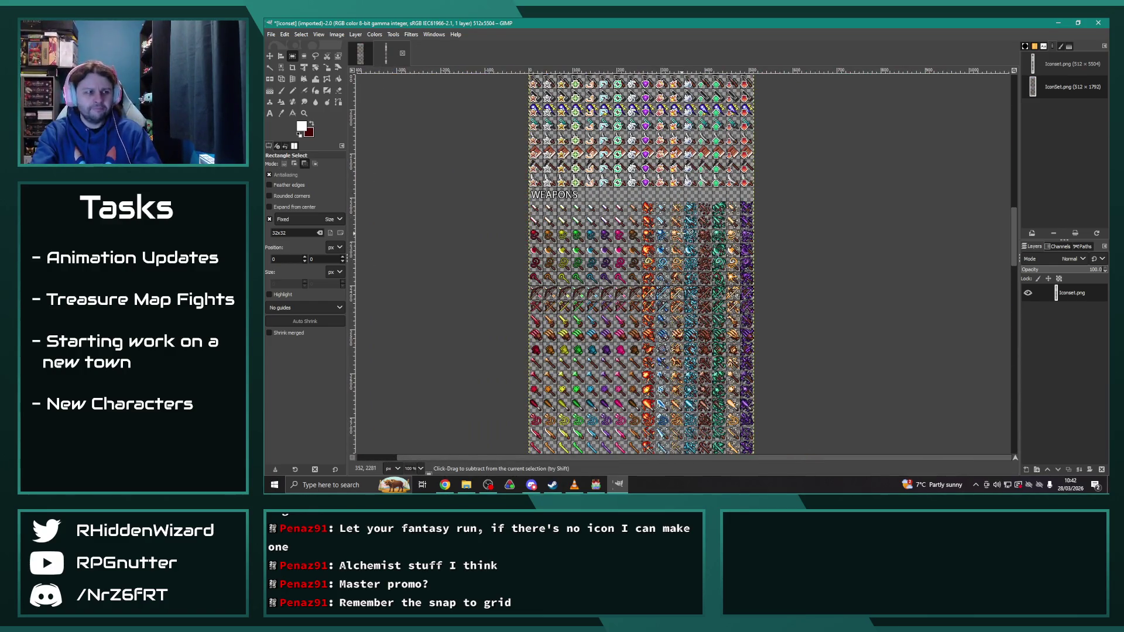
pyautogui.keyDown('ctrl'); pyautogui.scroll(2, 683, 237); pyautogui.keyUp('ctrl')
pyautogui.scroll(5, 646, 237)
pyautogui.scroll(-15, 657, 279)
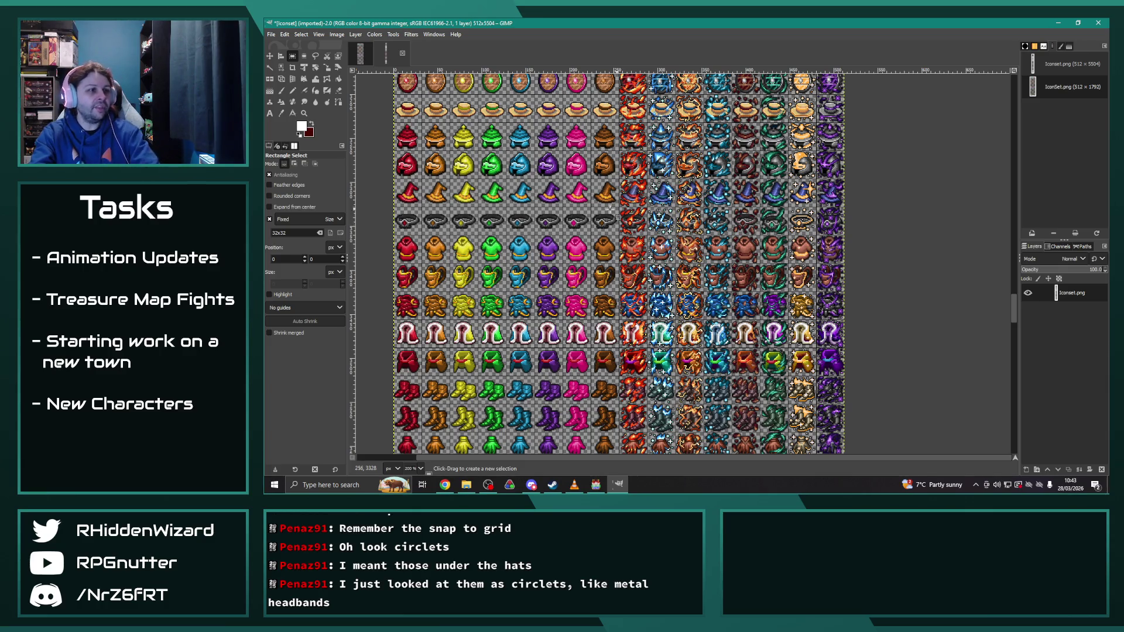
pyautogui.click(599, 486)
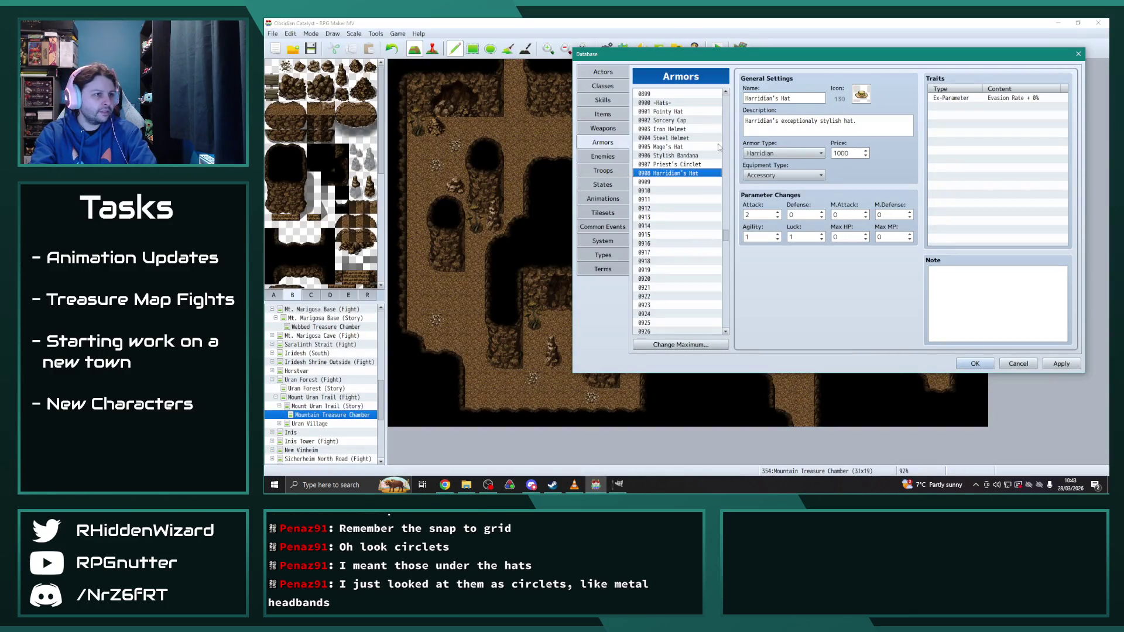
pyautogui.click(686, 167)
pyautogui.scroll(1, 682, 175)
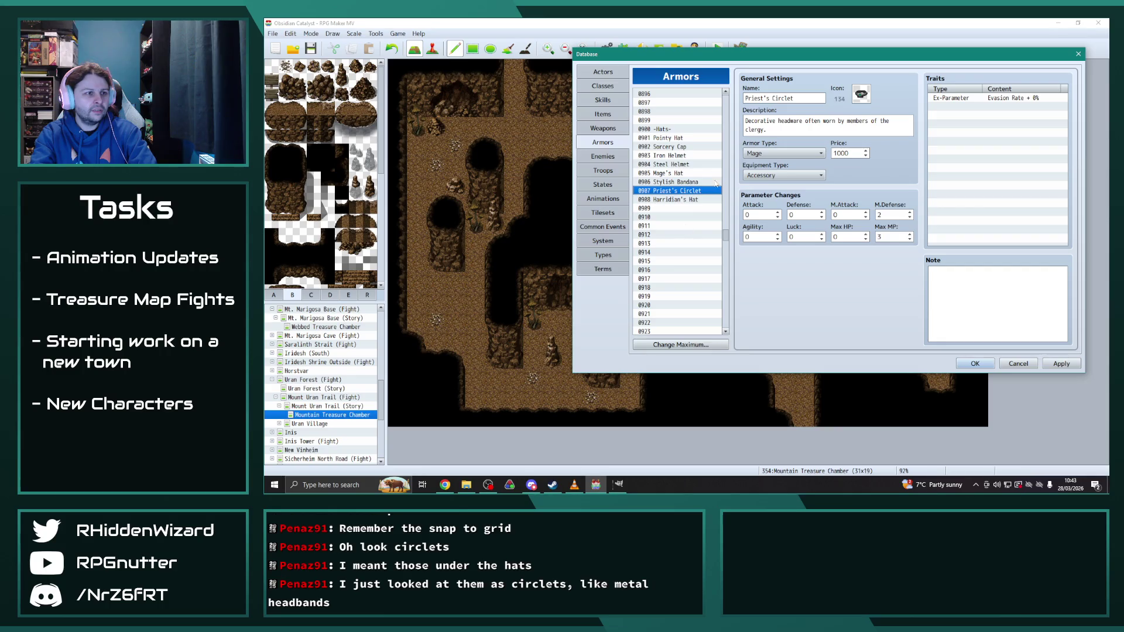
pyautogui.click(679, 183)
pyautogui.click(677, 173)
pyautogui.click(674, 165)
pyautogui.click(672, 156)
pyautogui.click(668, 147)
pyautogui.click(668, 139)
pyautogui.click(671, 200)
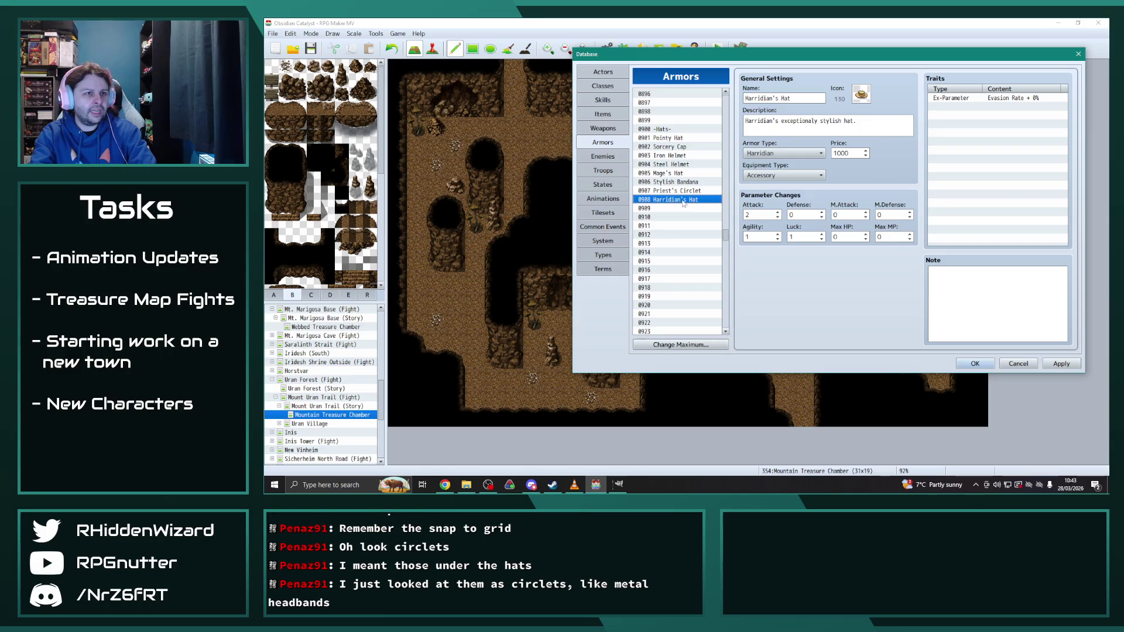
pyautogui.click(673, 208)
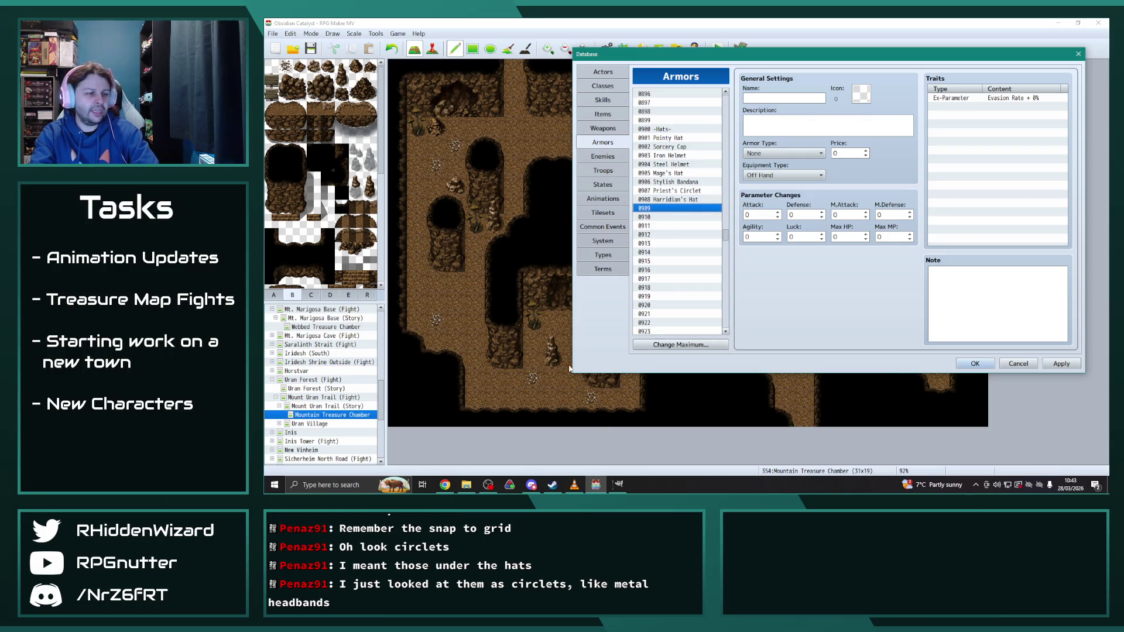
pyautogui.click(619, 485)
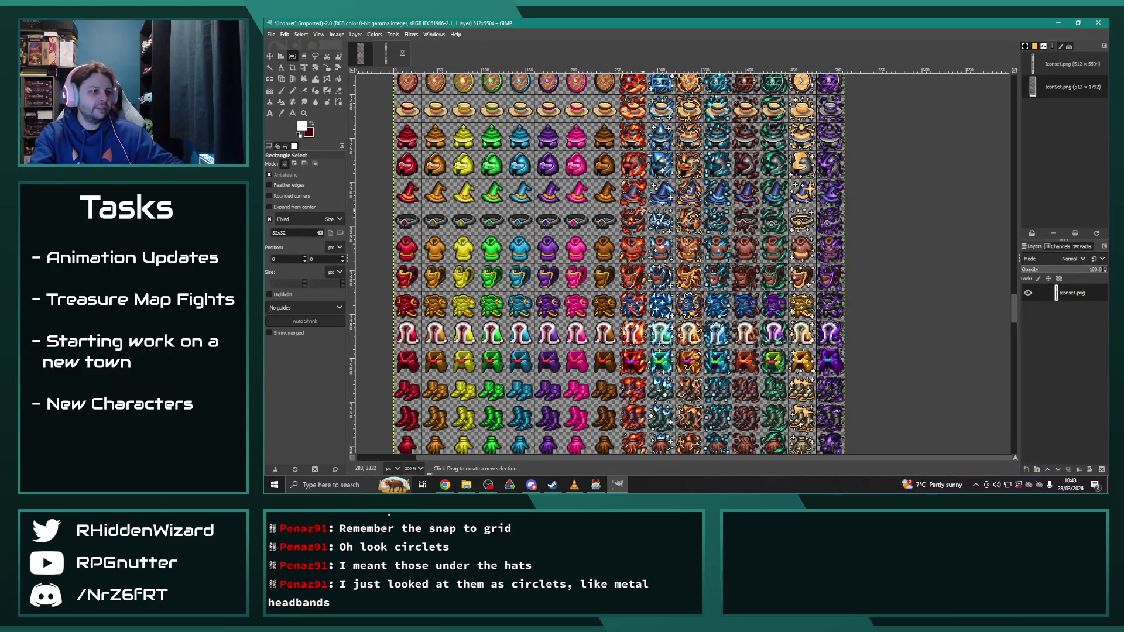
# Step: Select and copy the 32x32 red fiery helmet icon
pyautogui.keyDown('ctrl'); pyautogui.scroll(3, 655, 199); pyautogui.keyUp('ctrl')
pyautogui.keyDown('ctrl'); pyautogui.scroll(-1, 654, 198); pyautogui.keyUp('ctrl')
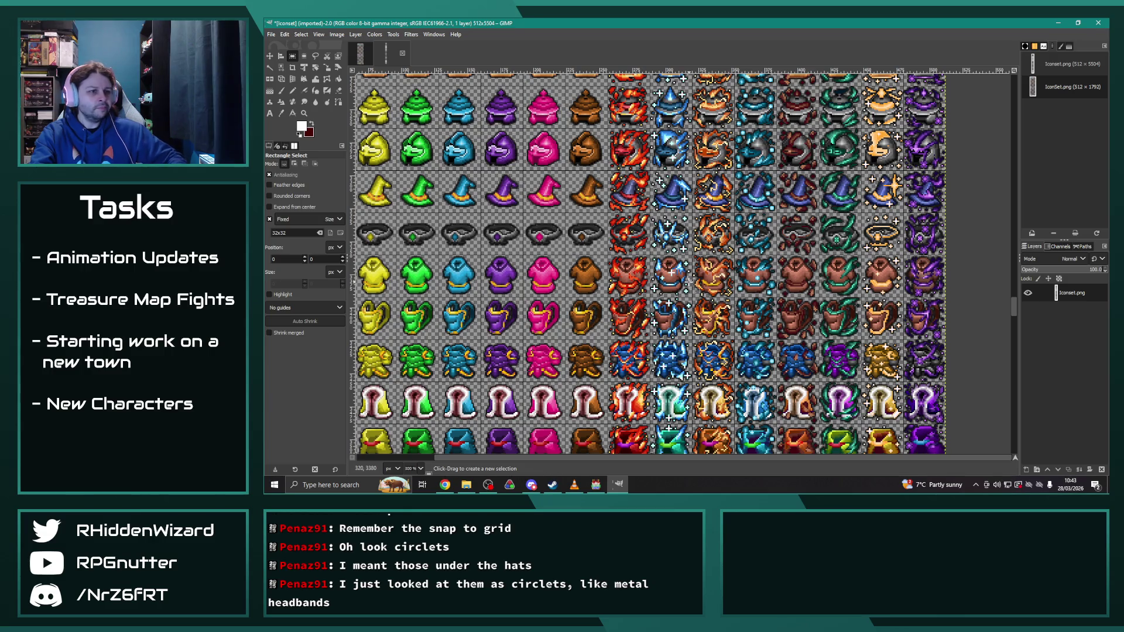
pyautogui.scroll(-3, 688, 284)
pyautogui.scroll(6, 649, 281)
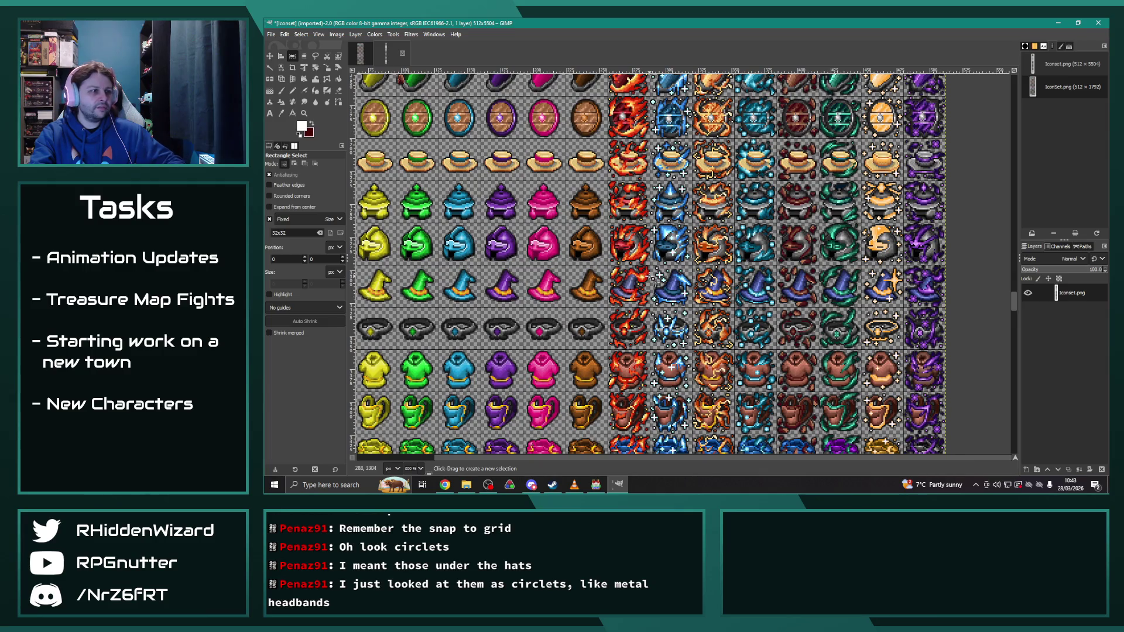
pyautogui.click(629, 248)
pyautogui.hotkey('ctrl', 'c')
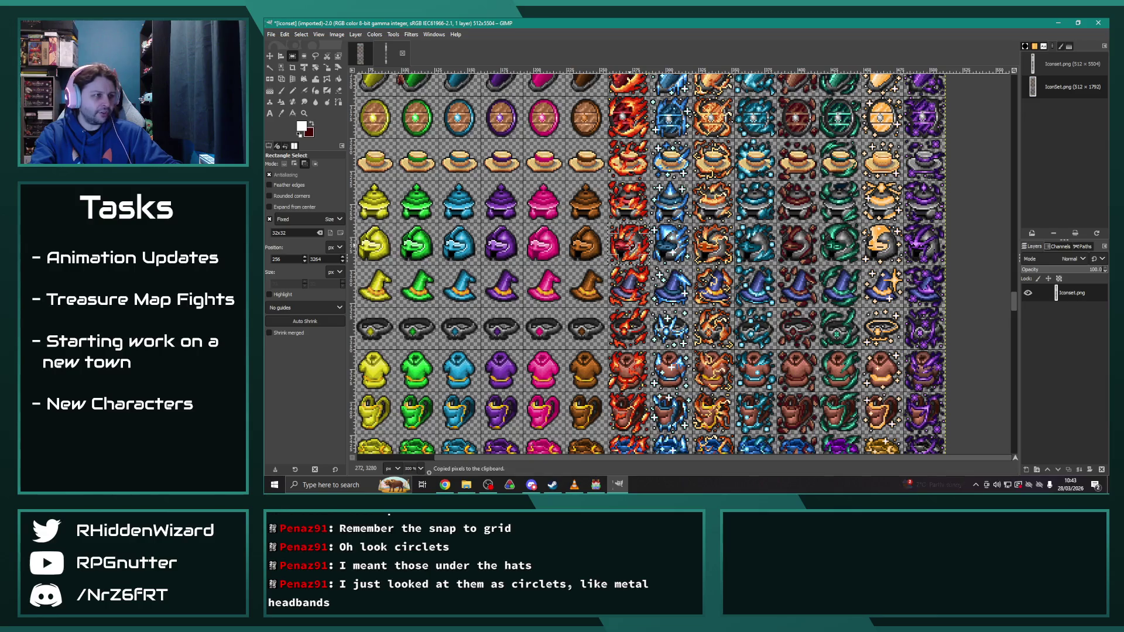
# Step: Paste the helmet into the empty slot after the last icon, anchor it, and overwrite IconSet.png
pyautogui.click(386, 53)
pyautogui.scroll(3, 715, 433)
pyautogui.scroll(-1, 715, 433)
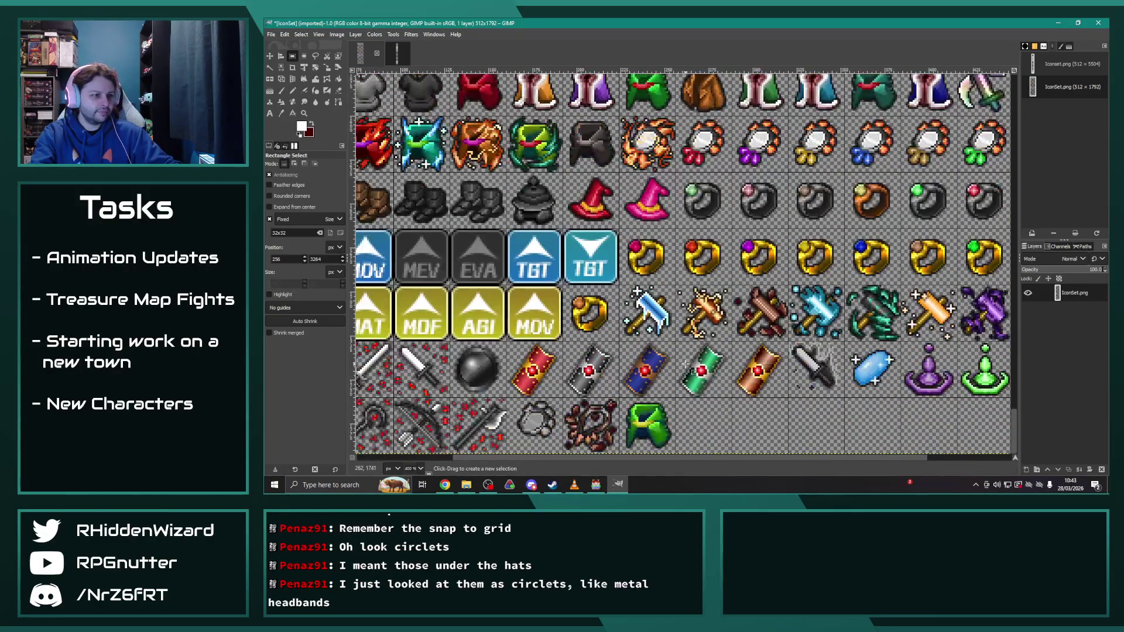
pyautogui.click(713, 431)
pyautogui.hotkey('ctrl', 'v')
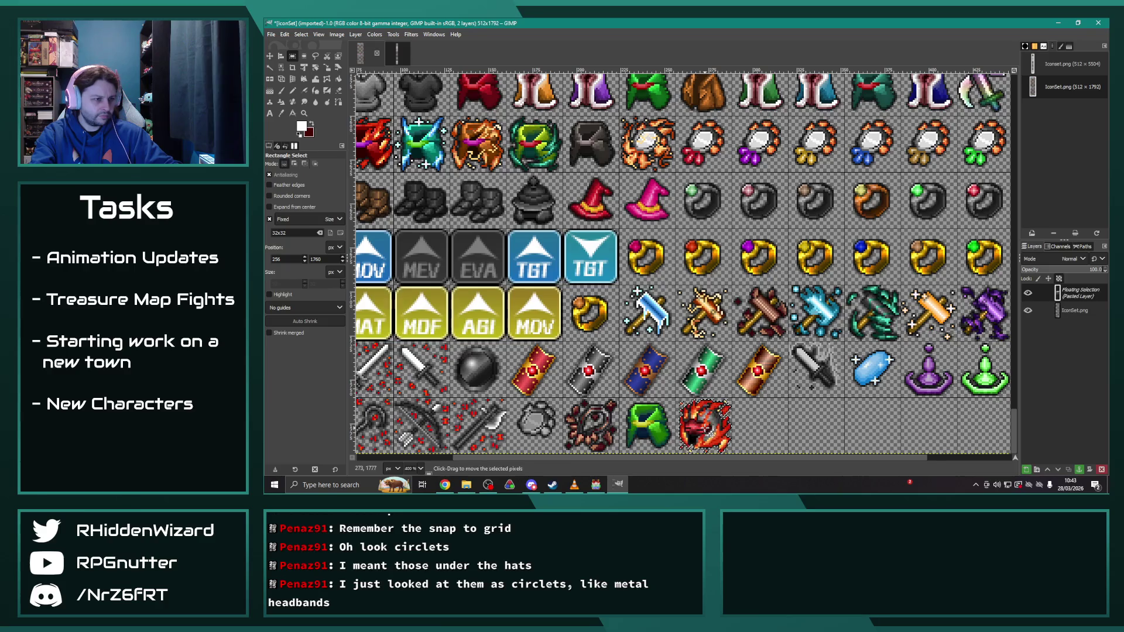
pyautogui.click(791, 414)
pyautogui.click(271, 34)
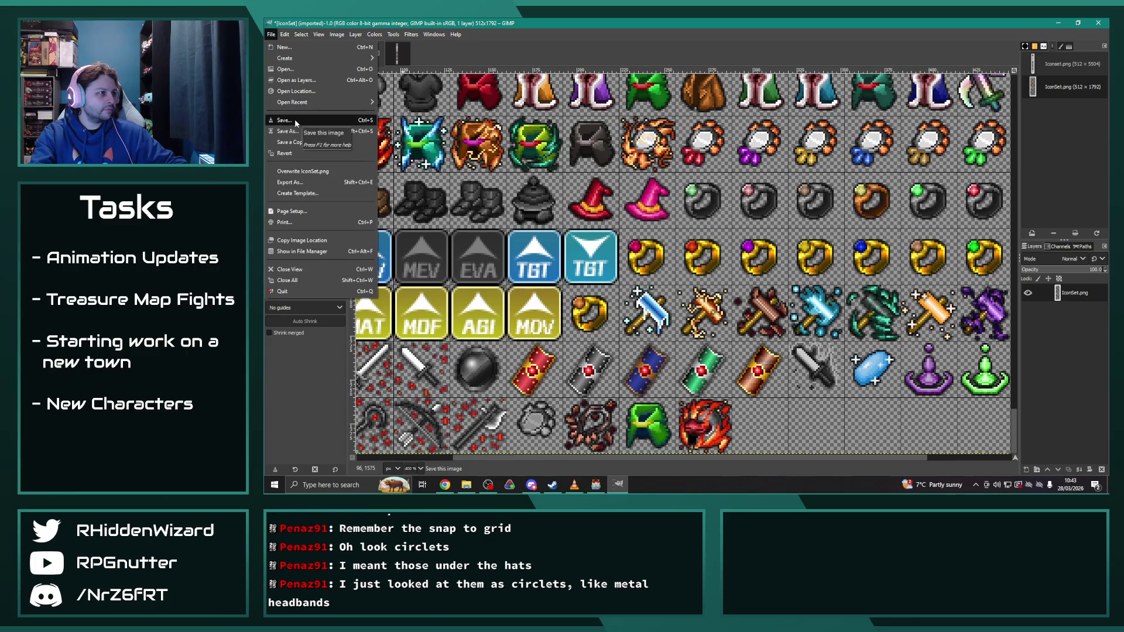
pyautogui.click(510, 243)
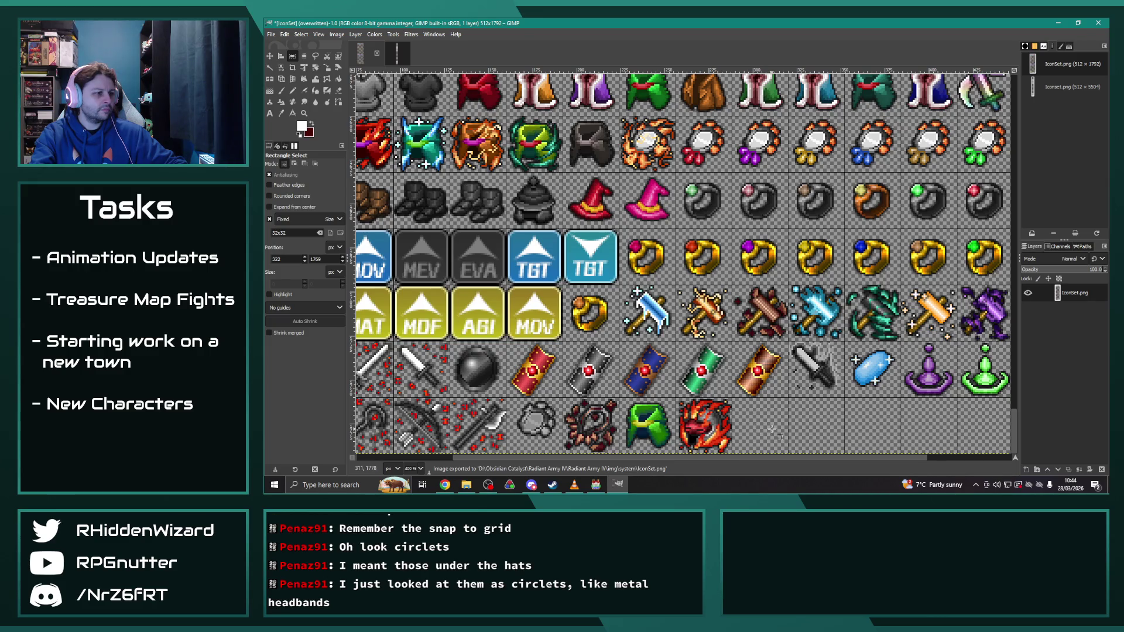
# Step: Copy the Steel Helmet armor into entry 0909 and rename it 'Inferno Helm'
pyautogui.click(596, 485)
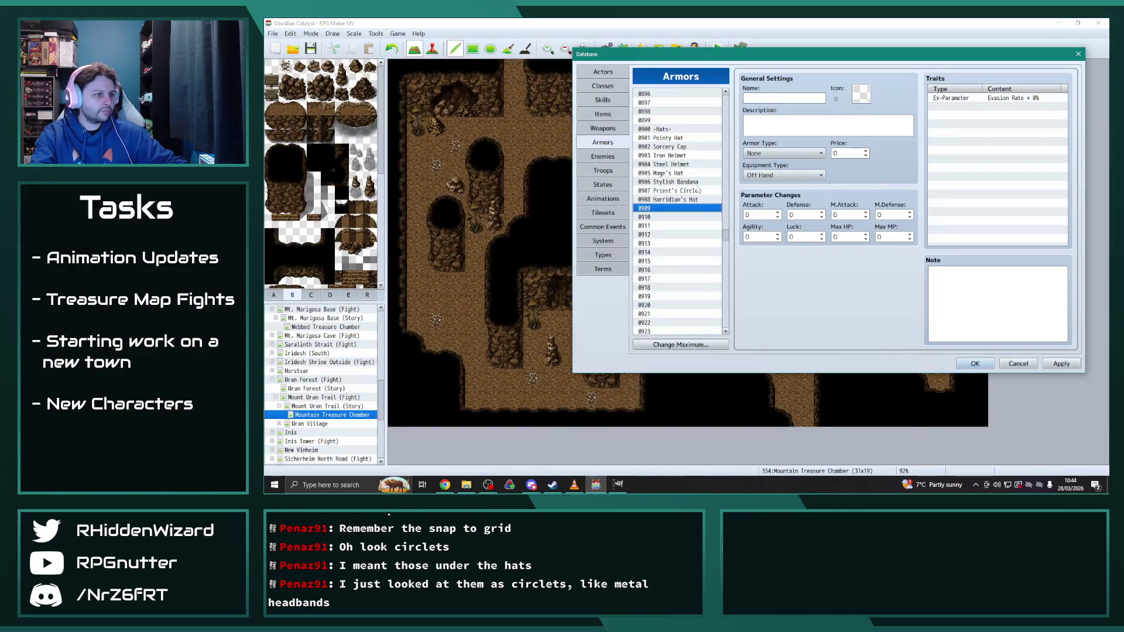
pyautogui.click(686, 199)
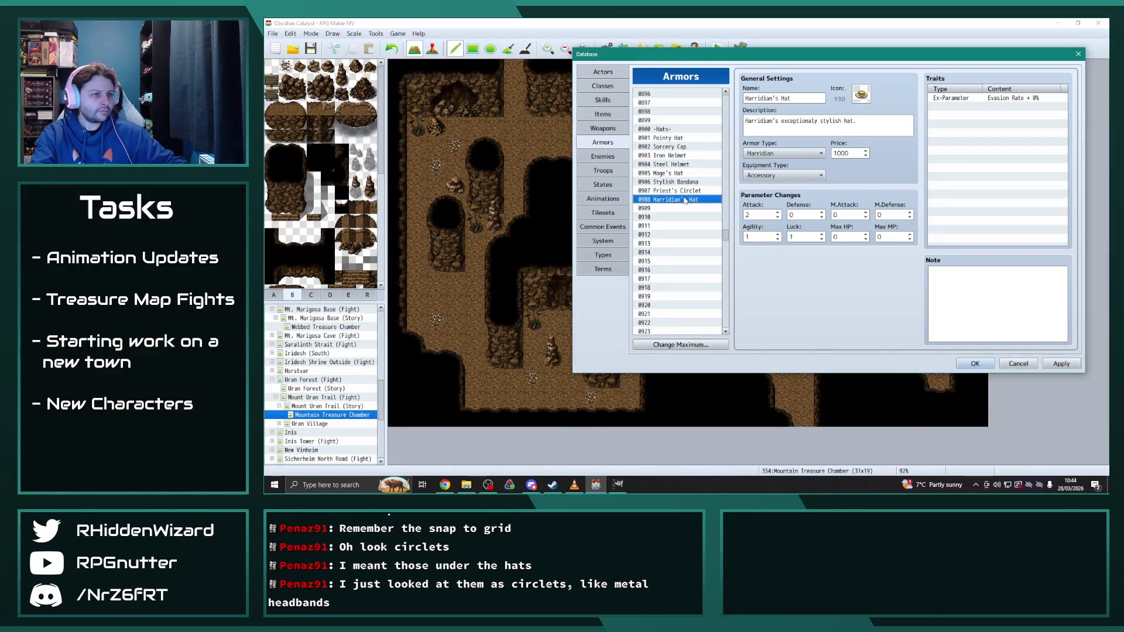
pyautogui.click(674, 165)
pyautogui.hotkey('ctrl', 'c')
pyautogui.click(671, 209)
pyautogui.hotkey('ctrl', 'v')
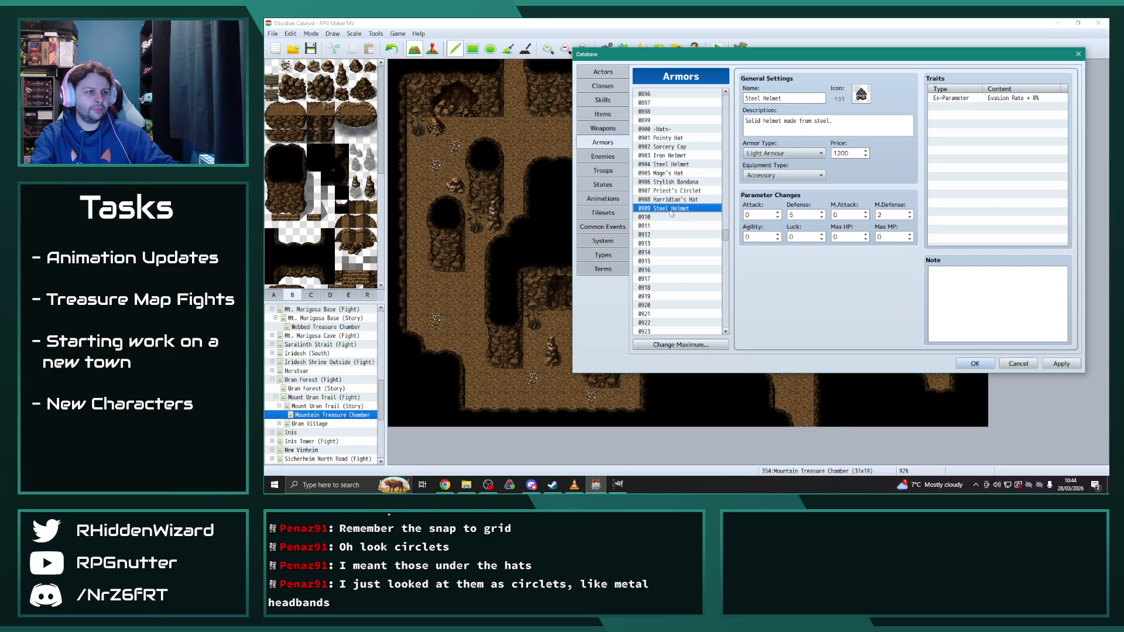
pyautogui.tripleClick(787, 98)
pyautogui.write('Inferno Helm')
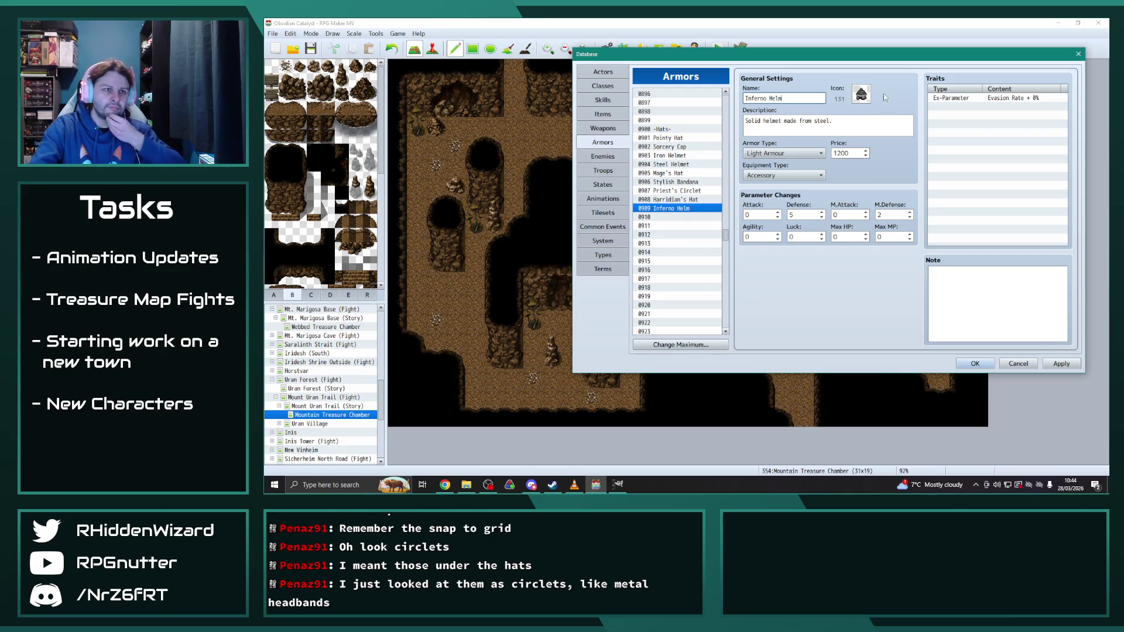
# Step: Give Inferno Helm the new fiery helmet icon 888 and close the database
pyautogui.doubleClick(861, 94)
pyautogui.scroll(-1, 837, 246)
pyautogui.scroll(-2, 937, 198)
pyautogui.scroll(-5, 940, 181)
pyautogui.click(832, 290)
pyautogui.click(882, 308)
pyautogui.click(975, 363)
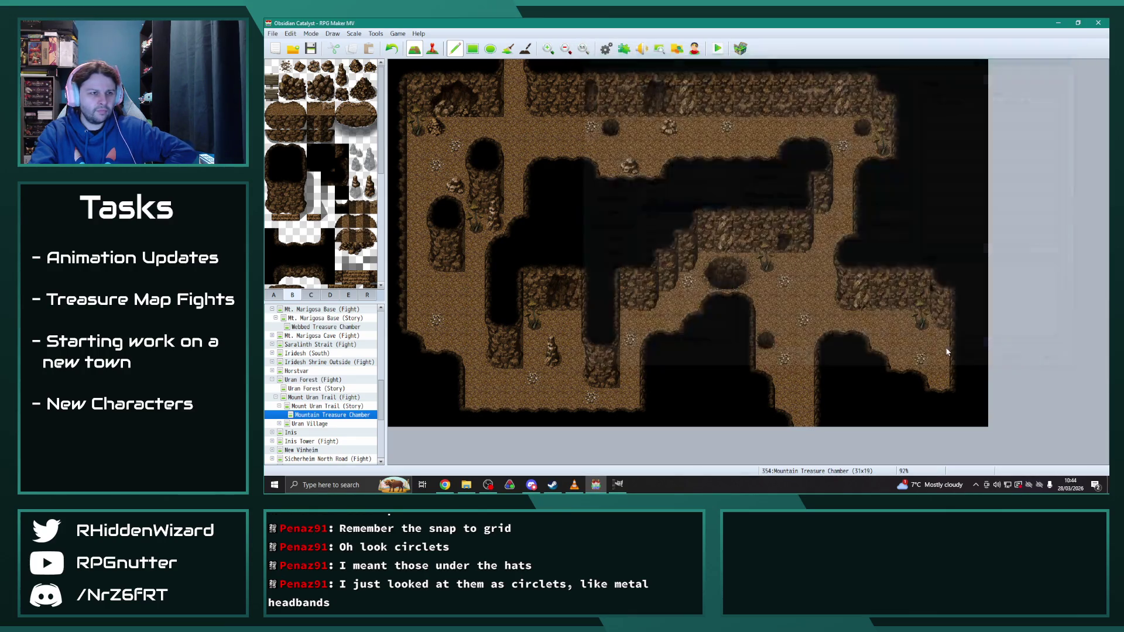
pyautogui.click(606, 50)
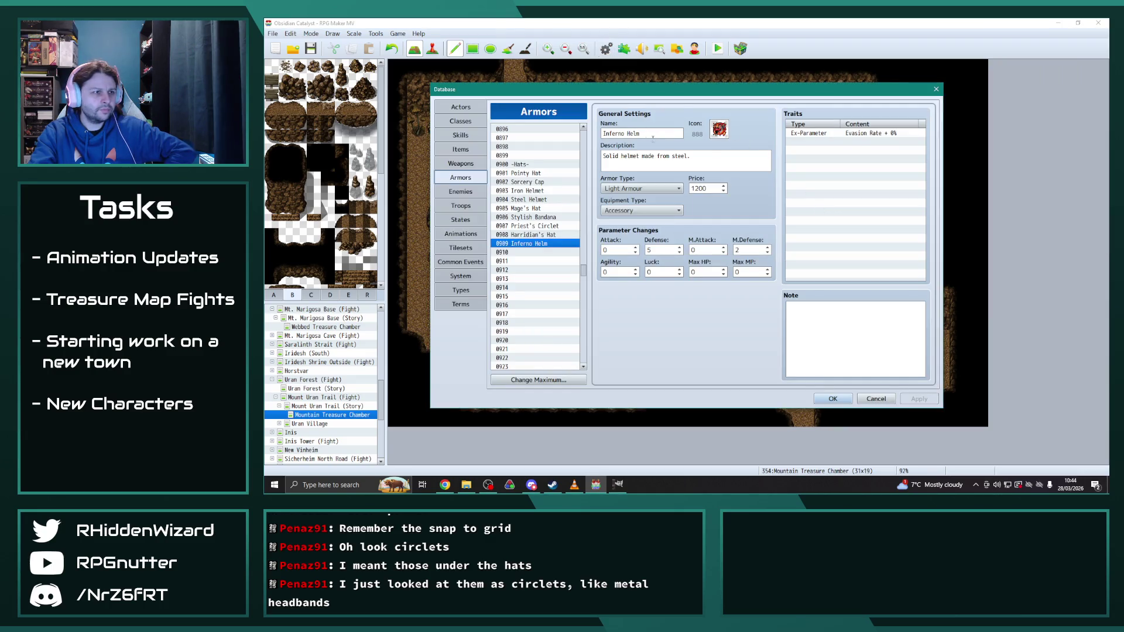
# Step: Set Inferno Helm's description to 'A steel helmet imbued with an enchanted, everburning fire. Seemingly does not burn the wielder.'
pyautogui.tripleClick(710, 162)
pyautogui.write('A st')
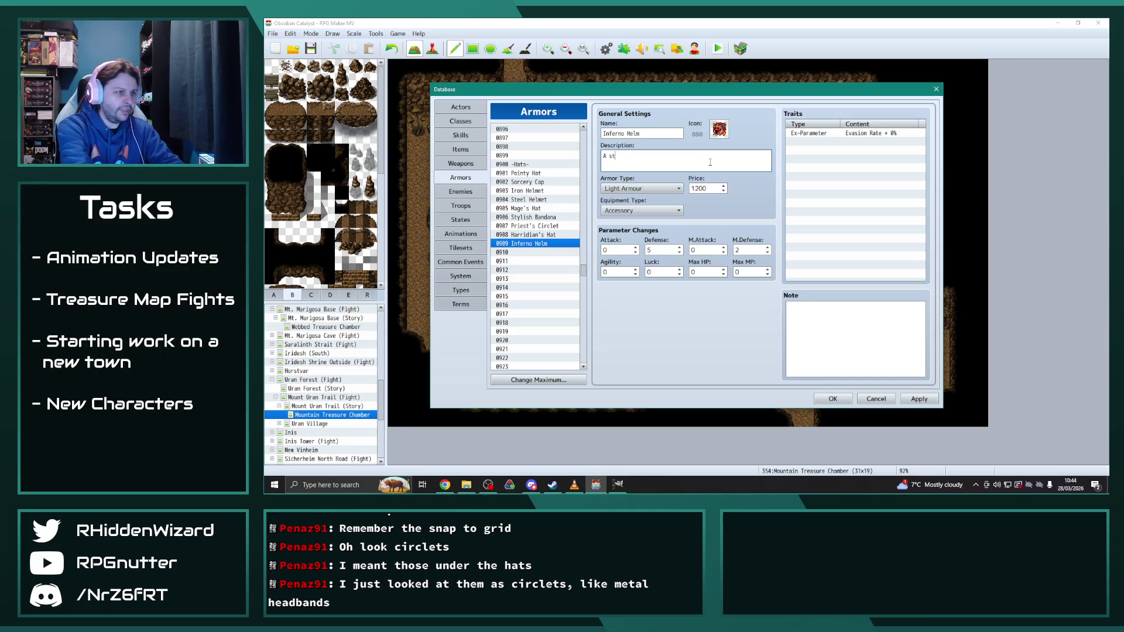
pyautogui.write('eel helmet imbued with anenchanted')
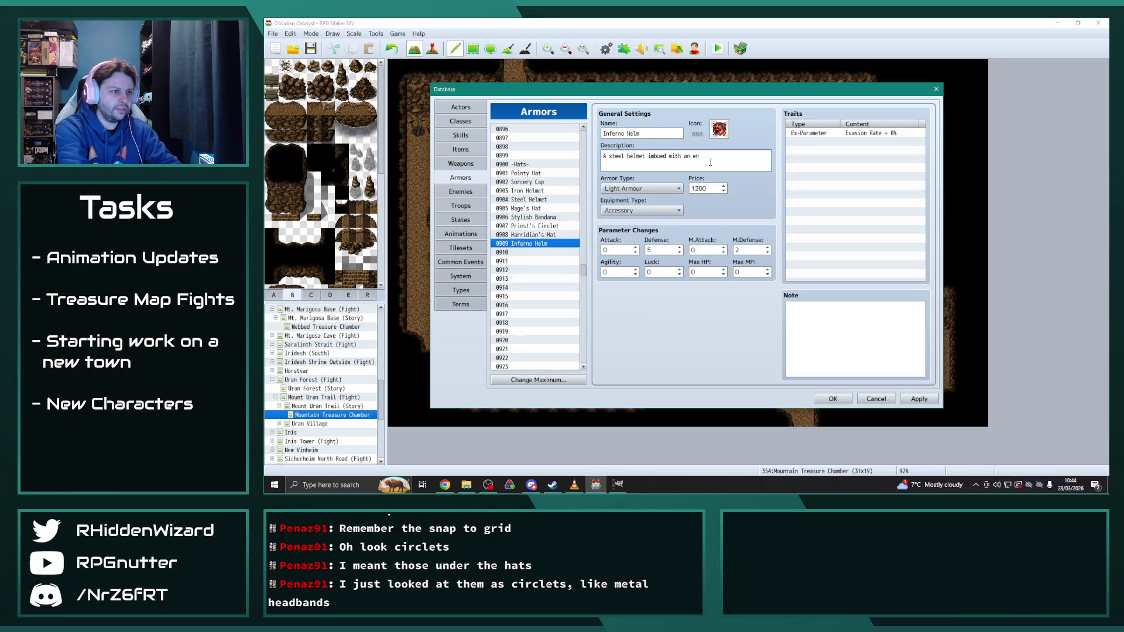
pyautogui.write('everburnin')
pyautogui.write('g fire. ')
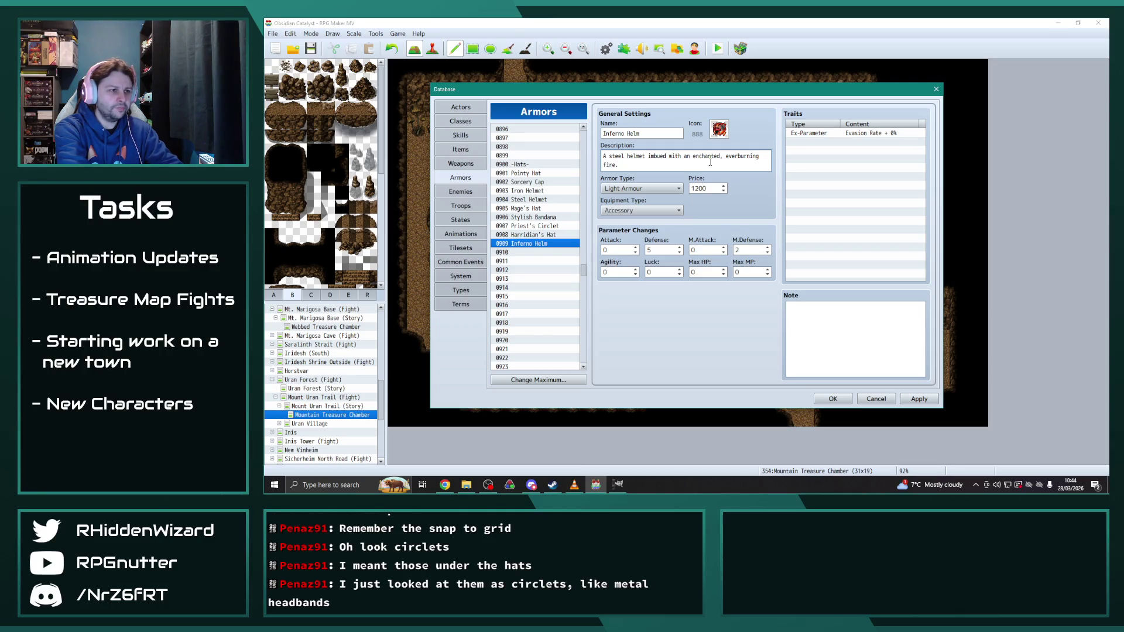
pyautogui.write('Seeming')
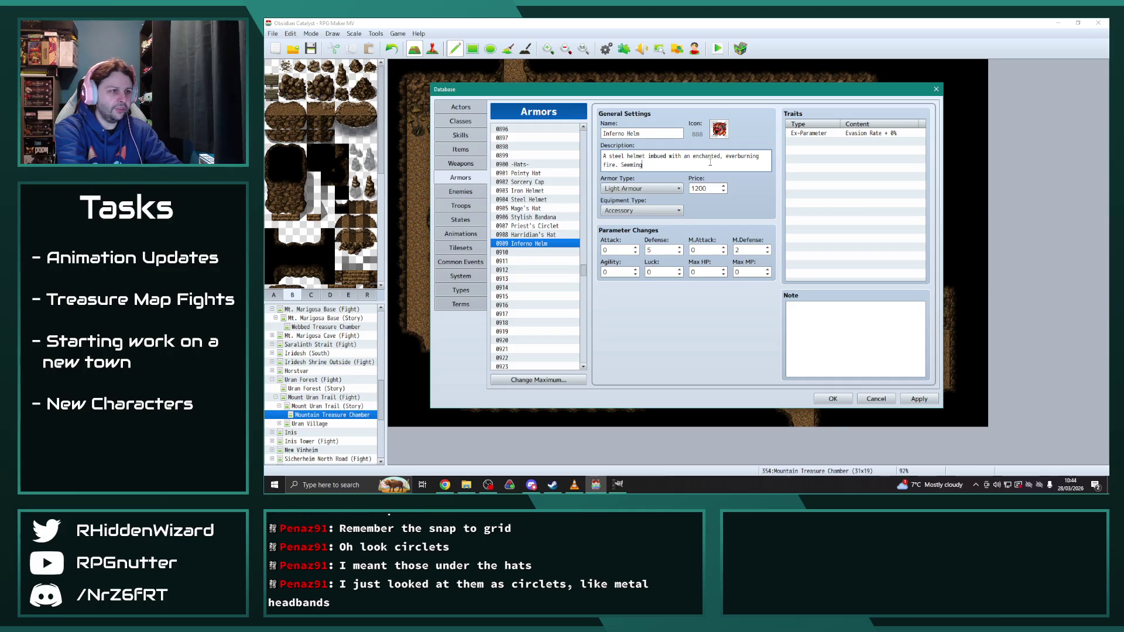
pyautogui.write('lydoes nto')
pyautogui.write('urn the wielder.')
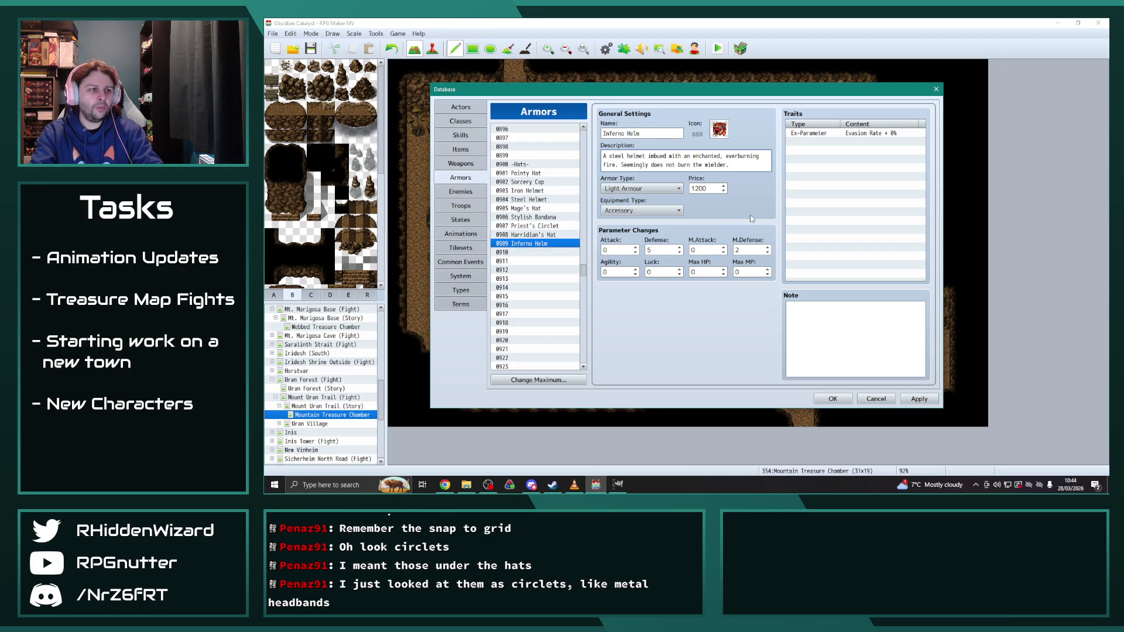
pyautogui.click(535, 207)
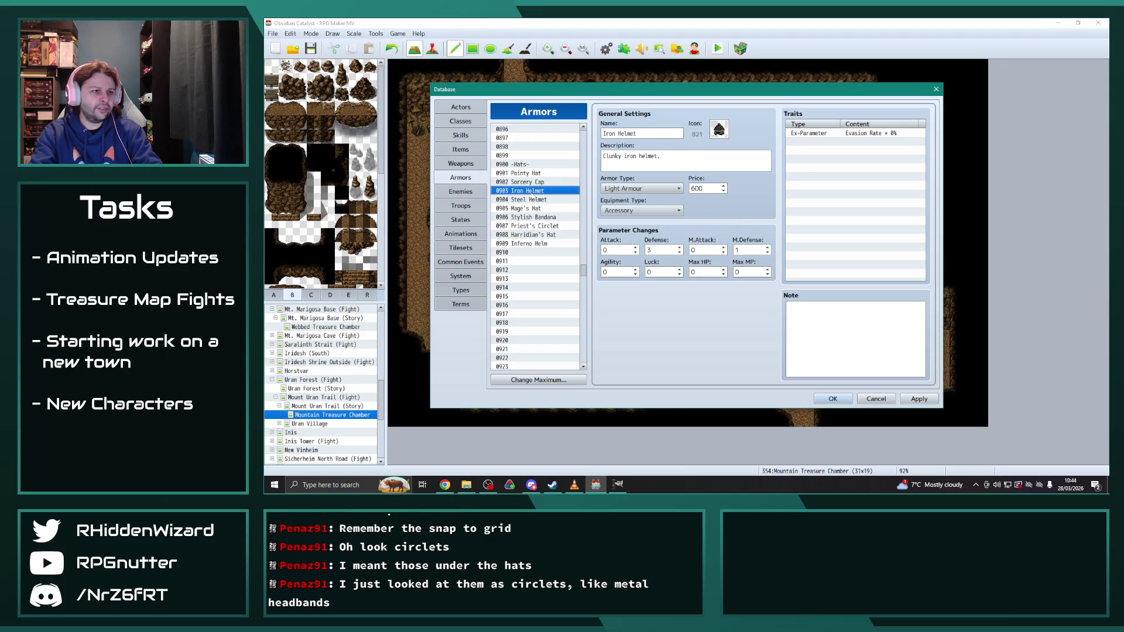
# Step: Give Inferno Helm price 1500, Attack 2 and Defense 4
pyautogui.click(529, 235)
pyautogui.moveTo(587, 268); pyautogui.dragTo(587, 287)
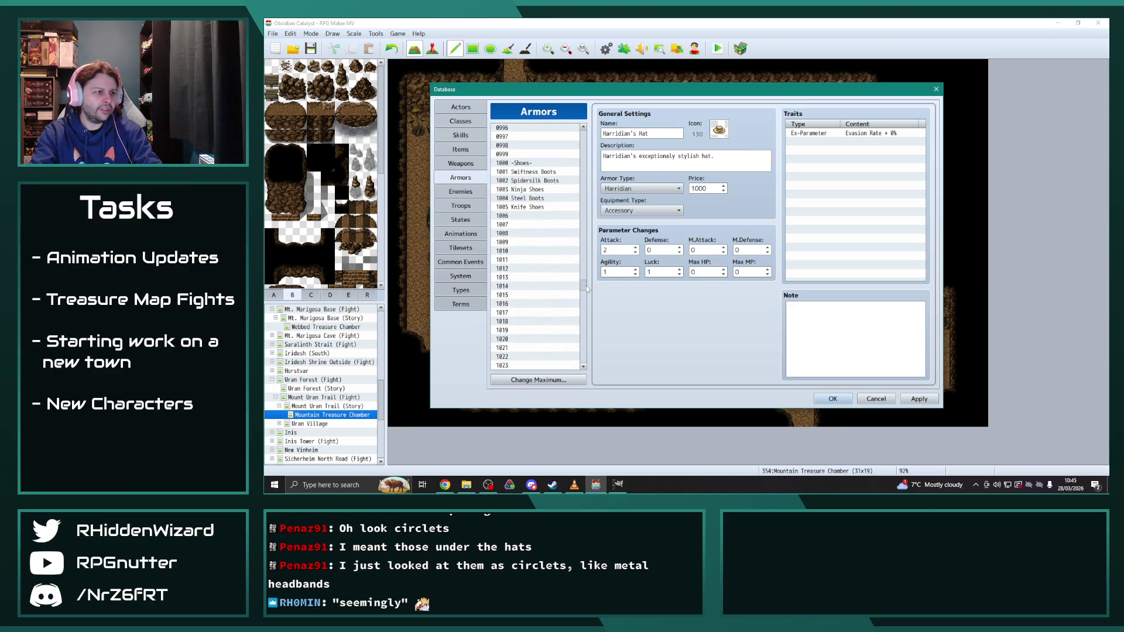
pyautogui.click(534, 181)
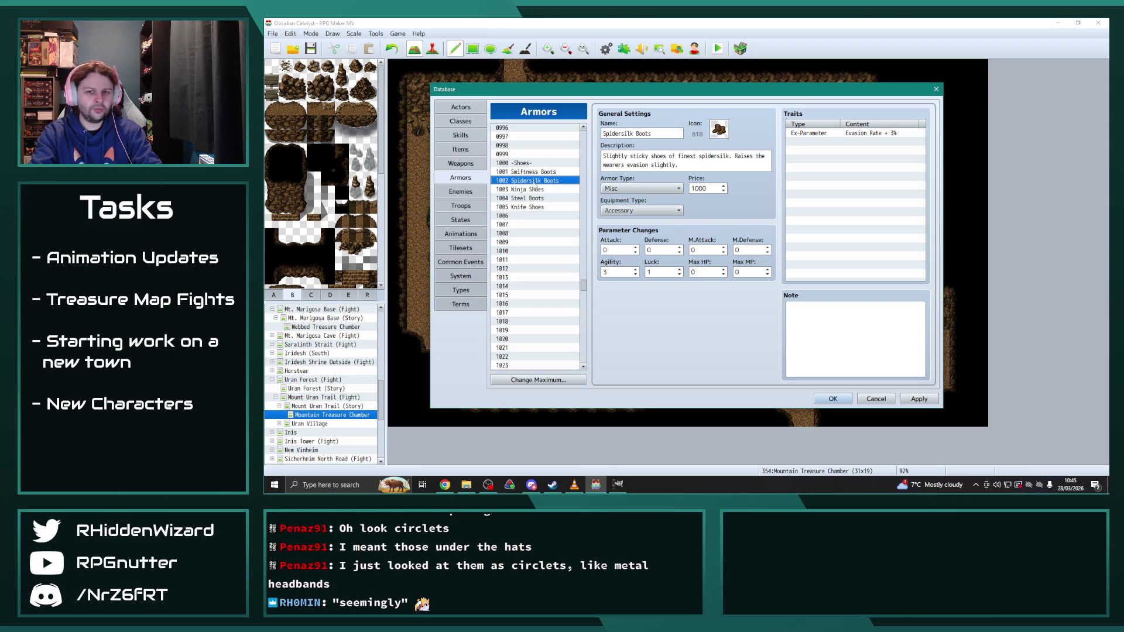
pyautogui.moveTo(587, 285); pyautogui.dragTo(588, 271)
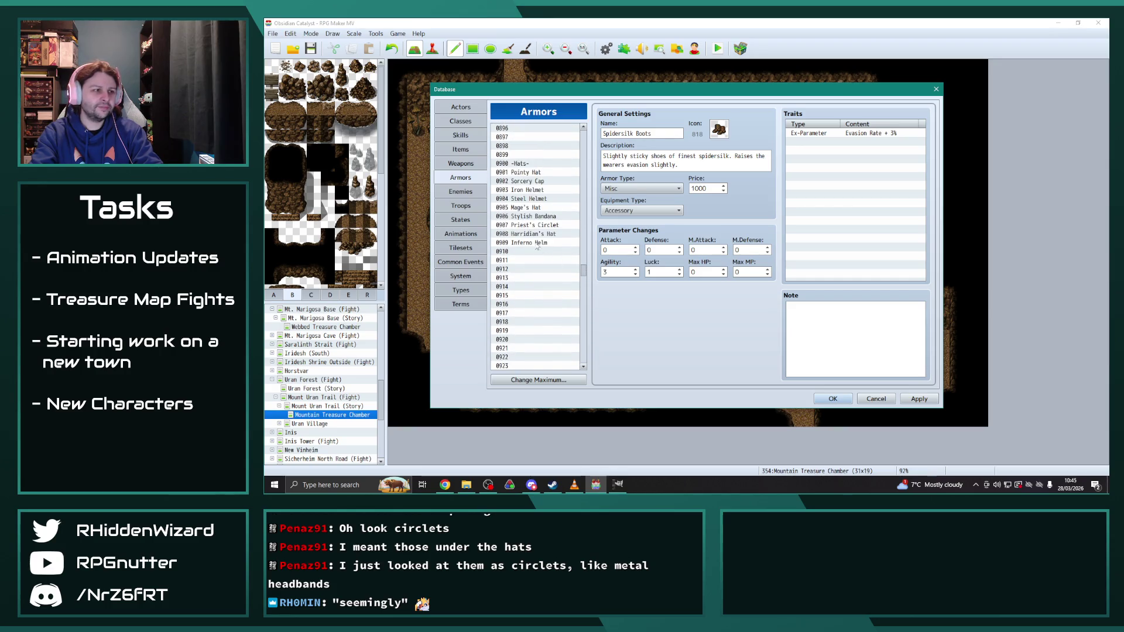
pyautogui.click(535, 243)
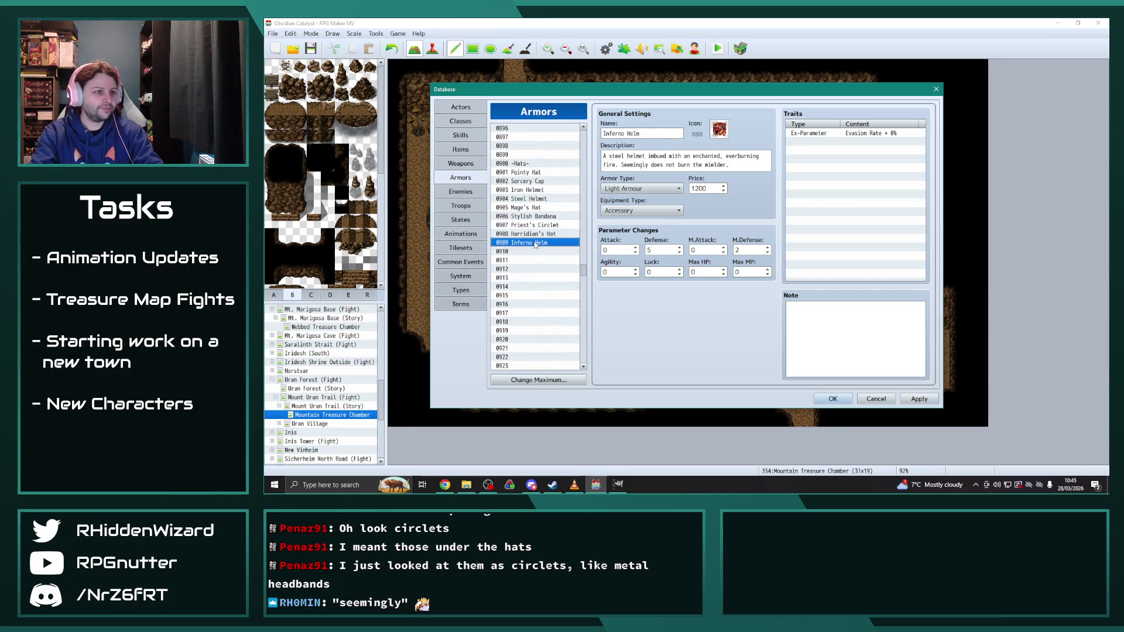
pyautogui.doubleClick(701, 189)
pyautogui.write('1500')
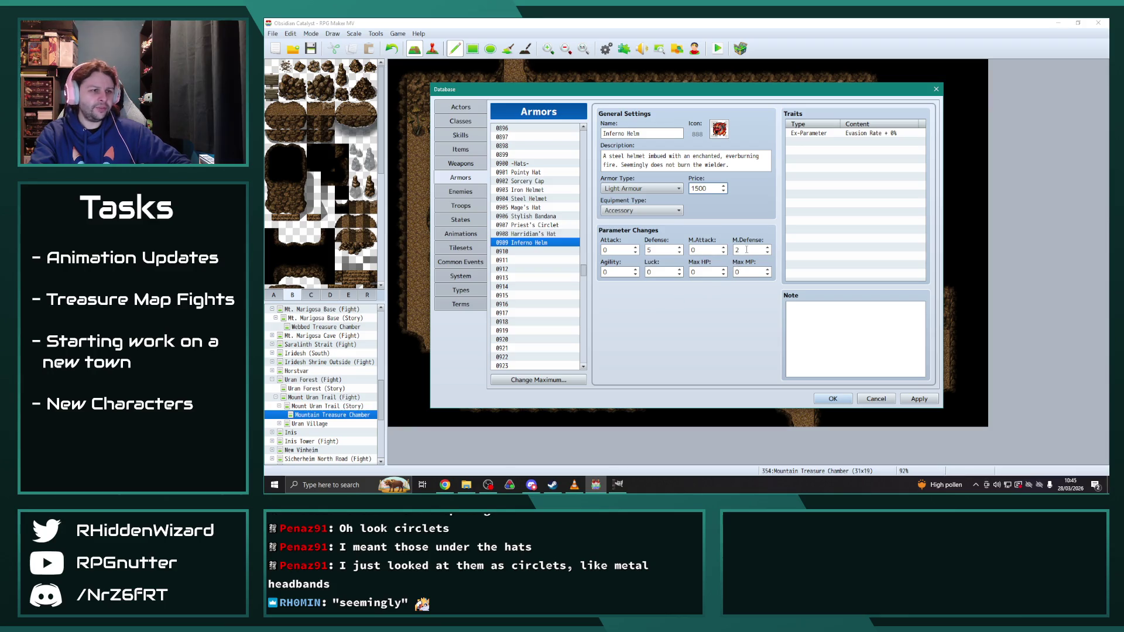
pyautogui.press('Tab')
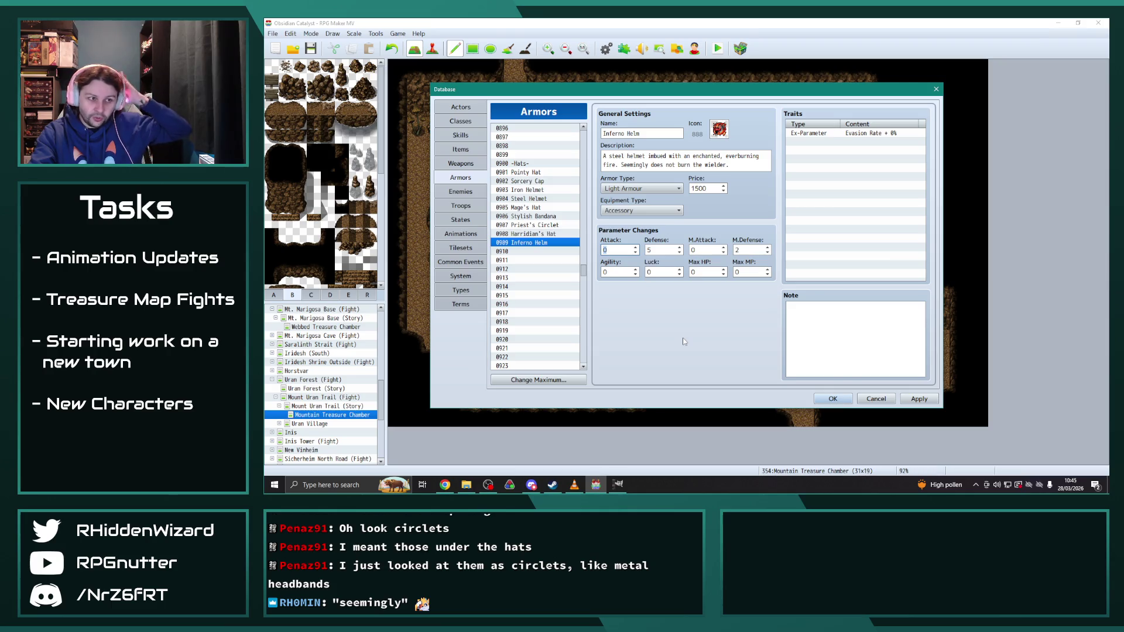
pyautogui.write('2')
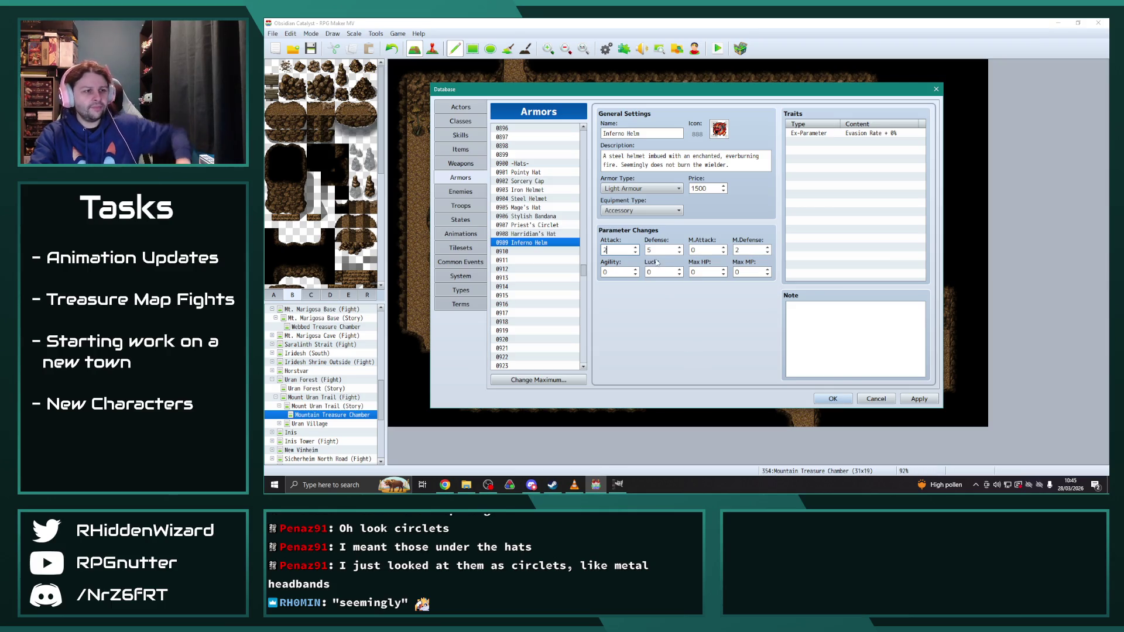
pyautogui.press('Tab')
pyautogui.write('4')
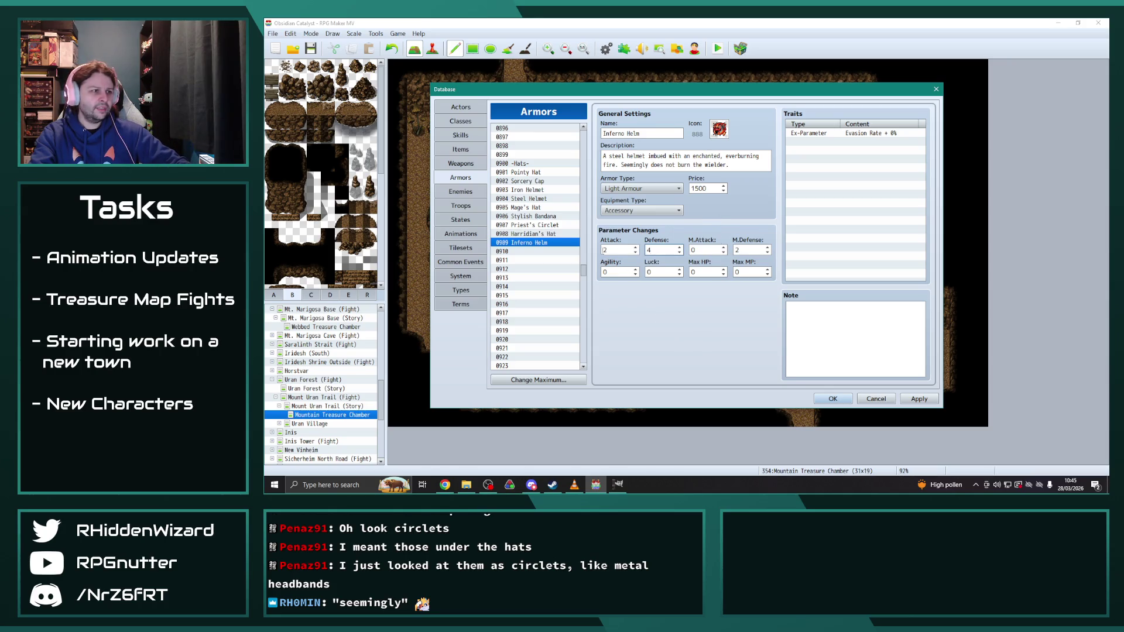
# Step: Compare the Iron Helmet and Steel Helmet stats, then accept the changes and close the database
pyautogui.click(527, 190)
pyautogui.click(529, 199)
pyautogui.click(528, 191)
pyautogui.click(529, 199)
pyautogui.click(528, 192)
pyautogui.click(529, 200)
pyautogui.click(529, 190)
pyautogui.click(529, 199)
pyautogui.click(528, 192)
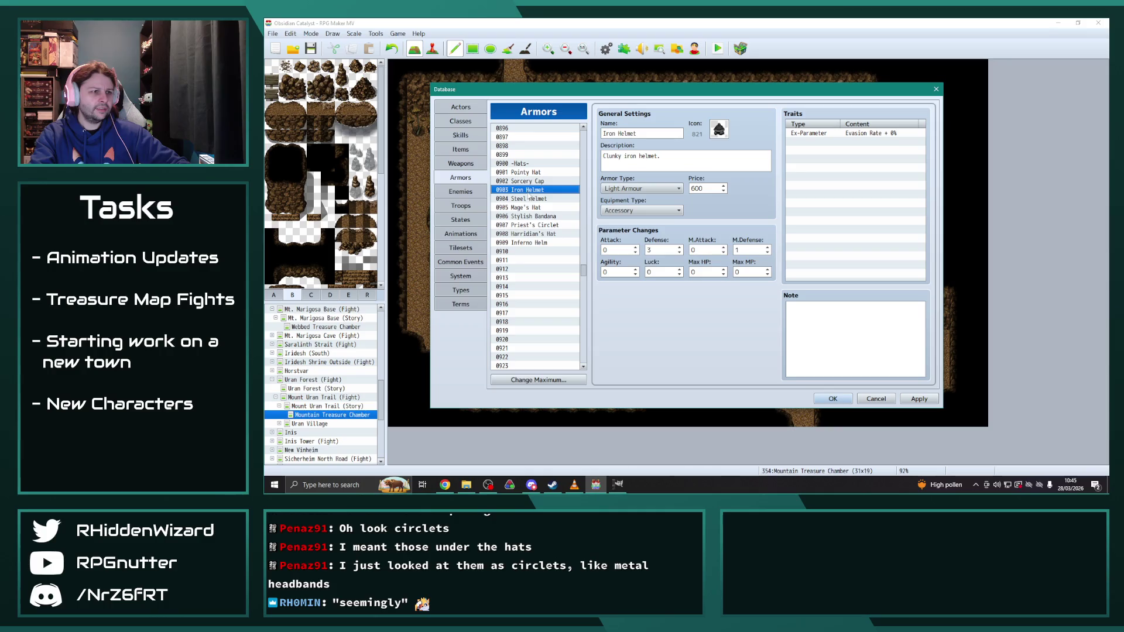
pyautogui.click(534, 243)
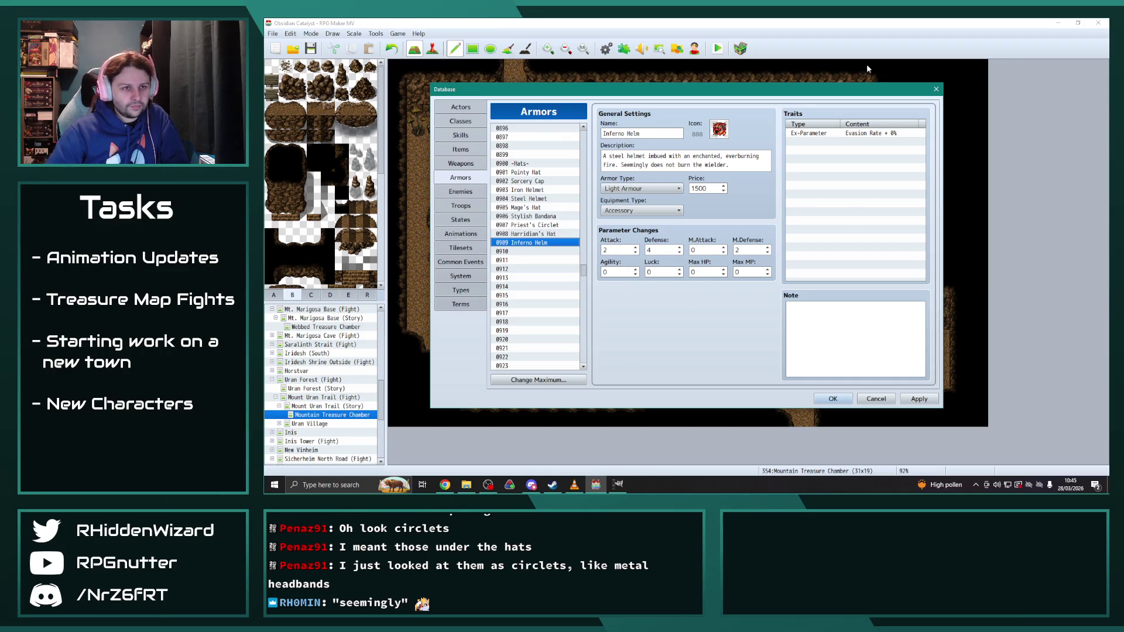
pyautogui.moveTo(866, 89); pyautogui.dragTo(859, 76)
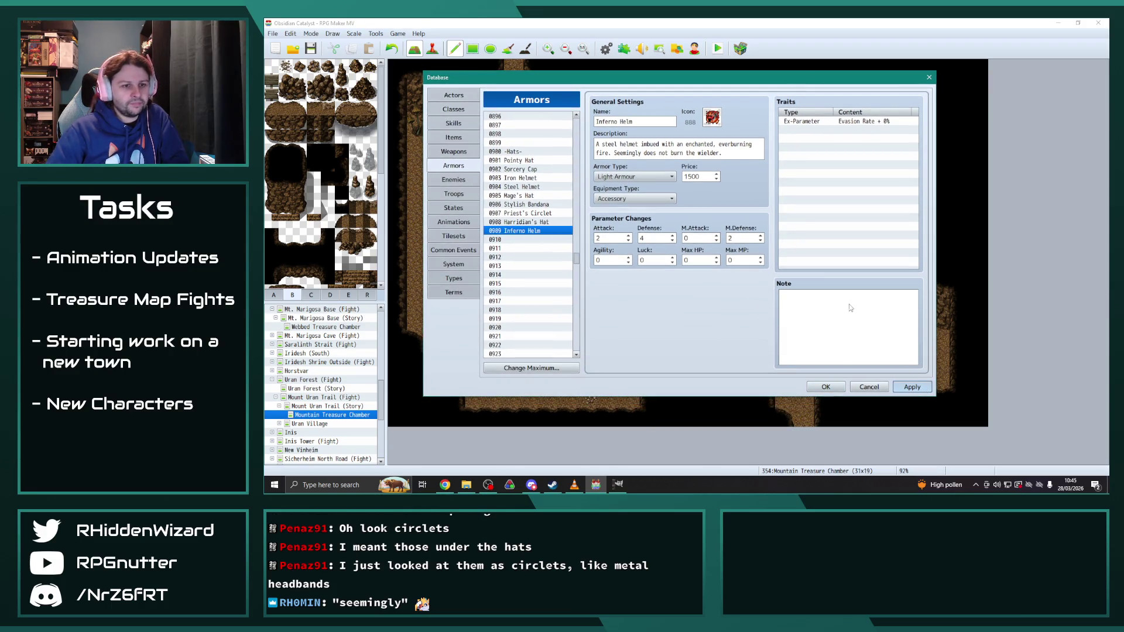
pyautogui.click(826, 387)
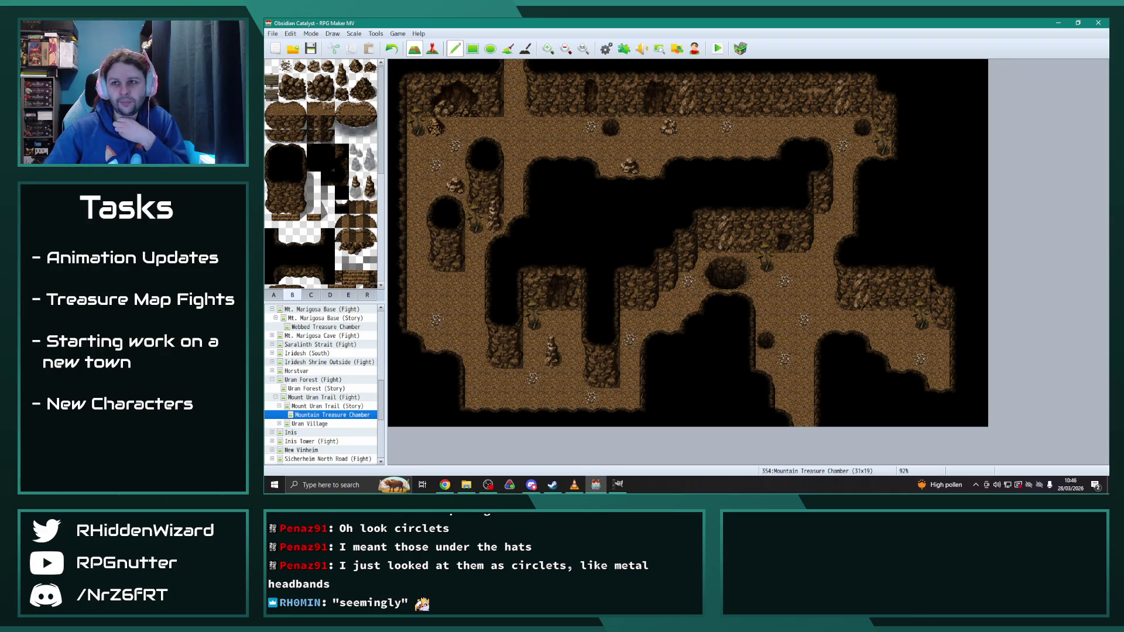
# Step: Switch from RPG Maker MV to the Chrome browser
pyautogui.hotkey('alt', 'Tab')
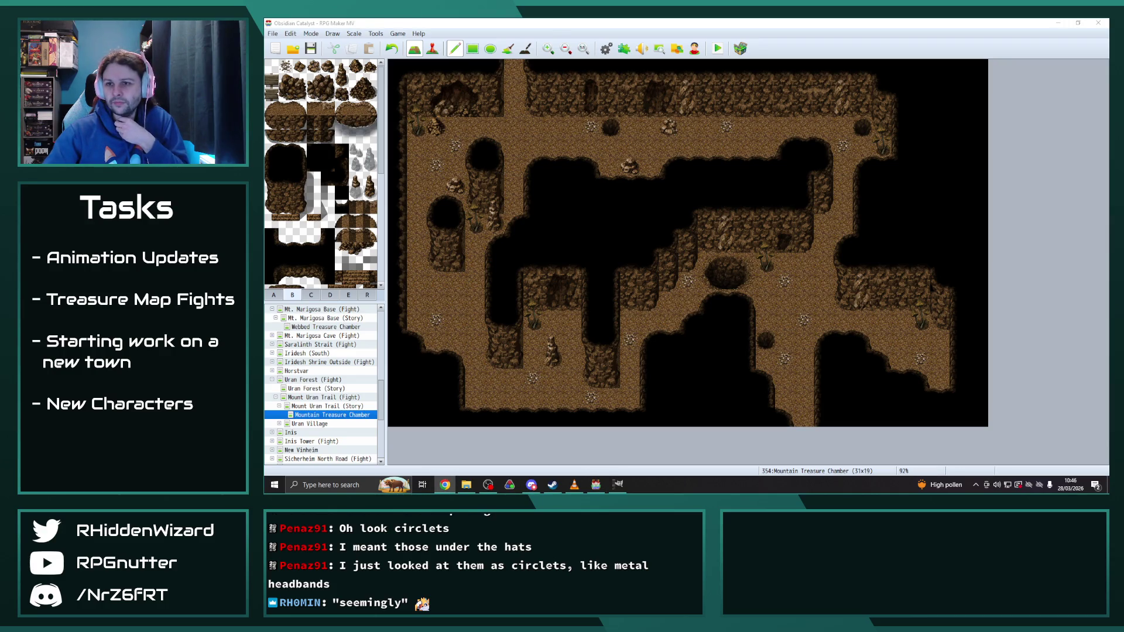